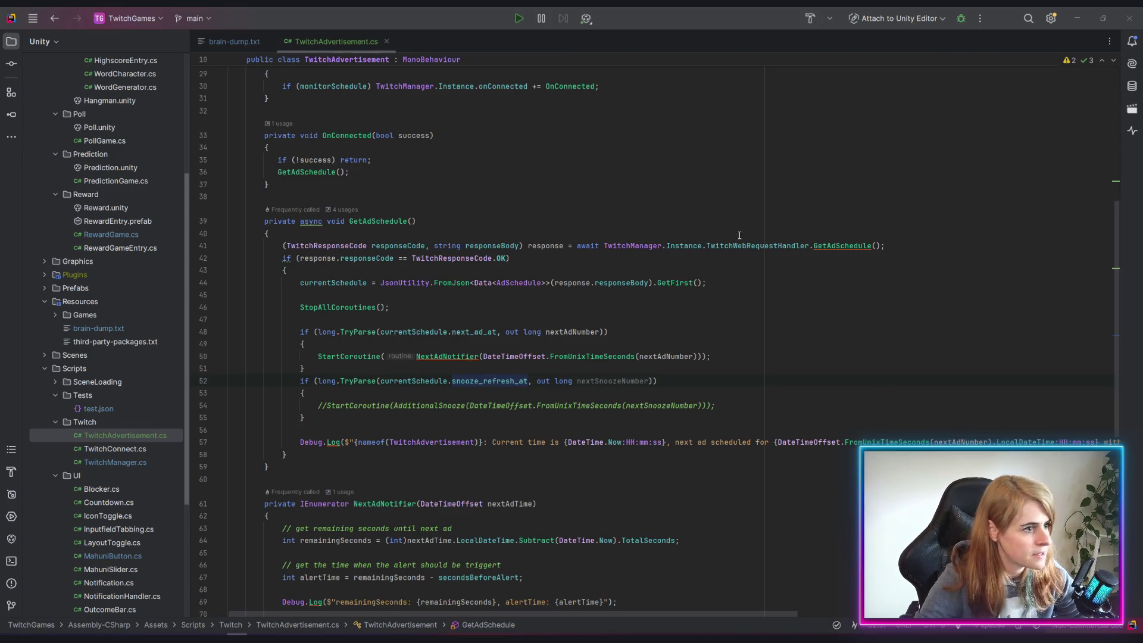
Jump to the GetAdSchedule definition in TwitchWebRequestHandler.cs
scroll(739, 235, down, 1)
click(858, 209)
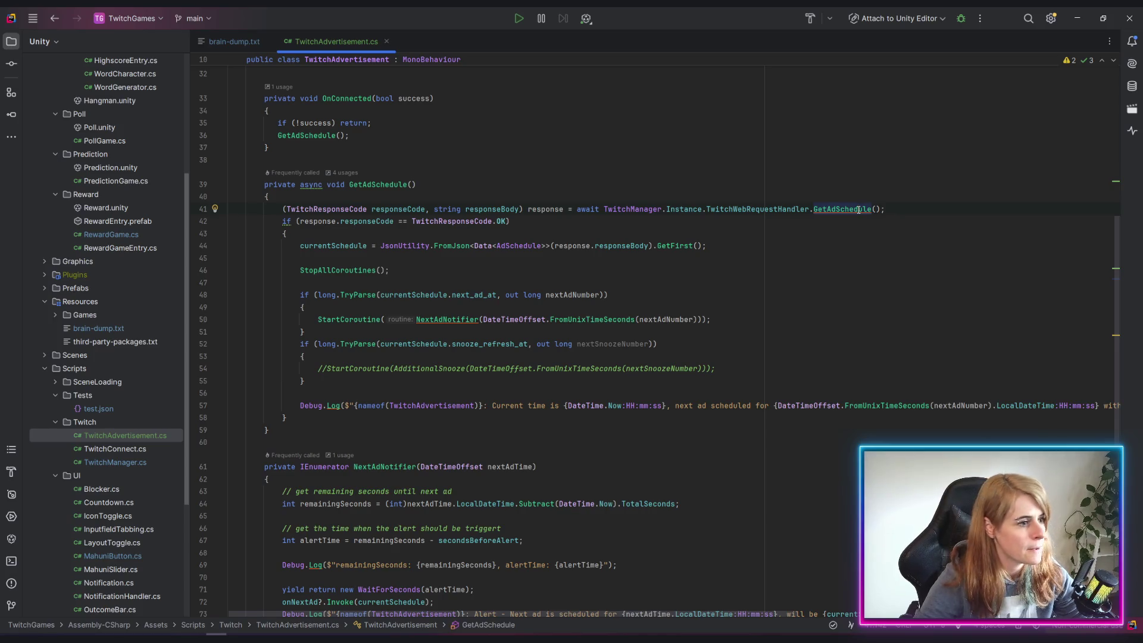
scroll(858, 209, down, 7)
scroll(725, 256, up, 6)
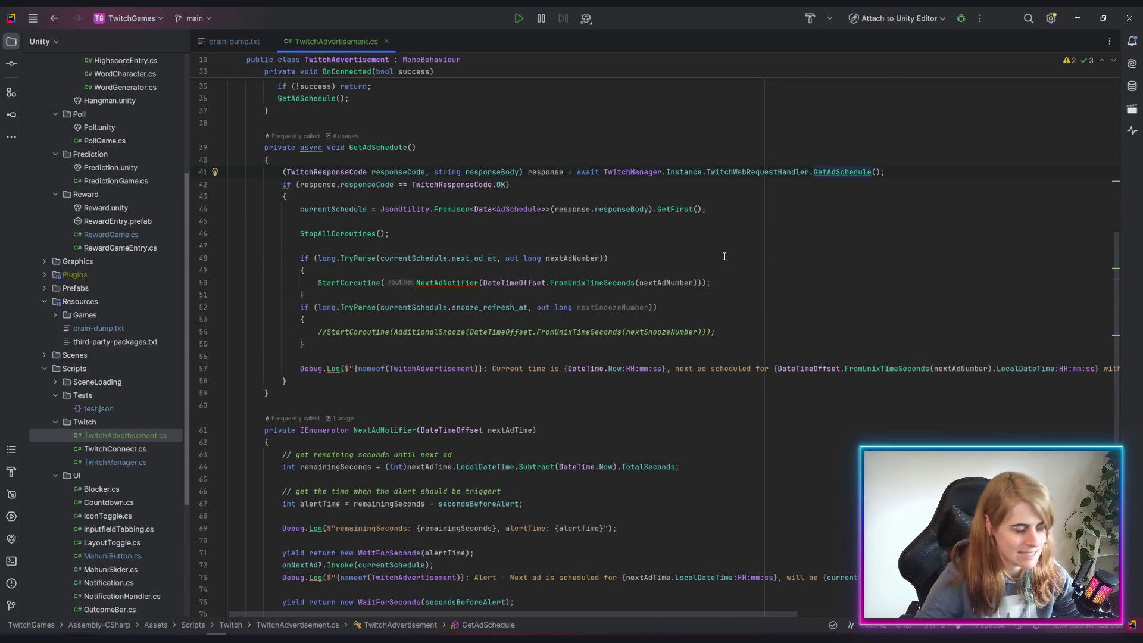
key(F12)
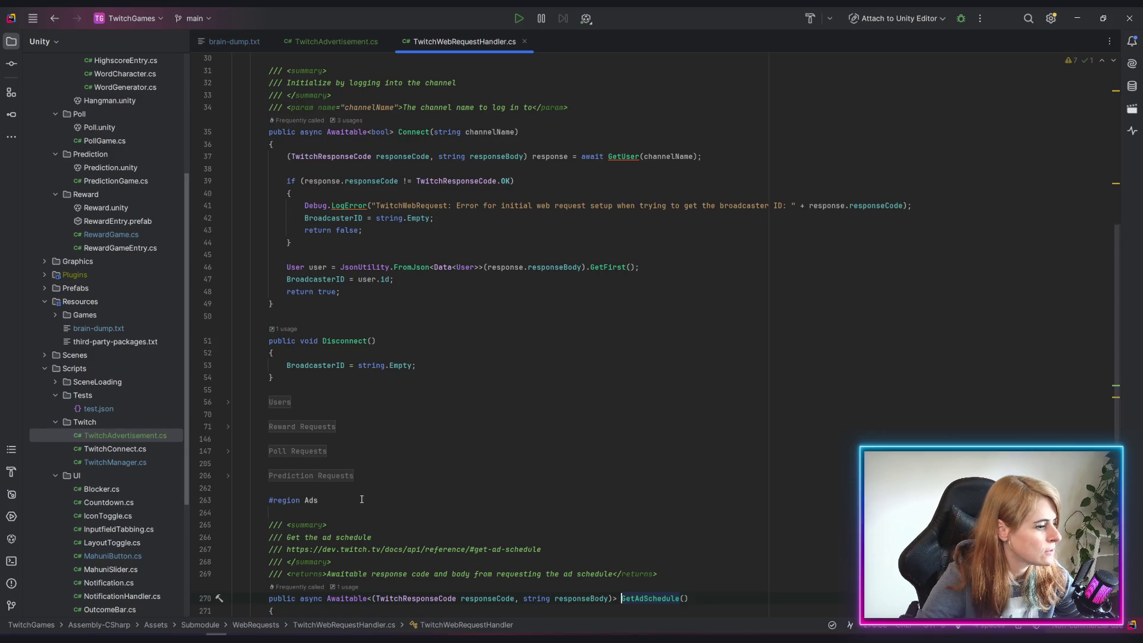
Copy the Twitch docs URL from its summary comment and close a stray browser tab
scroll(361, 499, down, 3)
drag(287, 438, 570, 445)
key(ctrl+c)
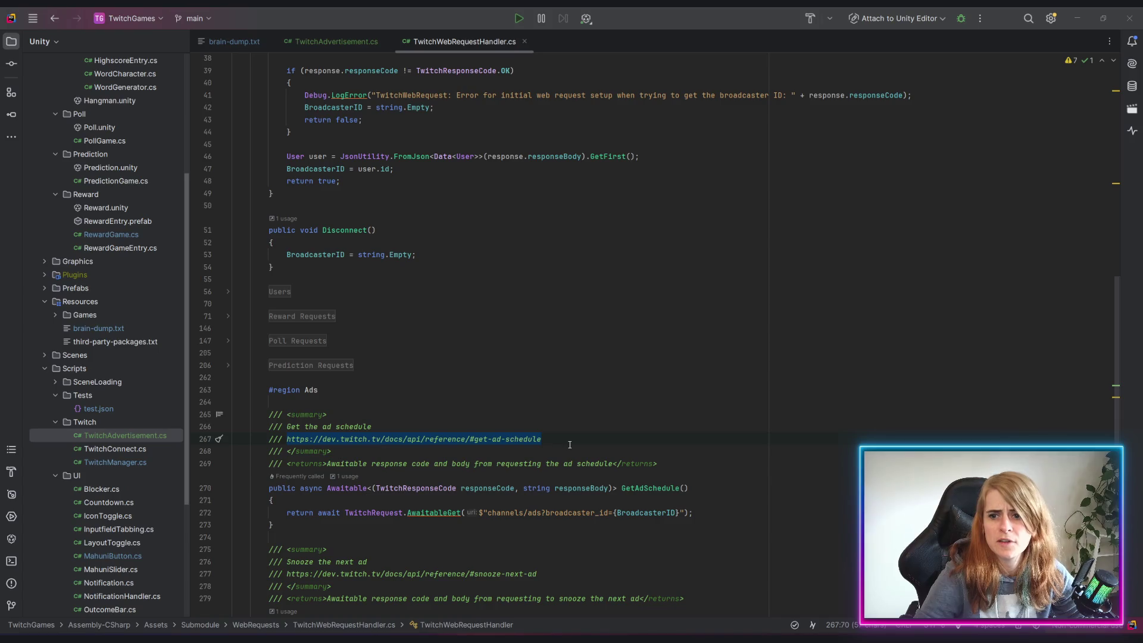
key(alt+Tab)
middle_click(317, 22)
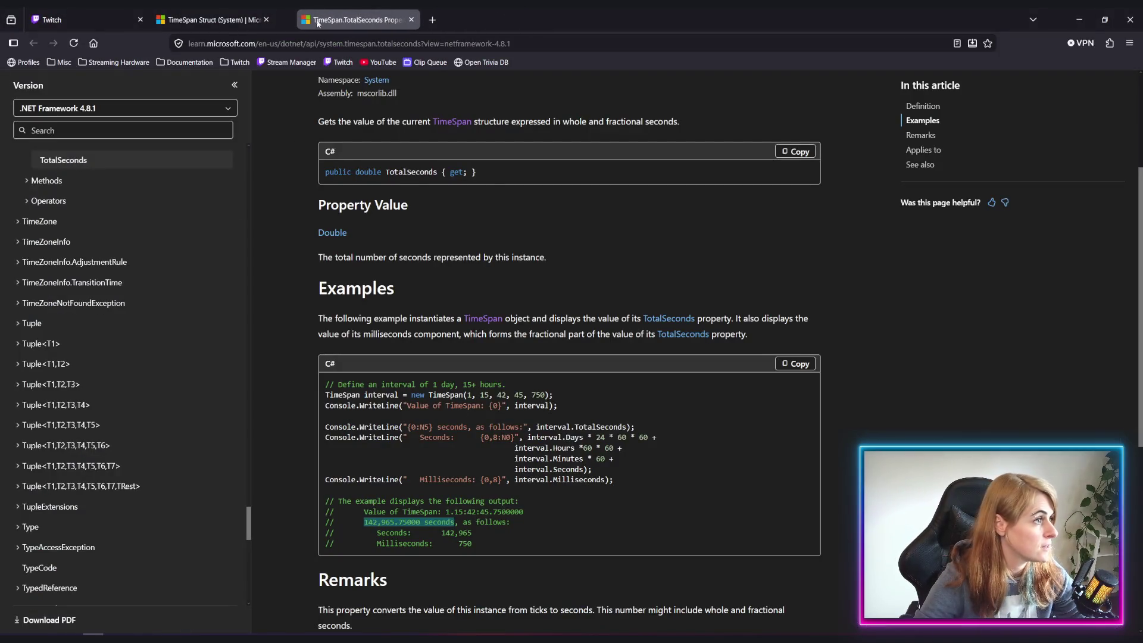
Close the TotalSeconds tab and open the copied Get Ad Schedule reference link
middle_click(317, 22)
click(495, 44)
key(ctrl+v)
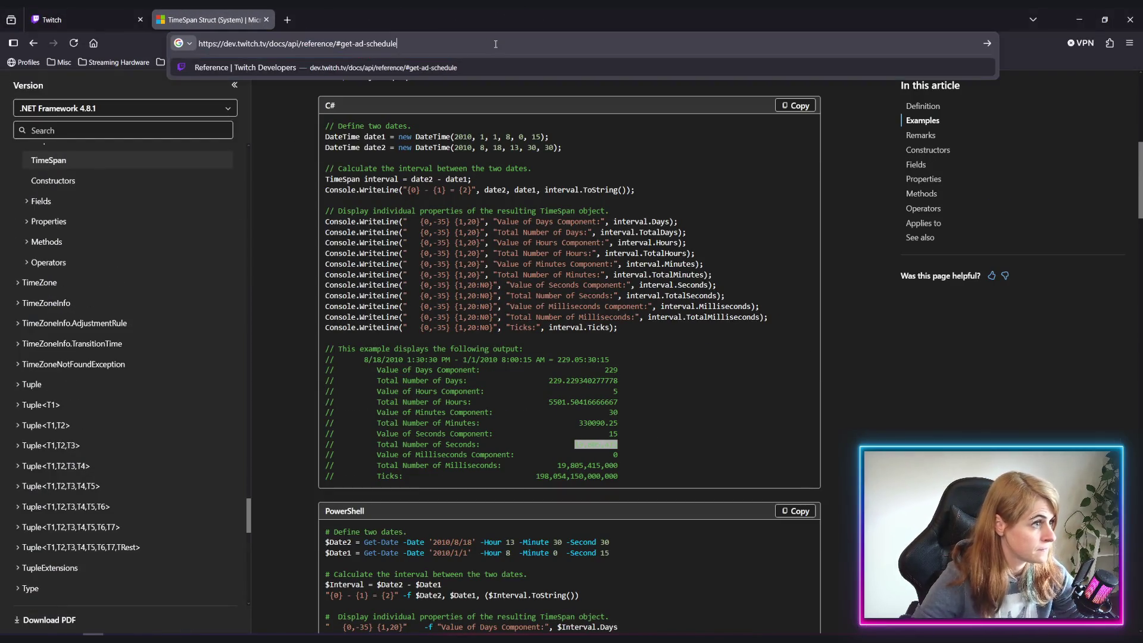
key(Return)
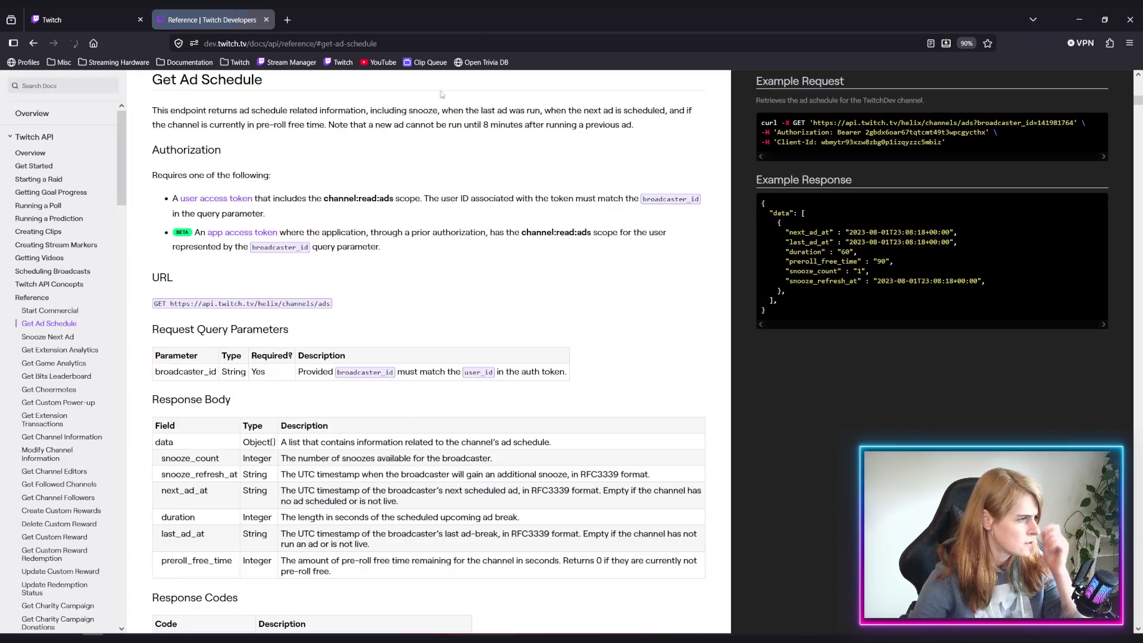
Read the snooze_refresh_at and next_ad_at response fields, then return to Rider
scroll(394, 416, down, 3)
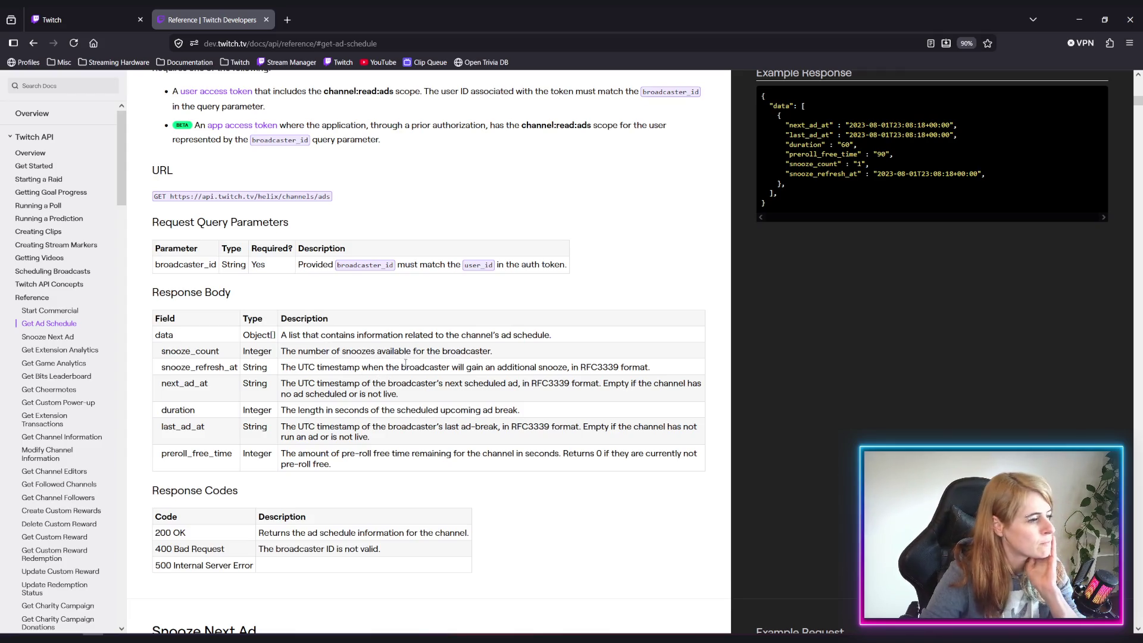
mouse_move(461, 367)
mouse_down()
mouse_move(577, 384)
mouse_move(613, 368)
mouse_move(654, 371)
mouse_up()
click(457, 378)
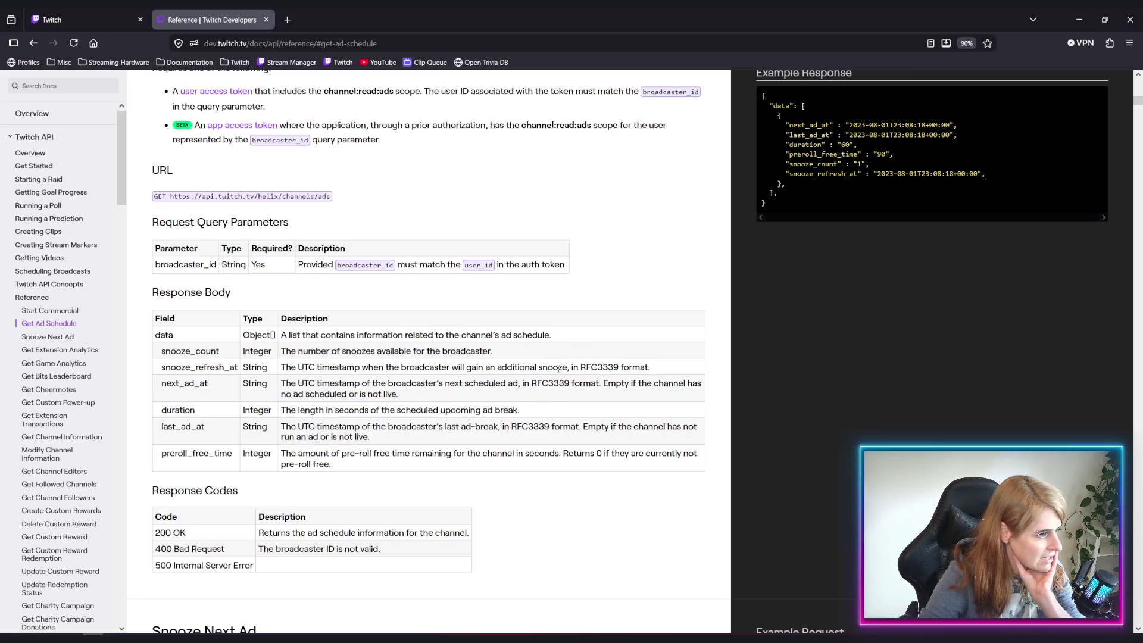
drag(562, 368, 629, 369)
drag(439, 384, 441, 395)
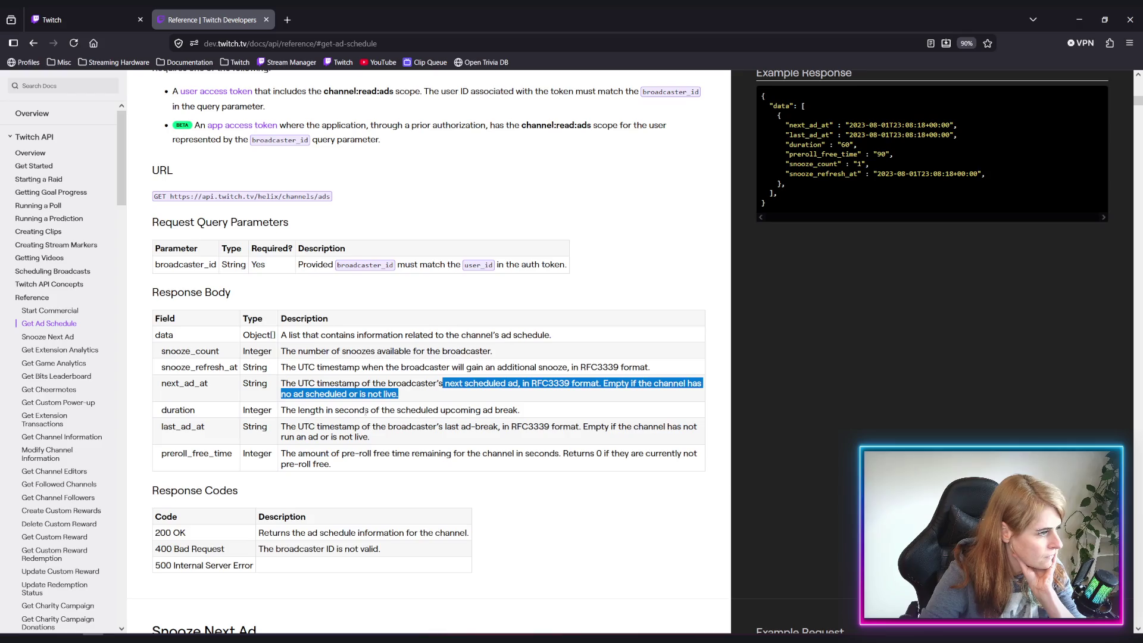
click(348, 387)
mouse_move(371, 368)
mouse_down()
mouse_move(655, 368)
mouse_move(155, 367)
mouse_up()
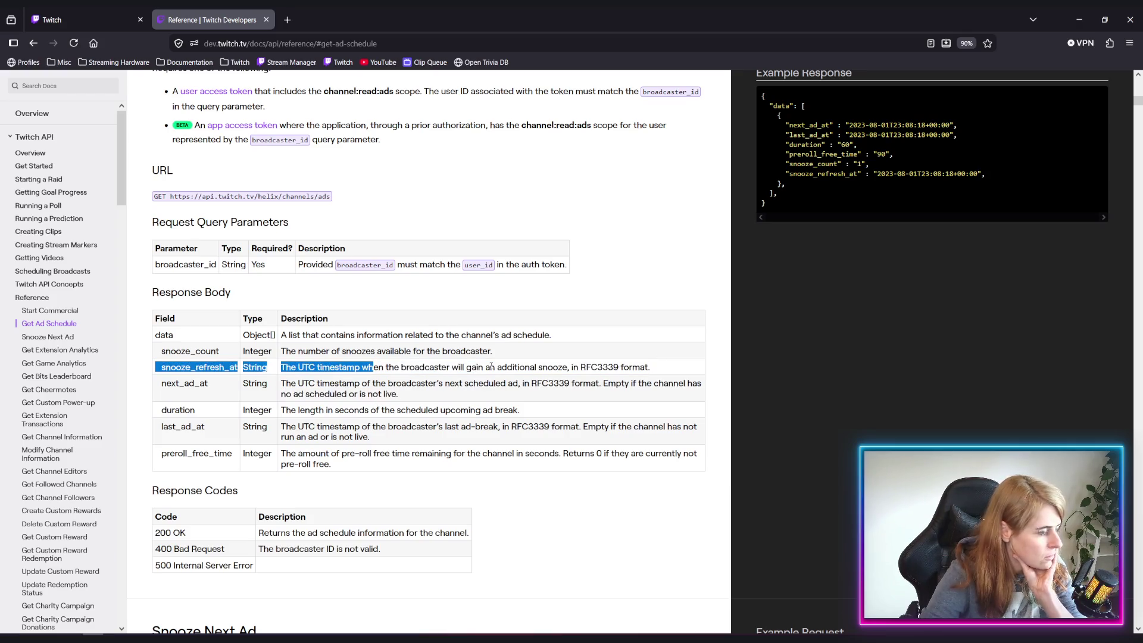
click(391, 367)
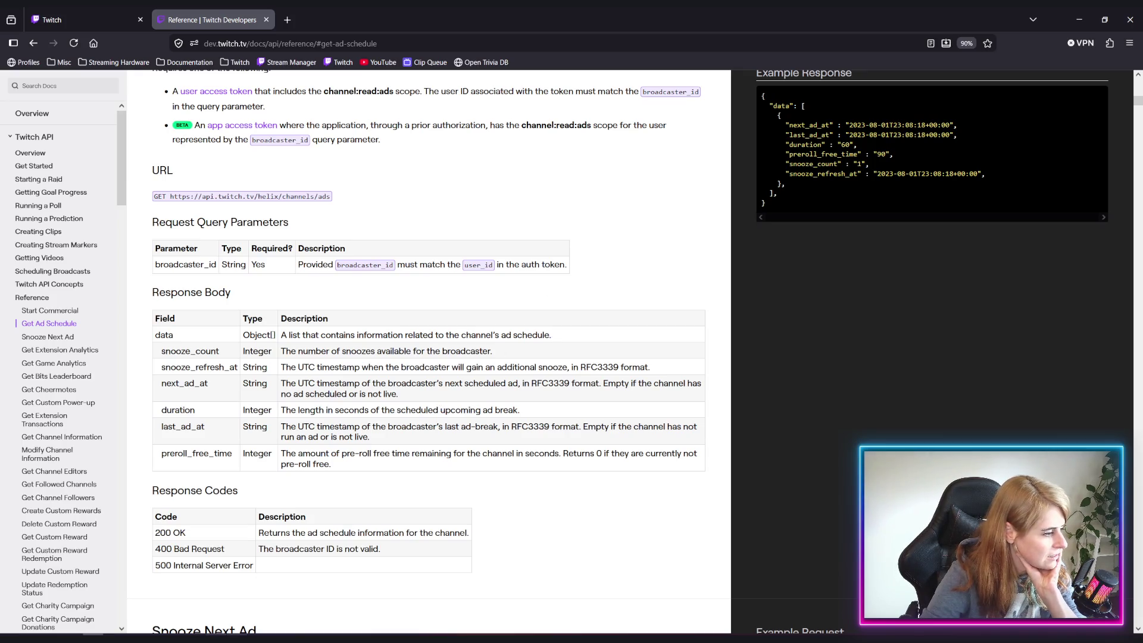
key(alt+Tab)
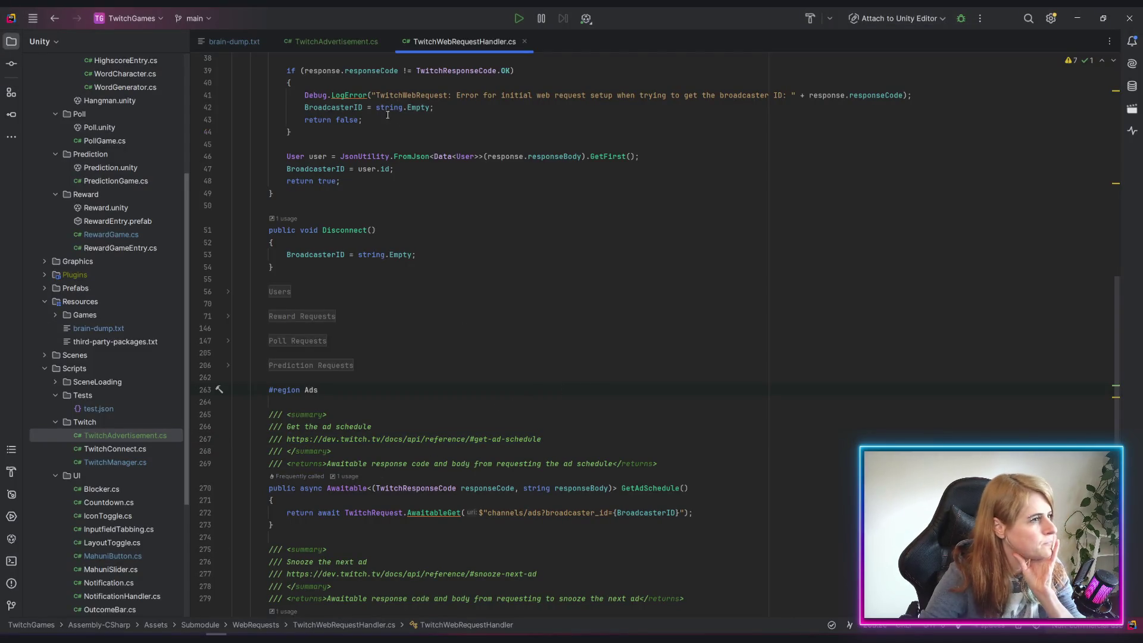
In TwitchAdvertisement.cs, inspect usages of nextAdTime, remainingSeconds, nextAdditionalSnoozeTime and nextSnoozeNumber
click(344, 50)
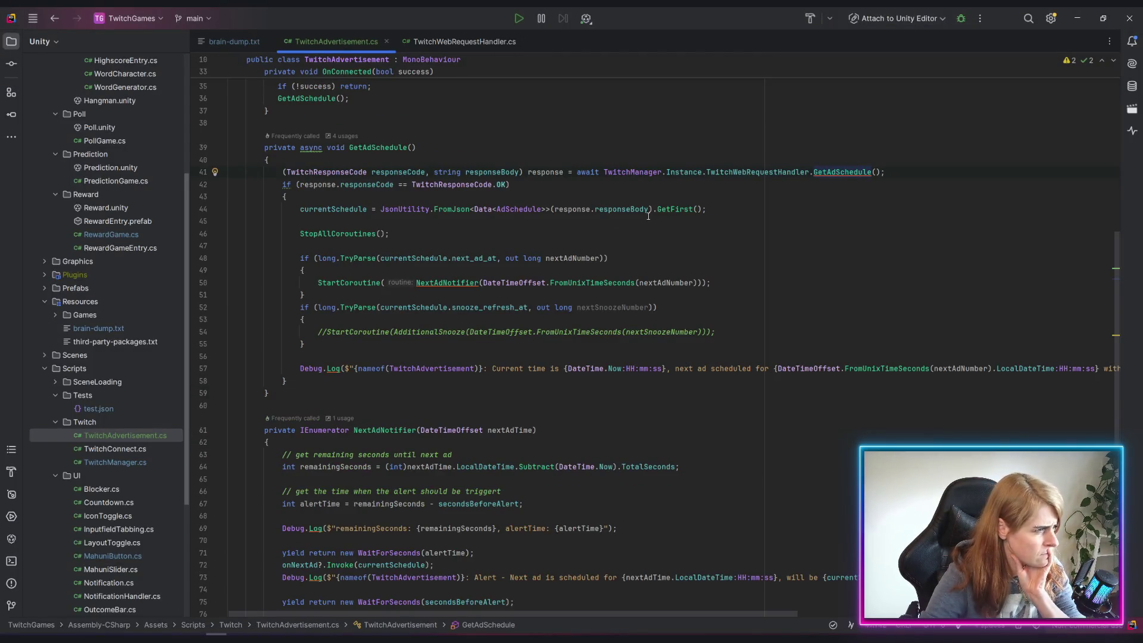
click(424, 467)
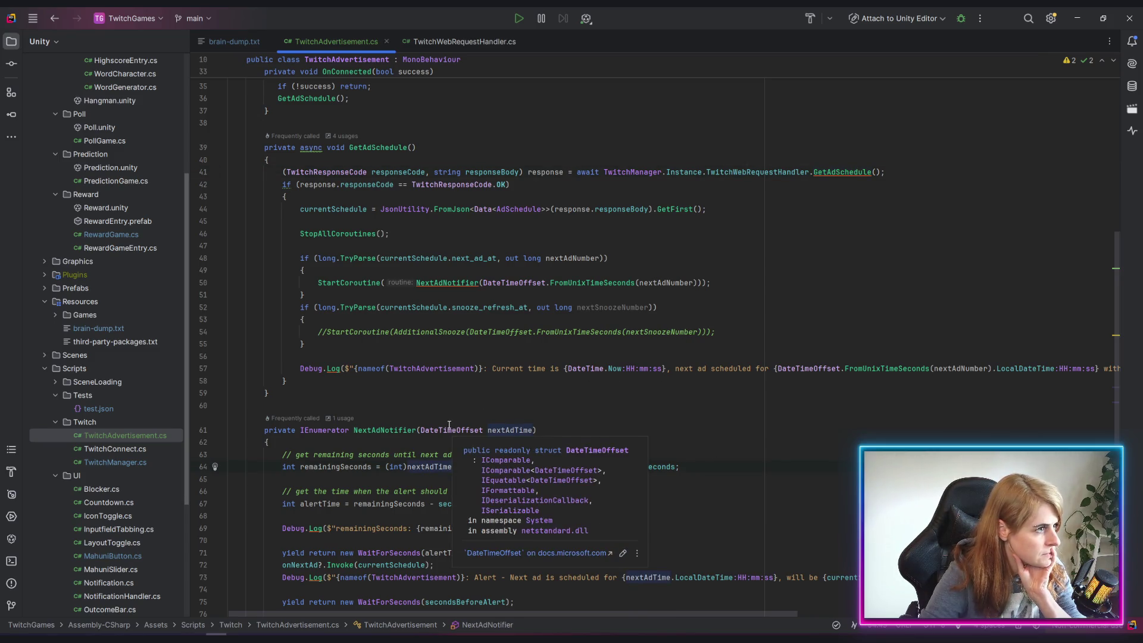
scroll(447, 423, down, 2)
scroll(447, 423, down, 7)
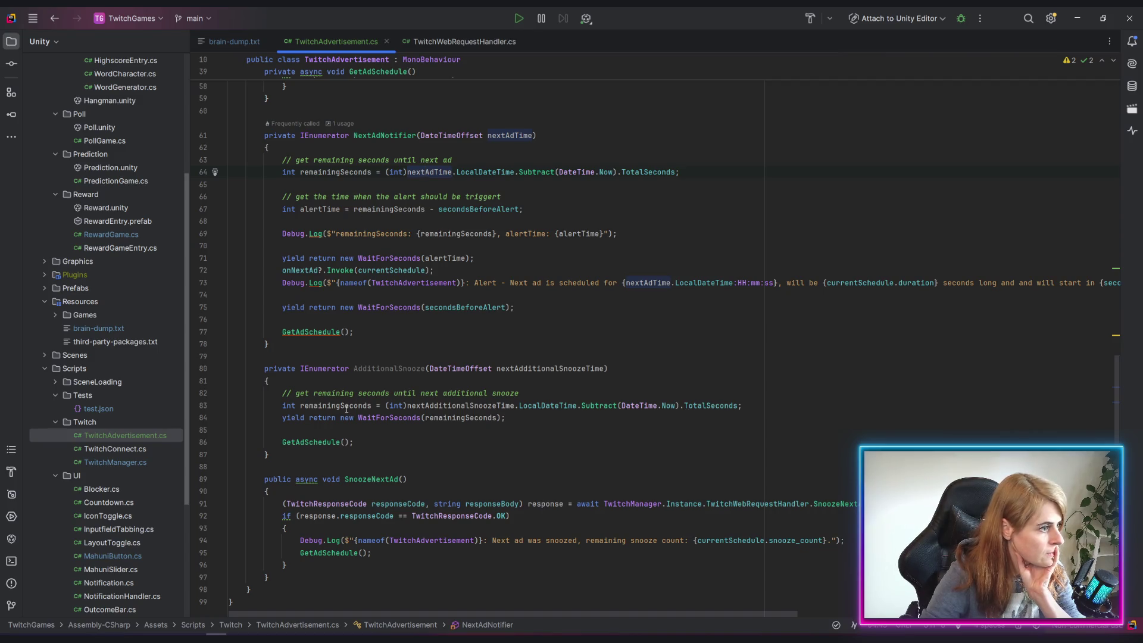
click(322, 406)
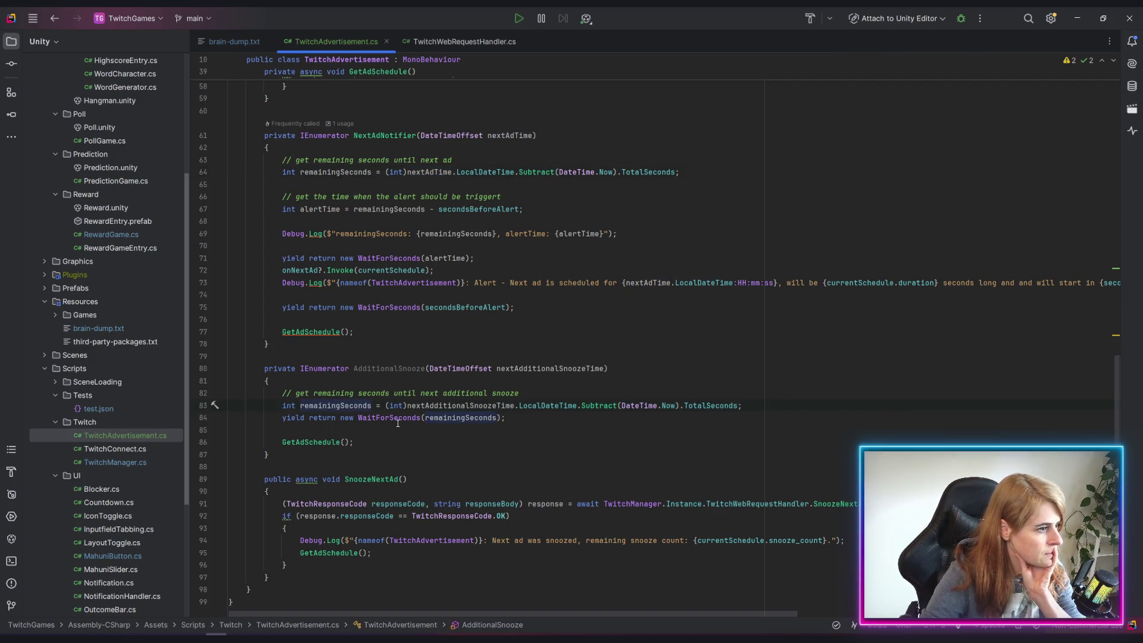
click(536, 369)
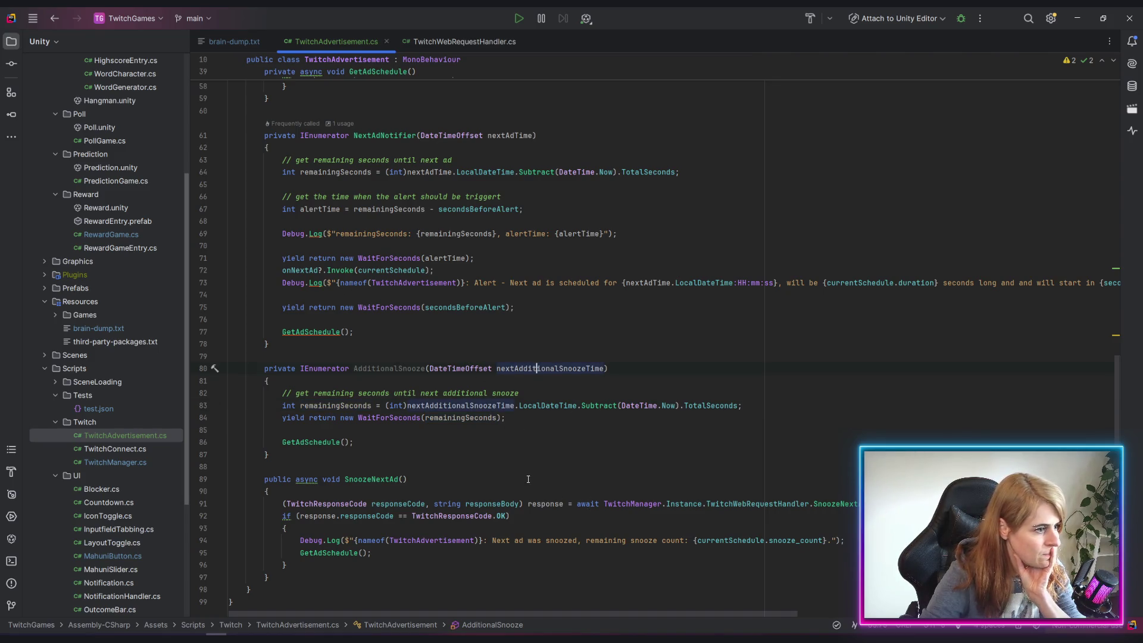
scroll(528, 479, up, 8)
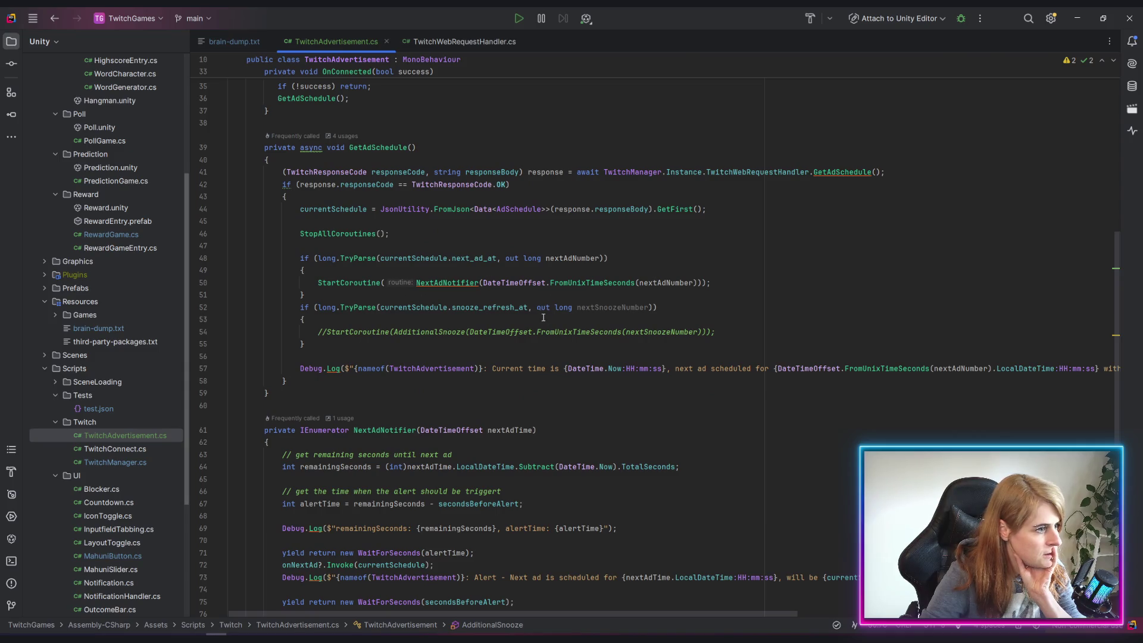
click(625, 307)
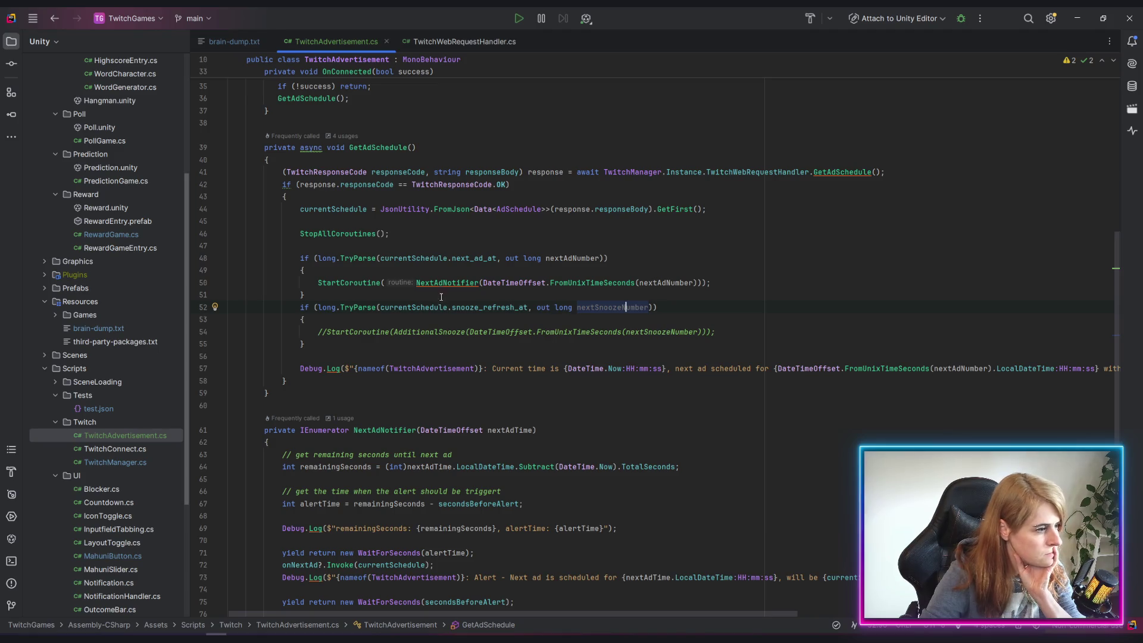
scroll(611, 354, down, 9)
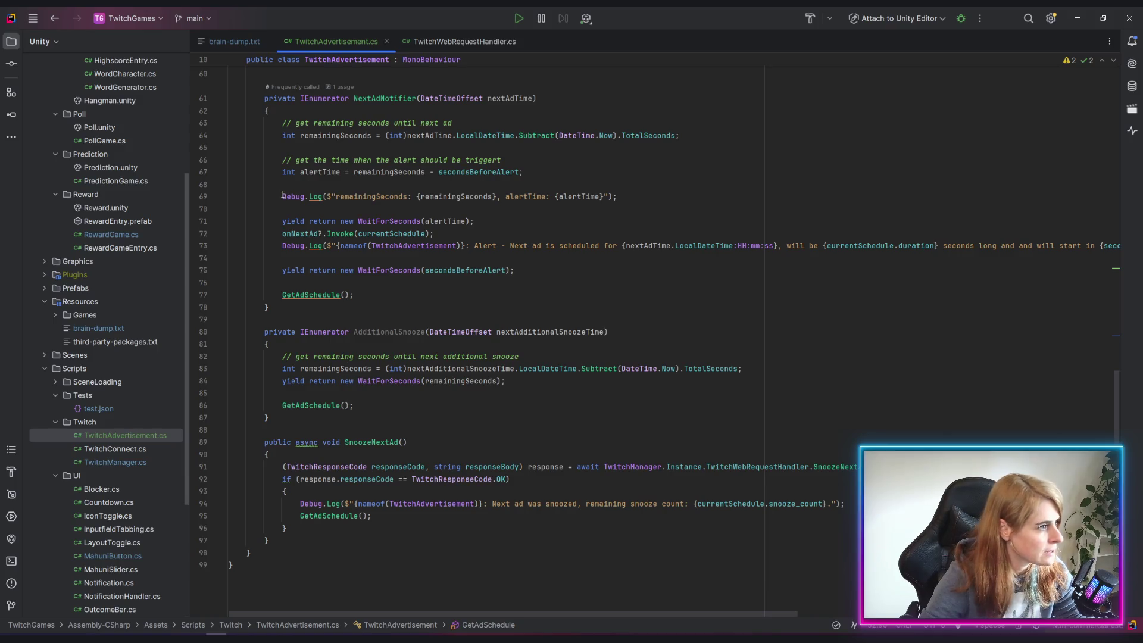
Copy line 69's Debug.Log onto a new line after line 83, removing its alertTime part
drag(283, 196, 622, 196)
key(ctrl+c)
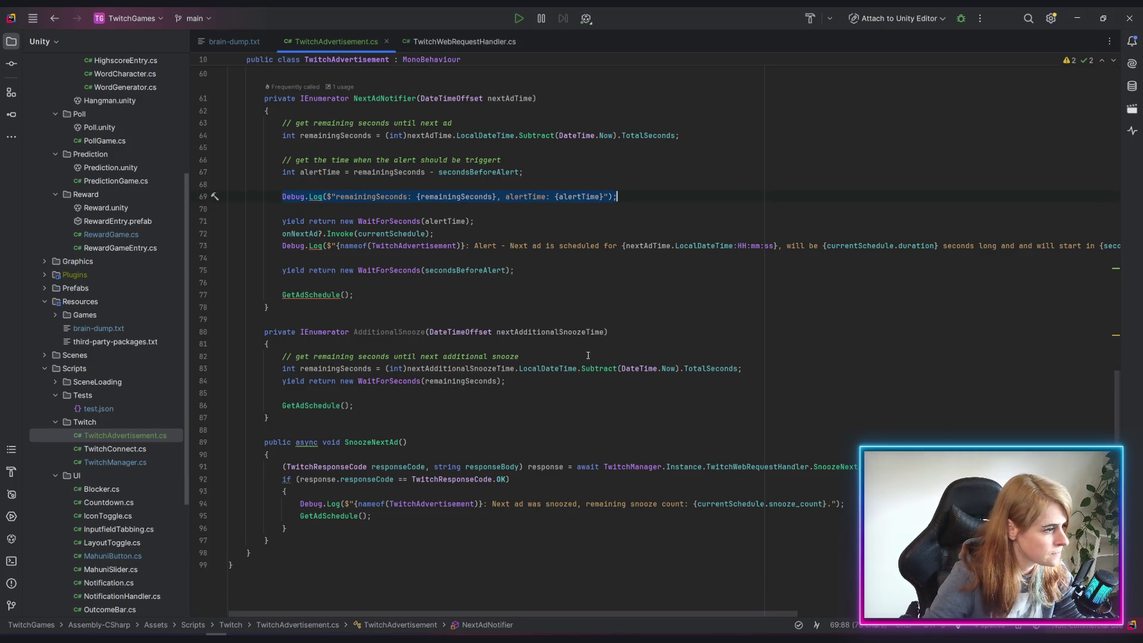
click(747, 366)
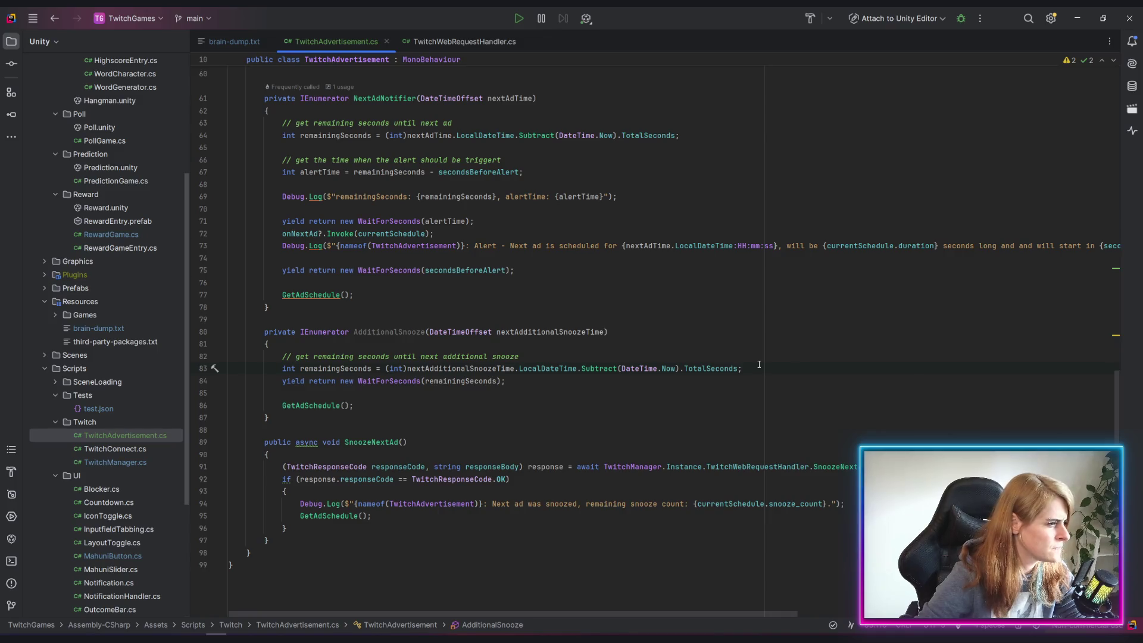
key(Return)
key(ctrl+v)
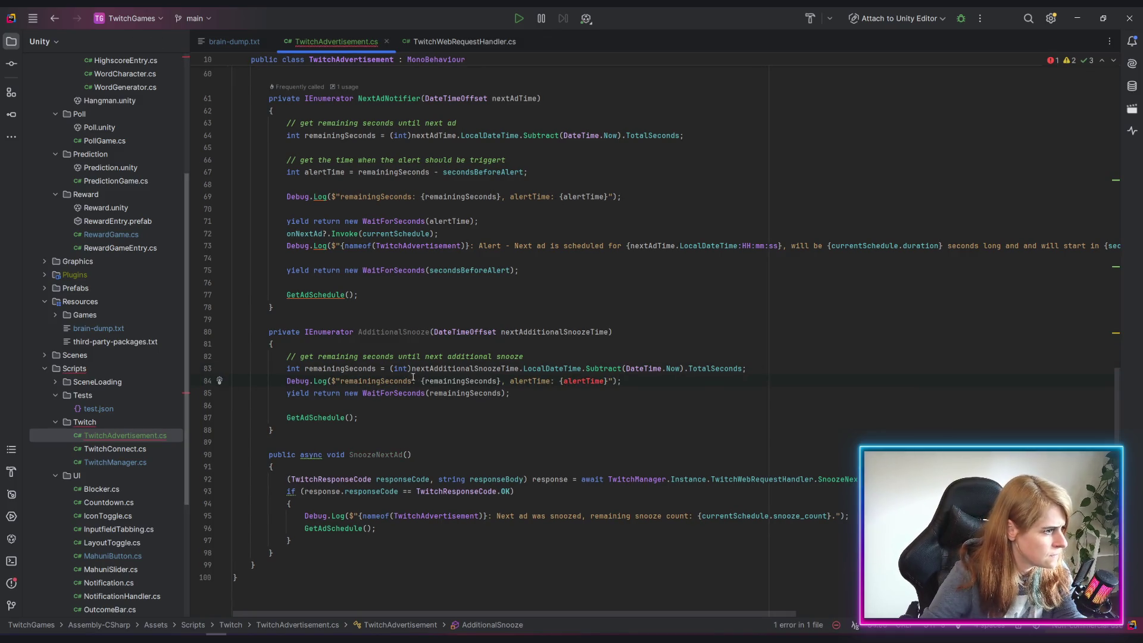
drag(502, 381, 610, 381)
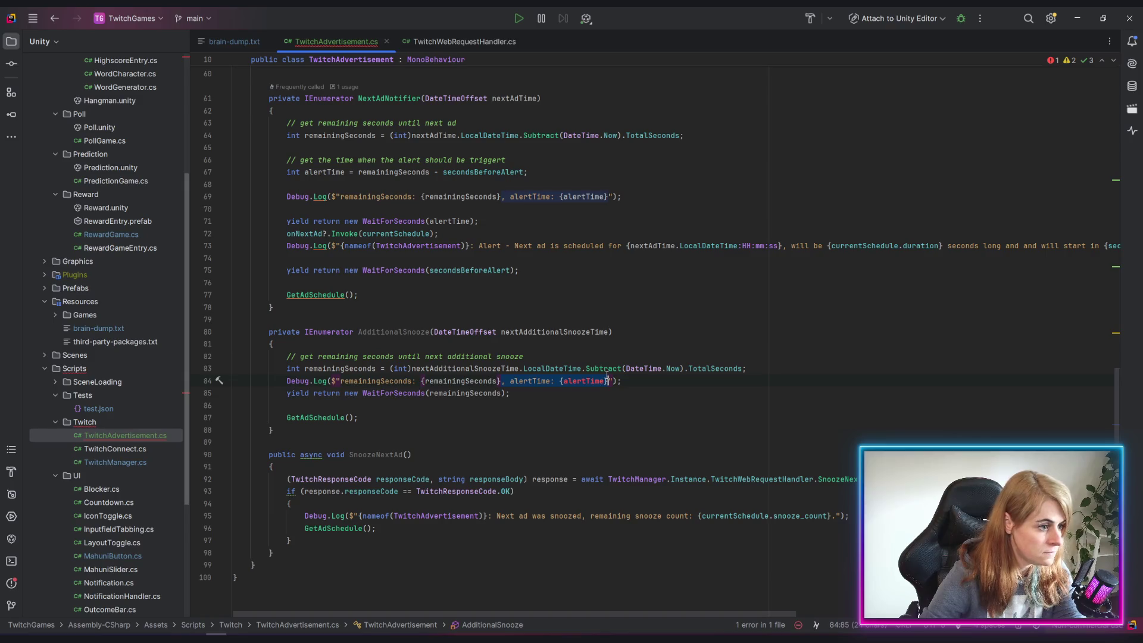
key(BackSpace)
click(603, 438)
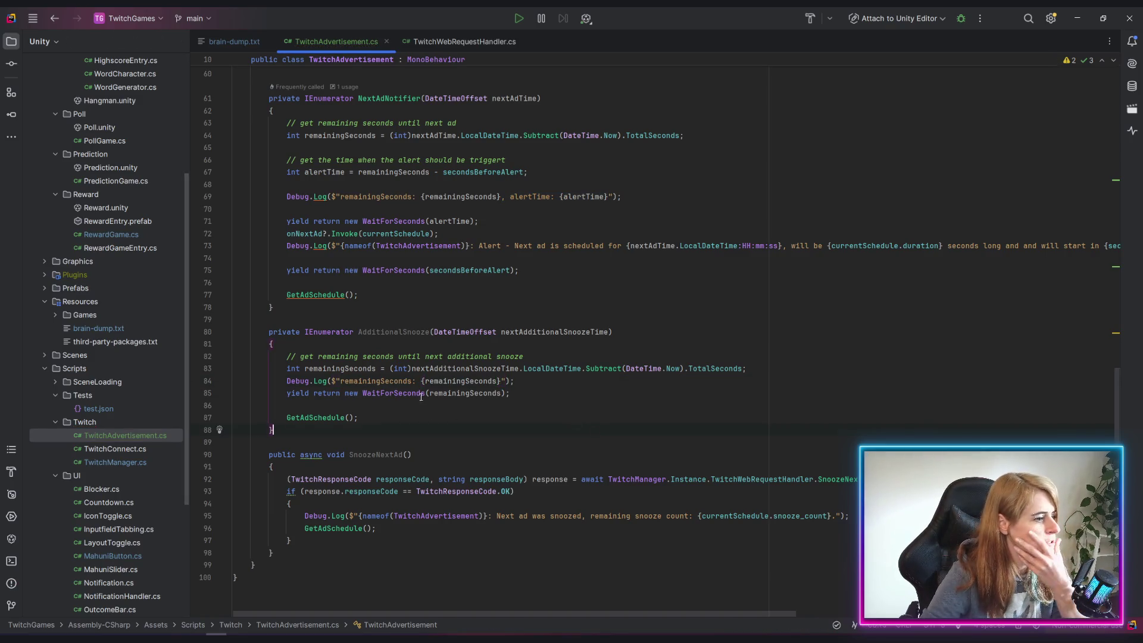
Move through AdditionalSnooze to the start of the log message on line 84
click(480, 393)
click(328, 417)
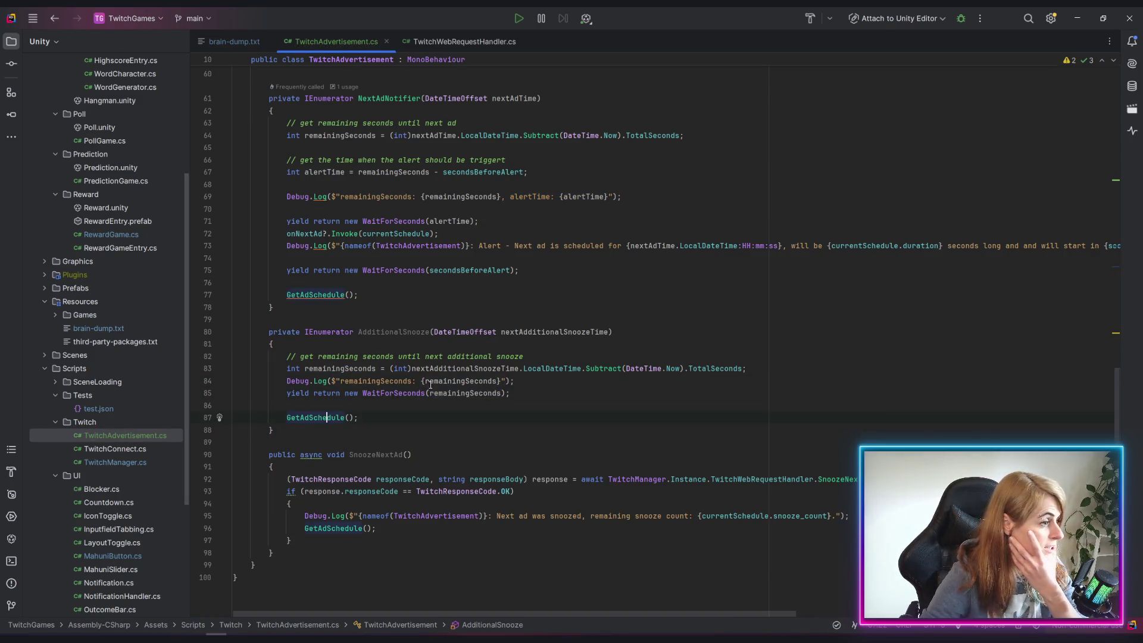
click(407, 332)
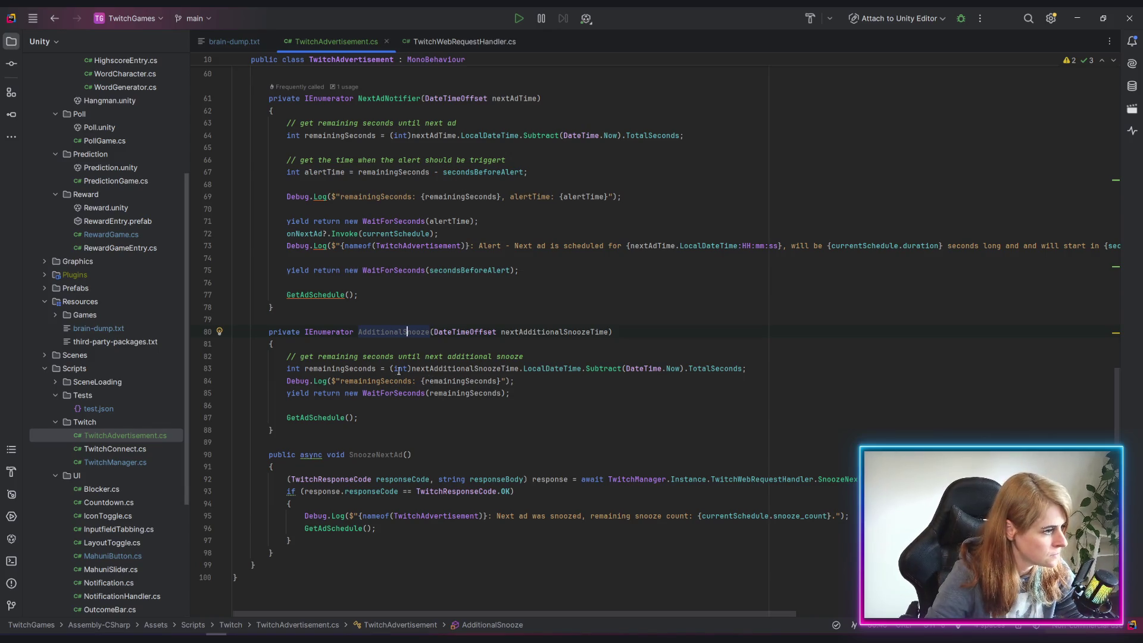
click(341, 381)
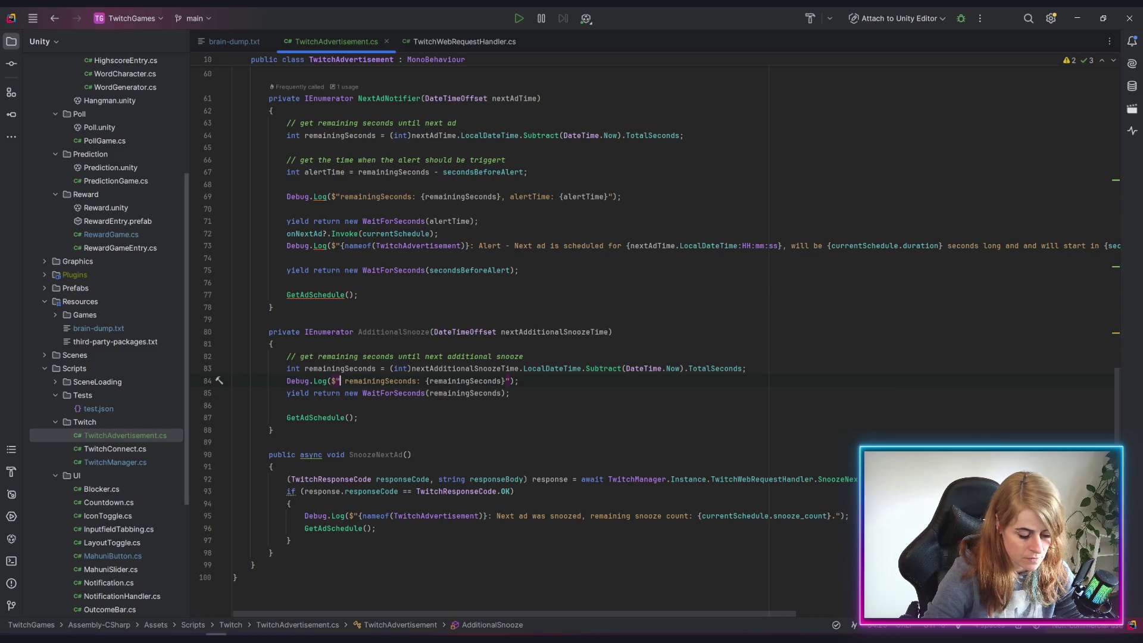
Prefix the log message with 'timstampt {nextAdditionalSnoozeTime.LocalDateTime:HH:mm:ss}'
text(timst)
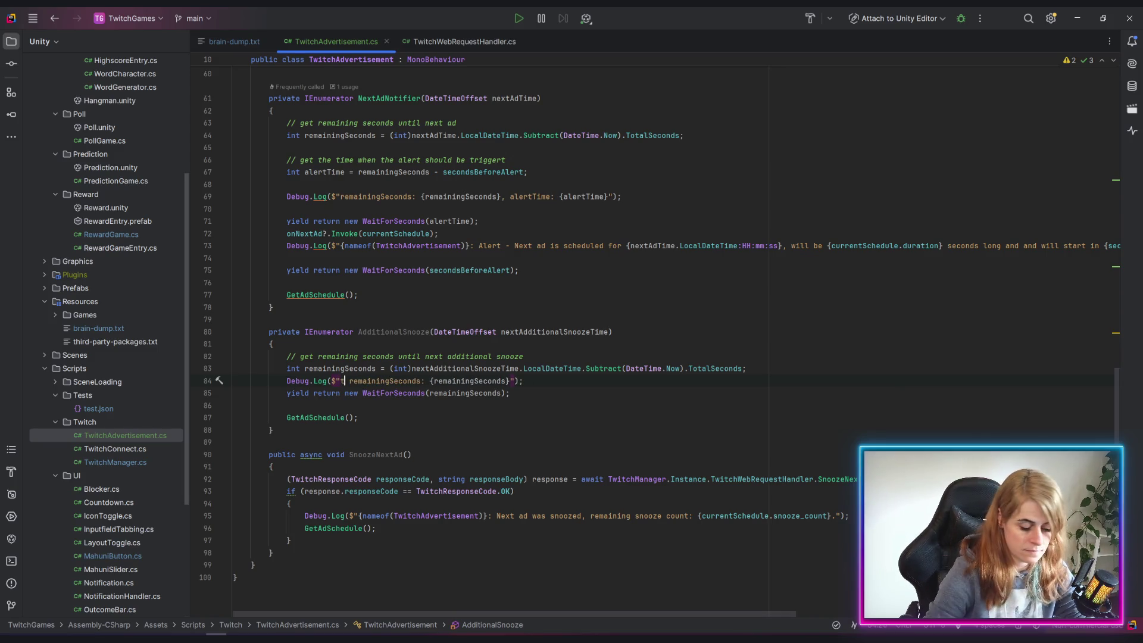
text(ampt {)
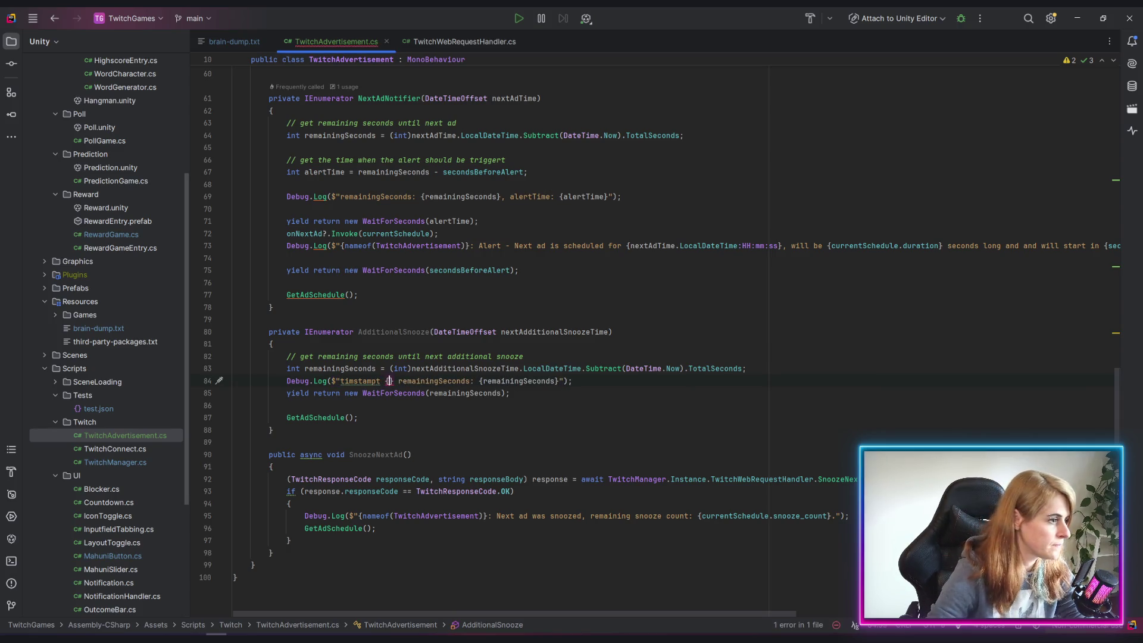
text(next)
key(Return)
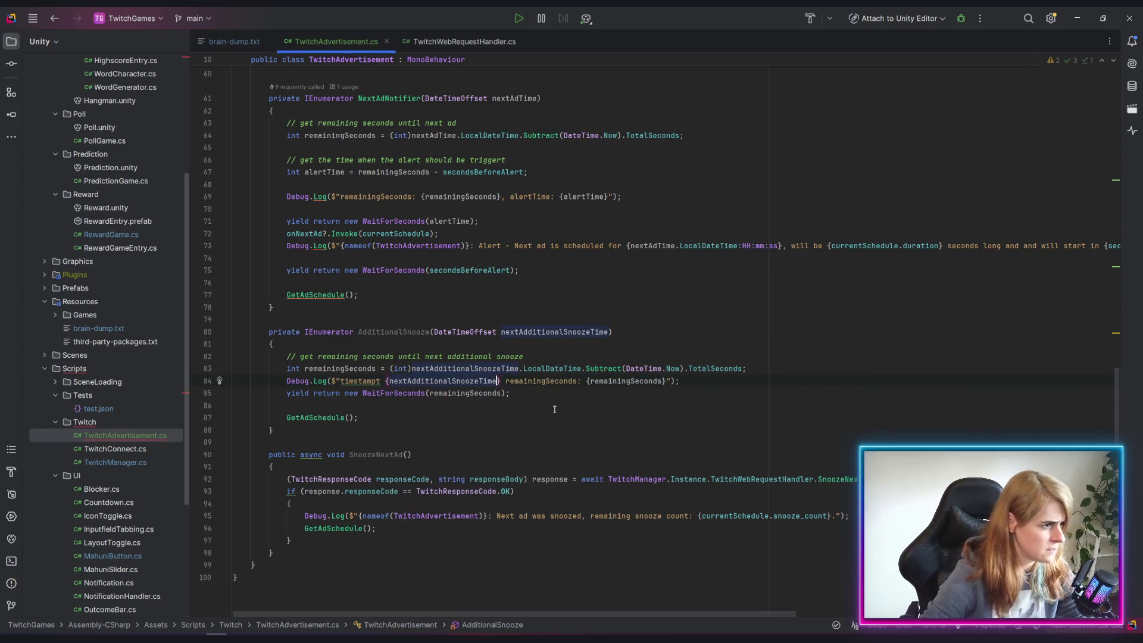
text(.lo)
key(Return)
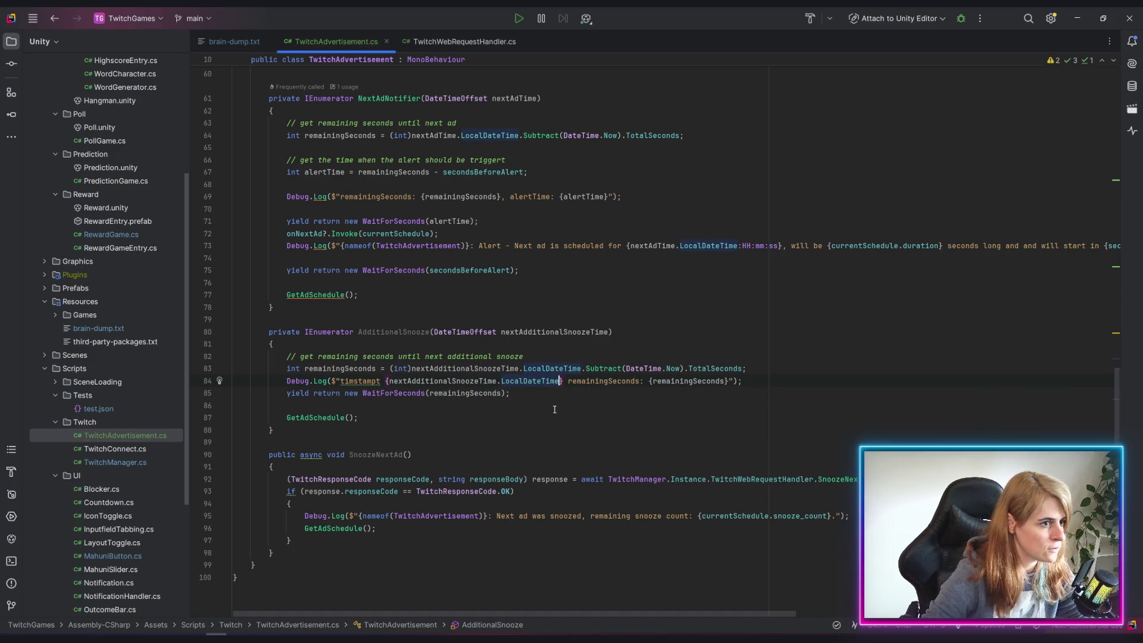
text(:HH)
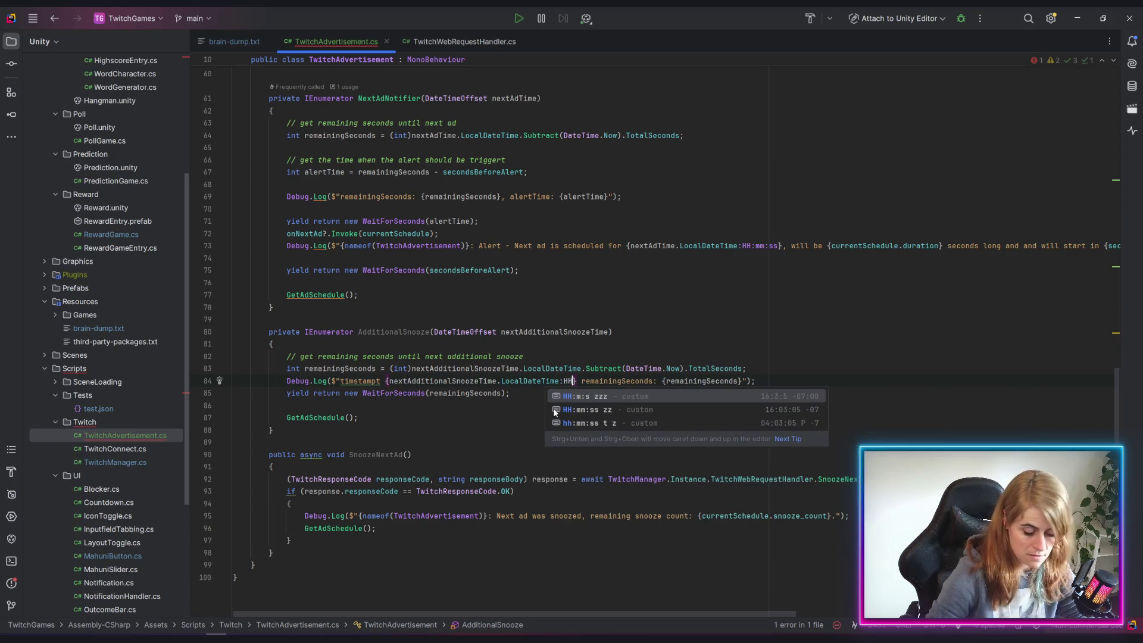
text(:mm)
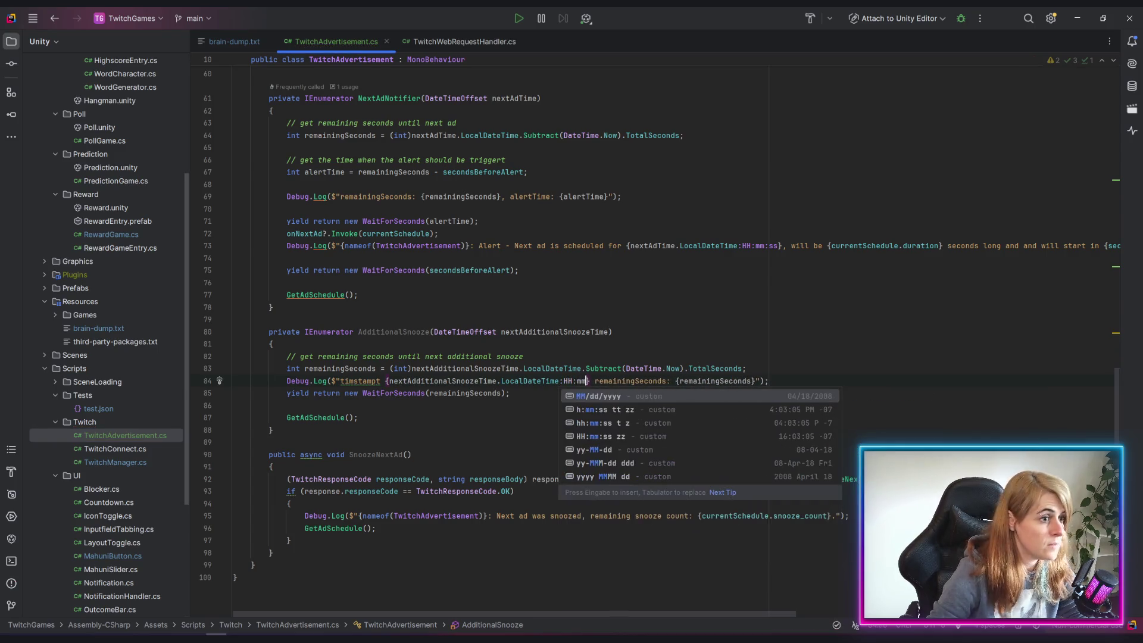
text(:ss)
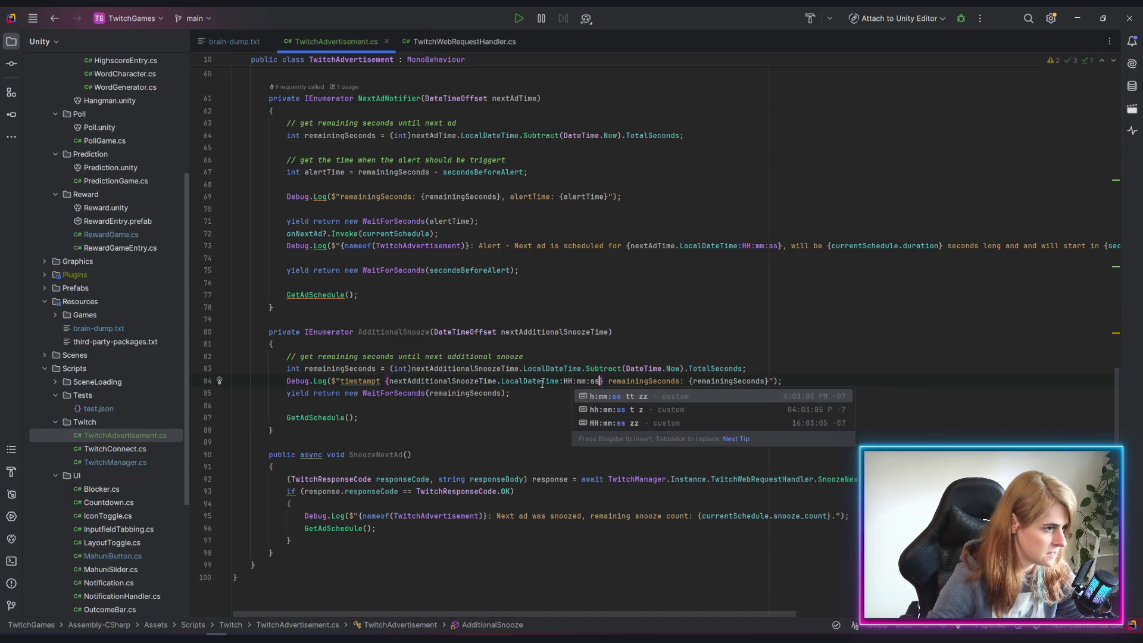
click(380, 381)
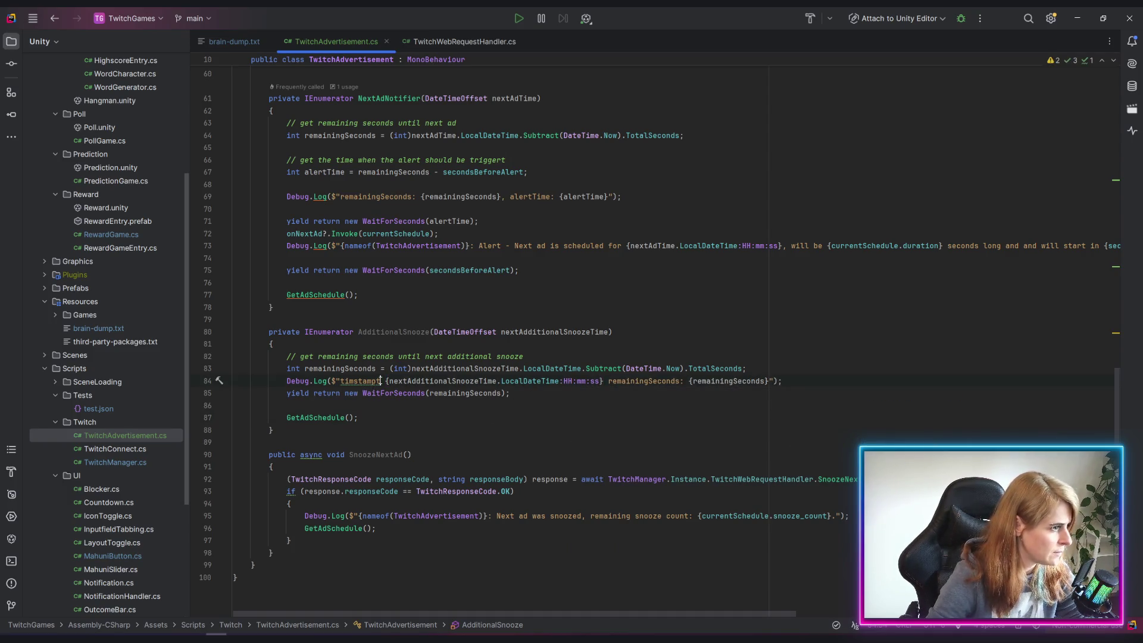
Correct the misspelled label 'timstampt' to 'timestamp'
key(BackSpace)
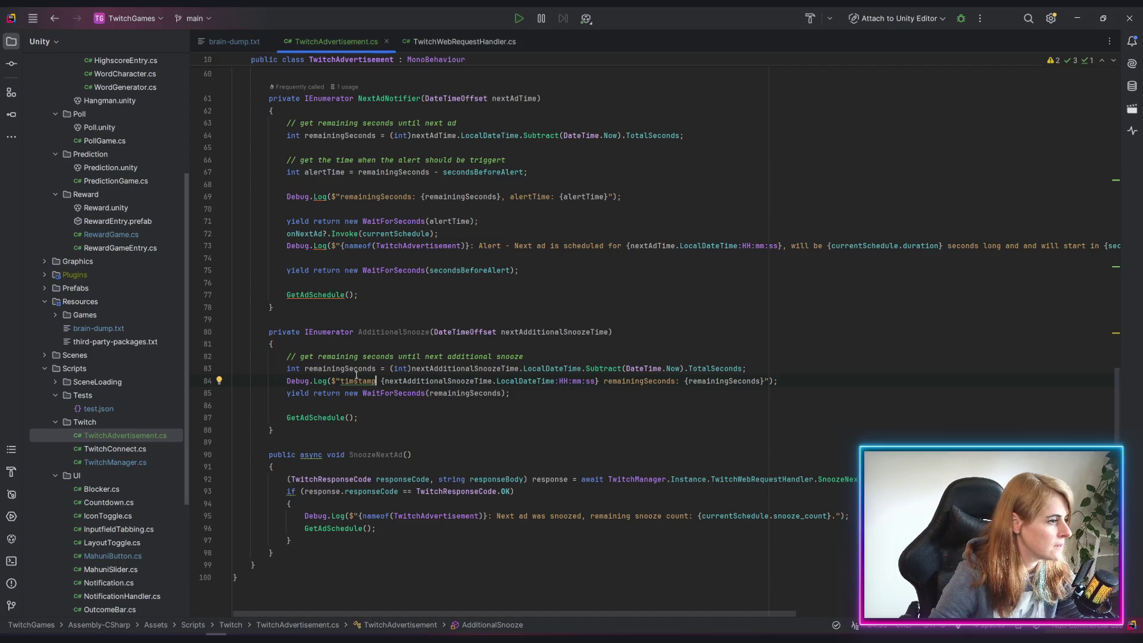
click(354, 381)
text(e)
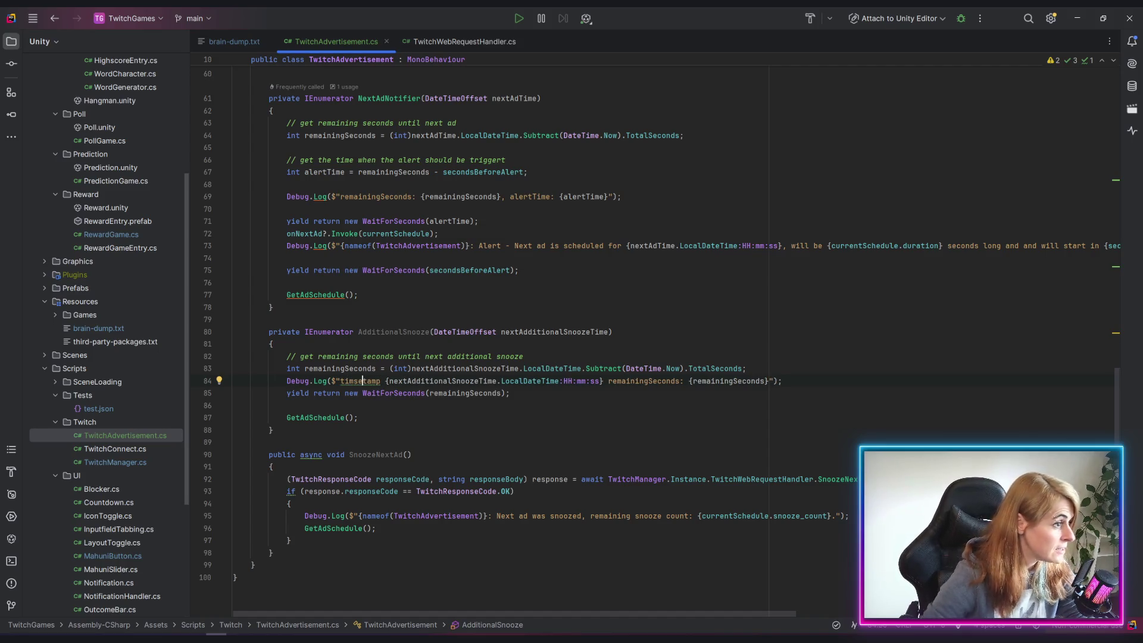
key(Left)
key(BackSpace)
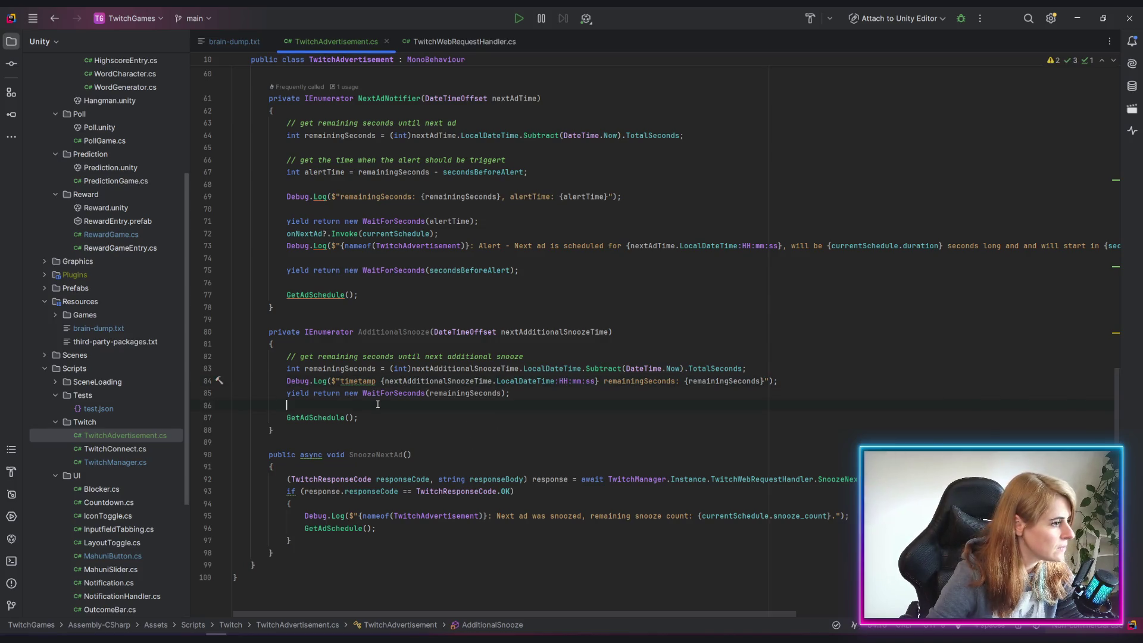
click(359, 381)
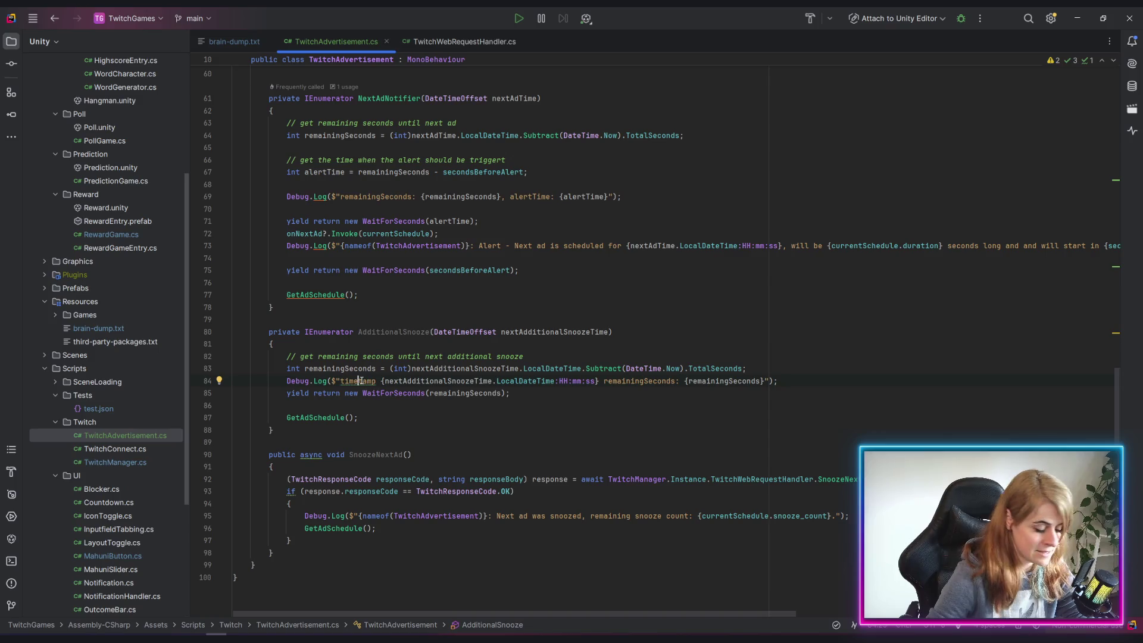
text(s)
click(357, 295)
Review the alert message on line 73 in NextAdNotifier, then switch to Unity to recompile
scroll(417, 249, up, 4)
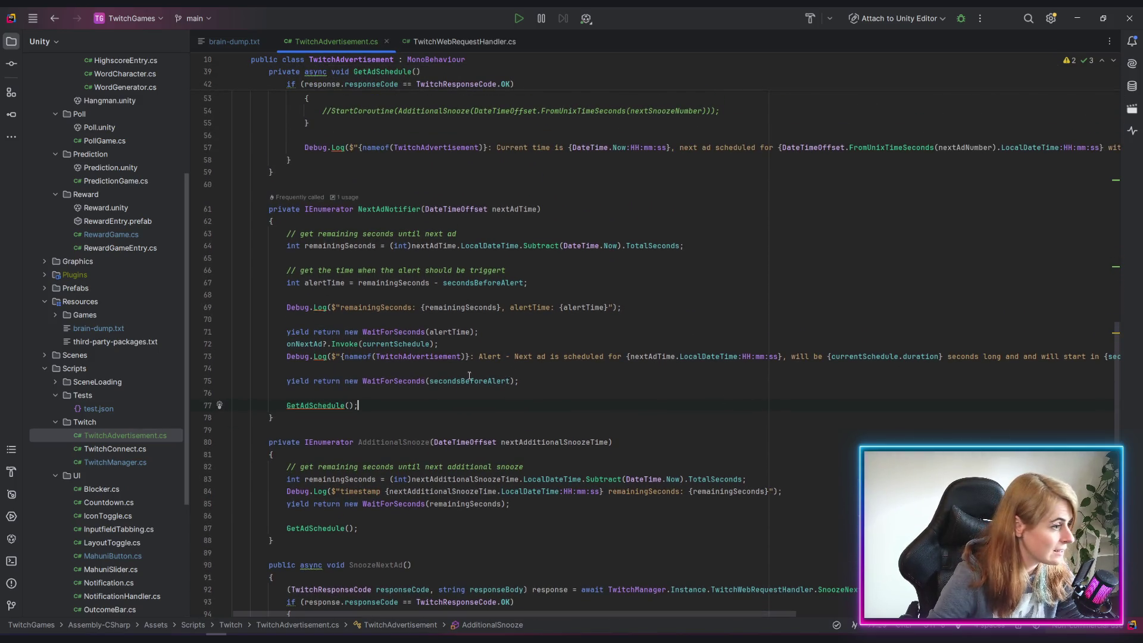
click(515, 356)
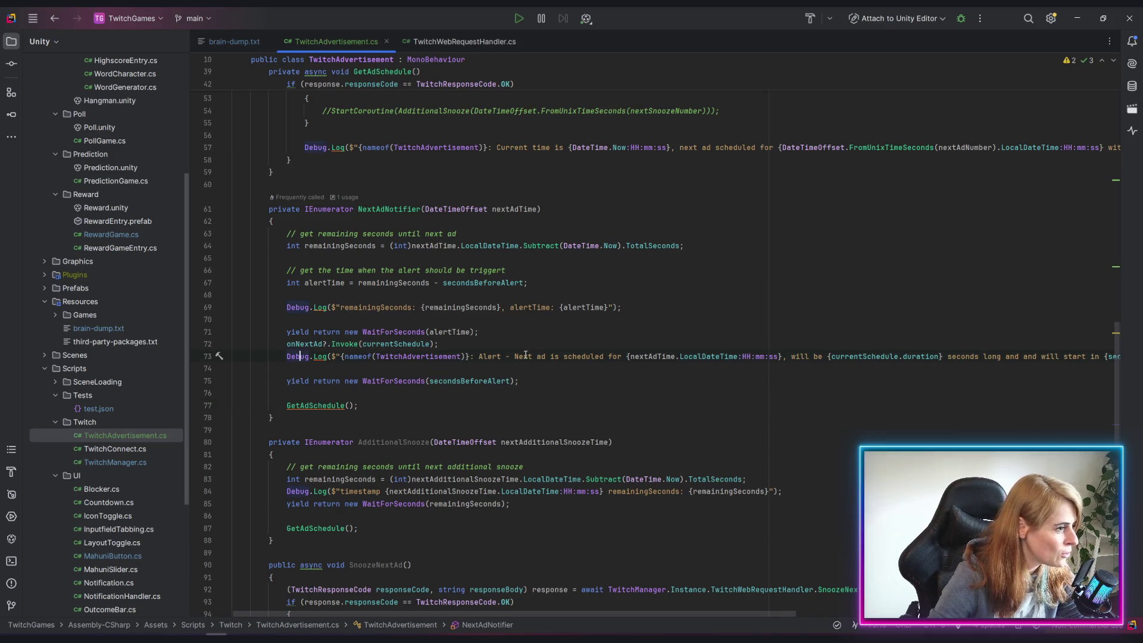
drag(473, 356, 800, 356)
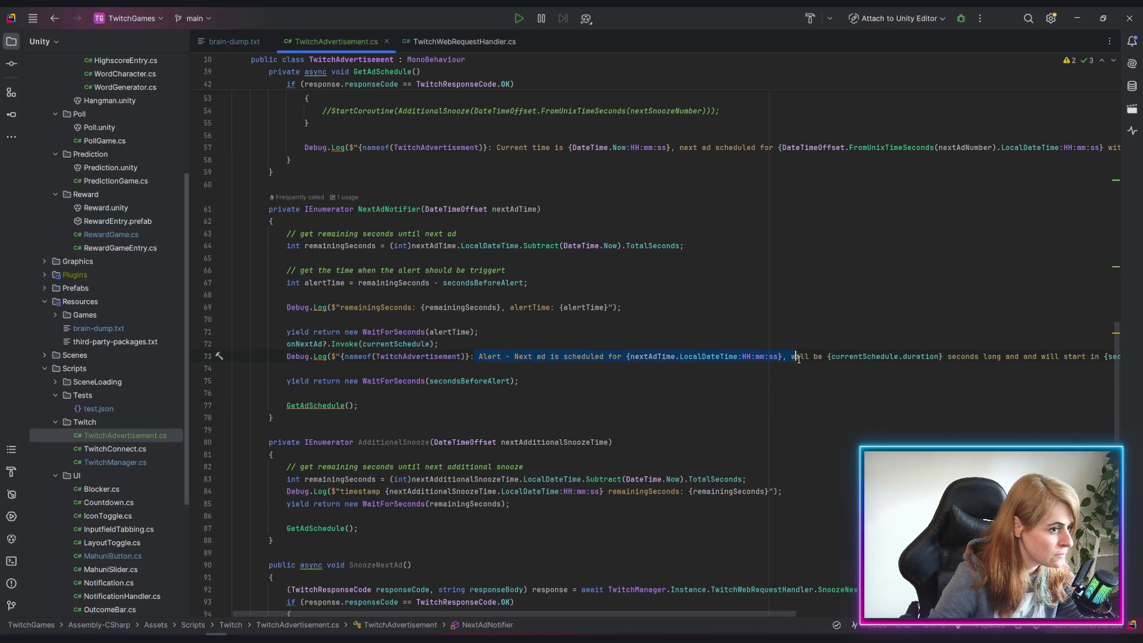
click(357, 405)
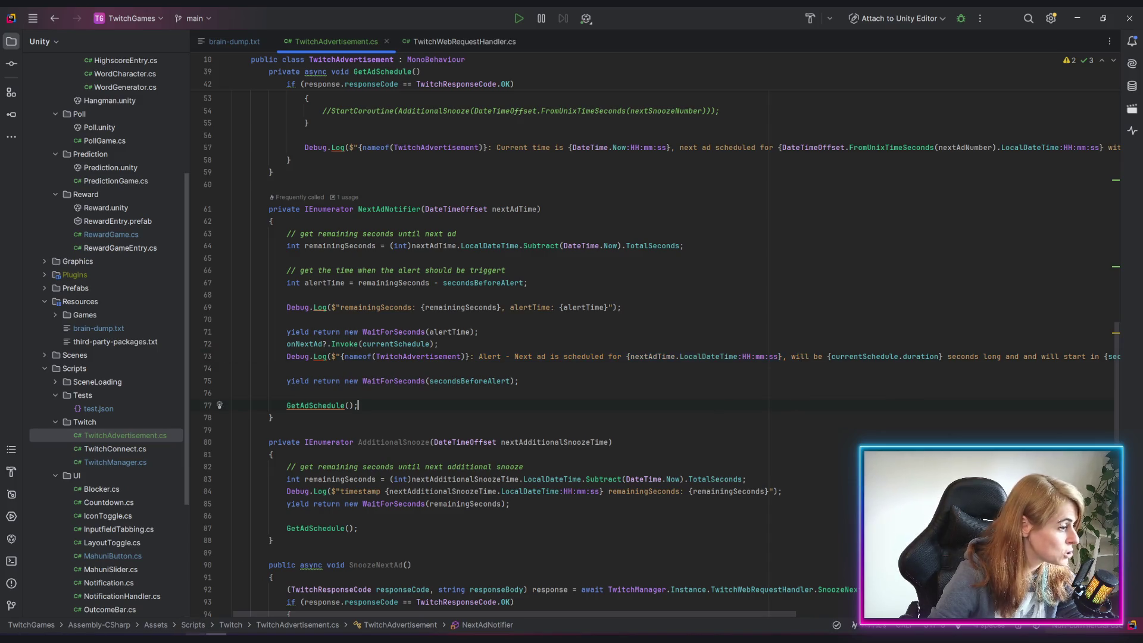
key(alt+Tab)
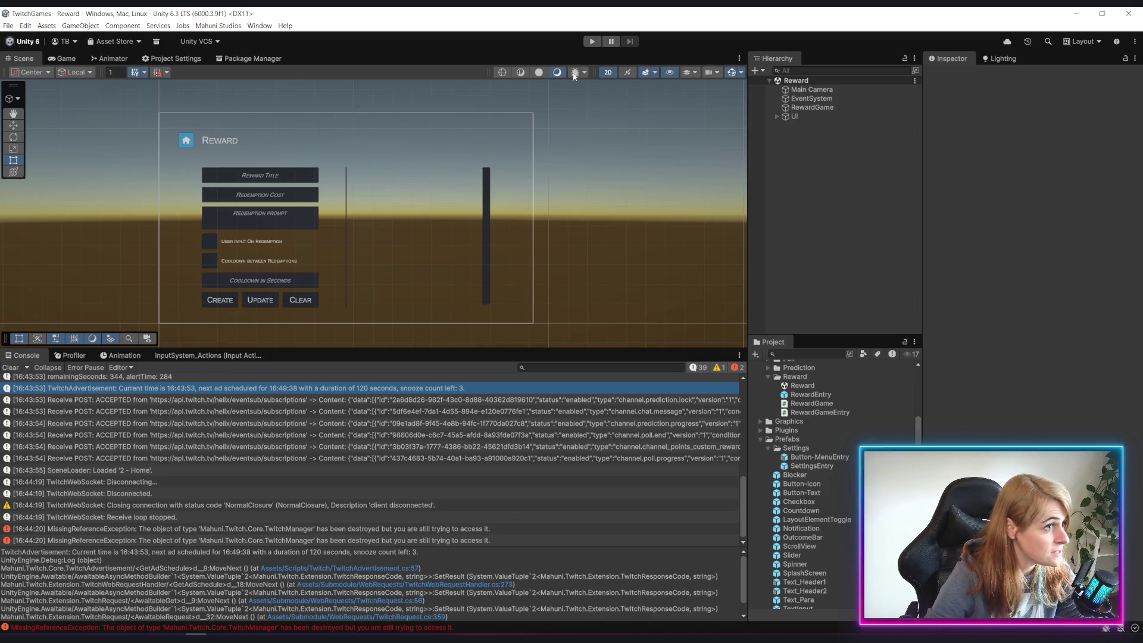
Enter Play mode, connect to the Twitch channel, and check the new console entry
click(592, 41)
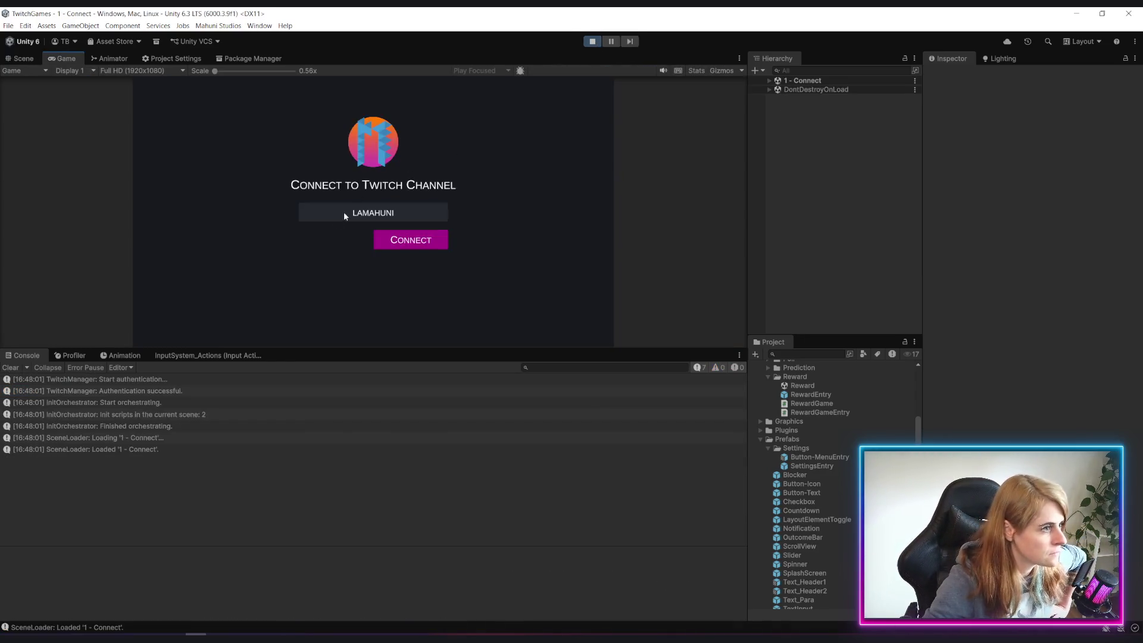
click(421, 238)
click(459, 458)
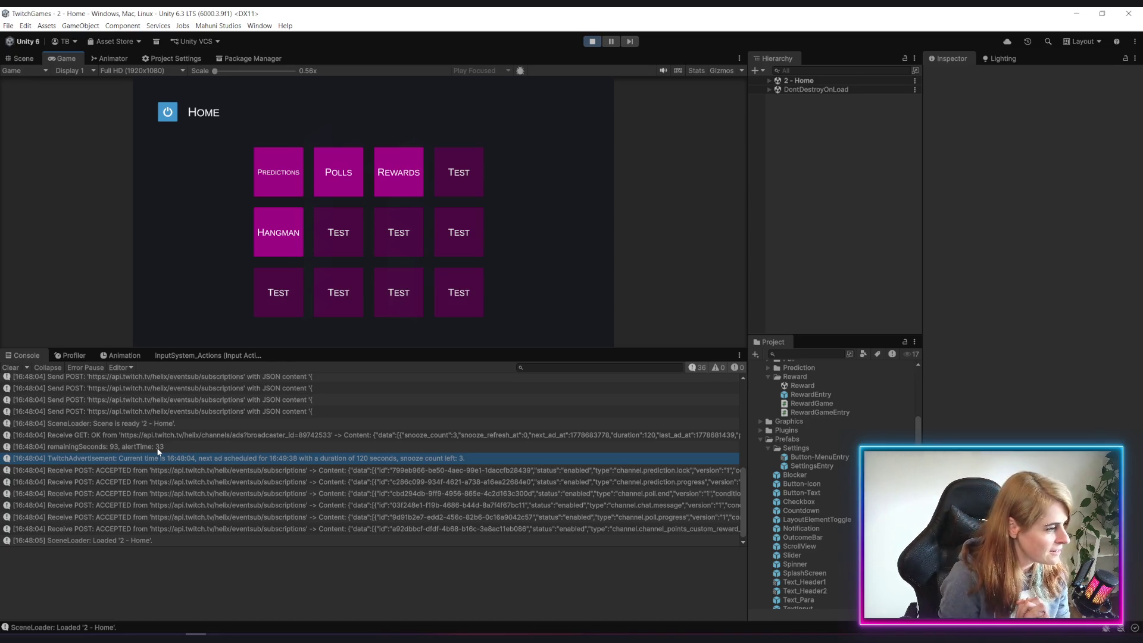
Select the Home scene log, then the Alert for the 120-second ad at 16:49:38
click(171, 542)
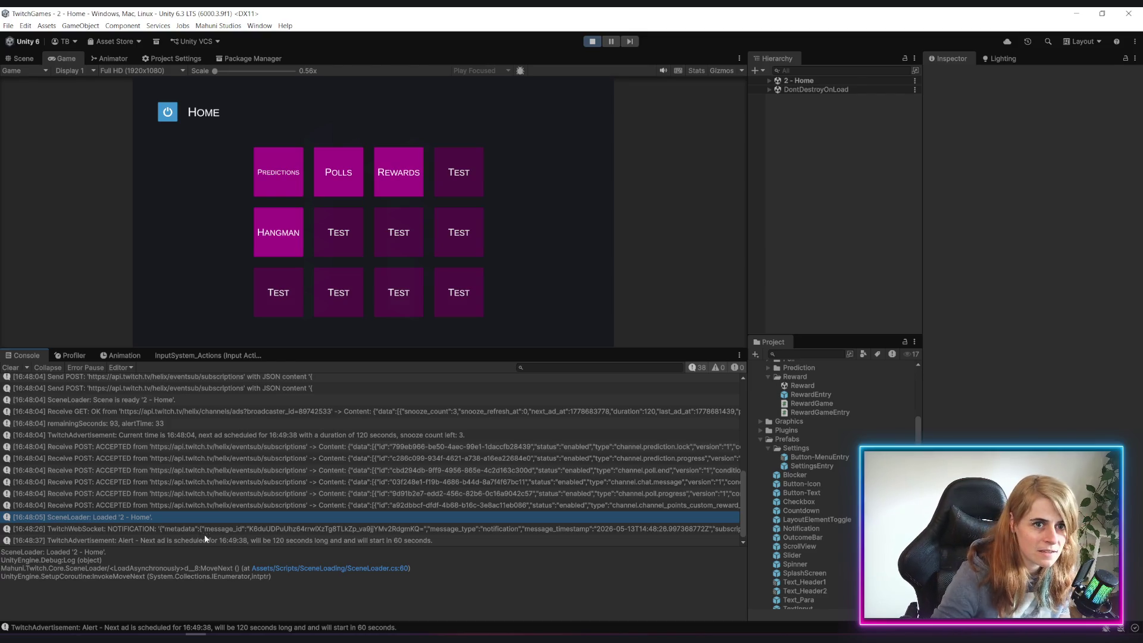
scroll(275, 483, down, 1)
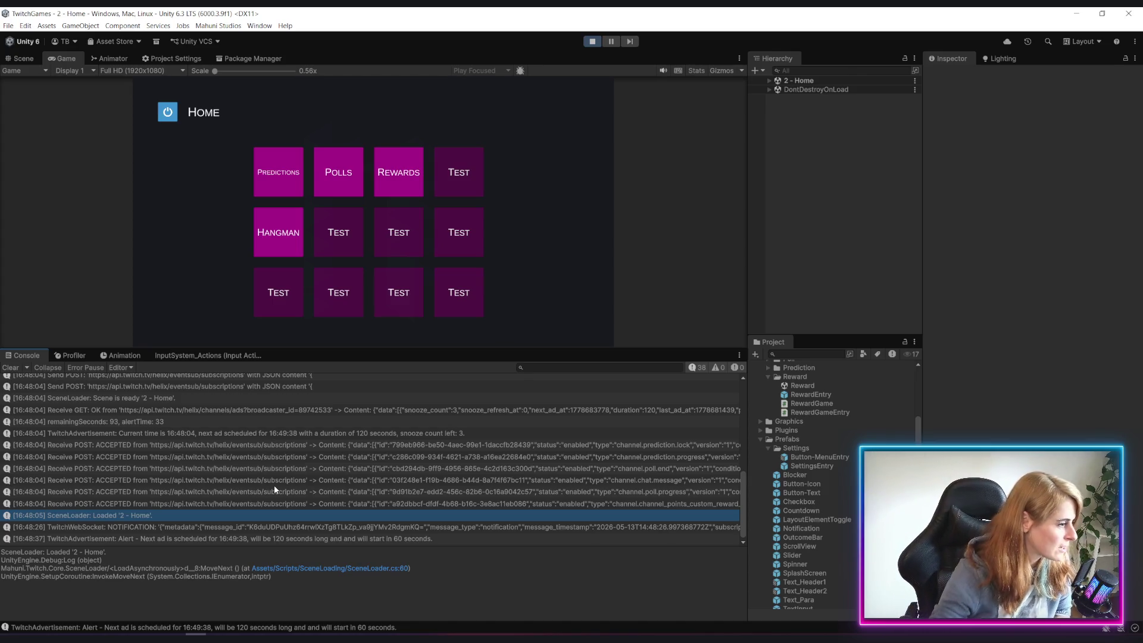
click(286, 540)
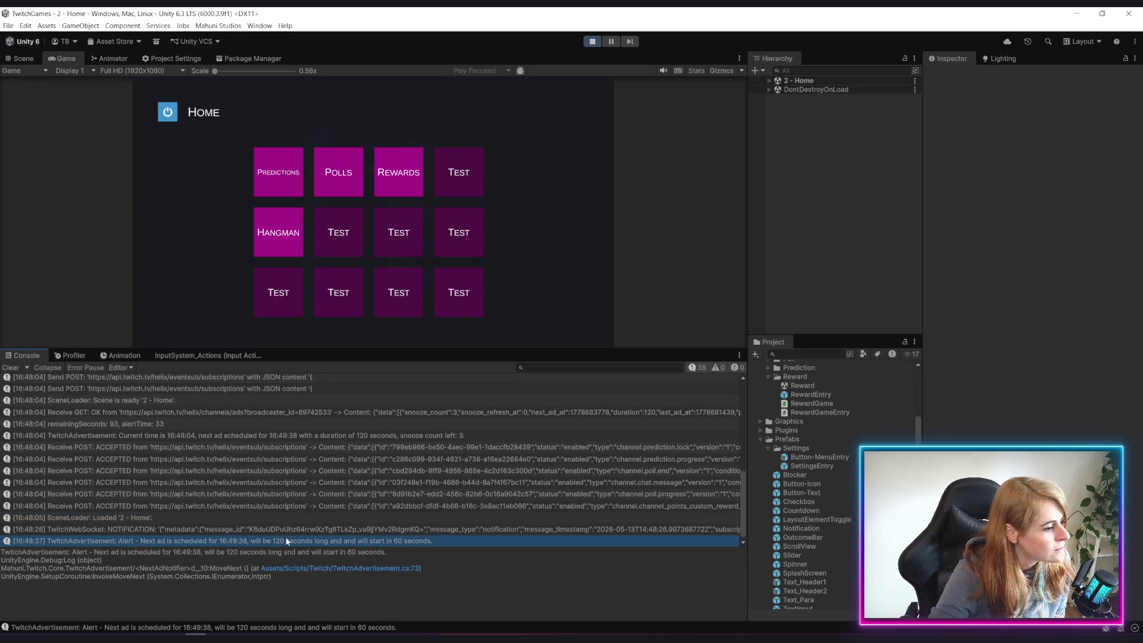
scroll(322, 541, down, 1)
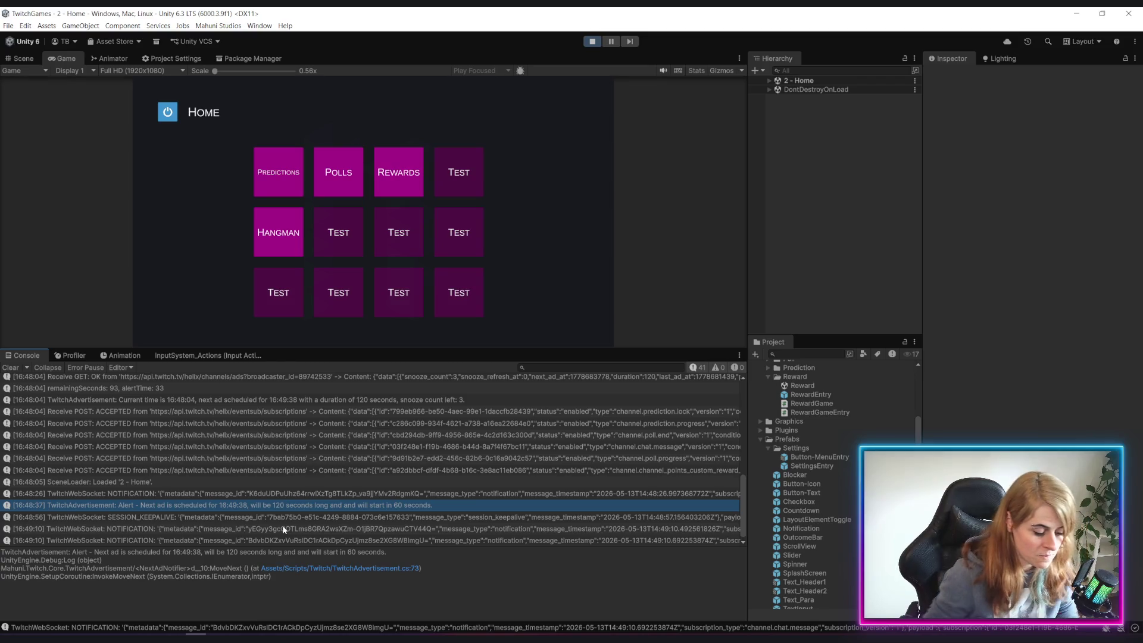
scroll(429, 449, down, 1)
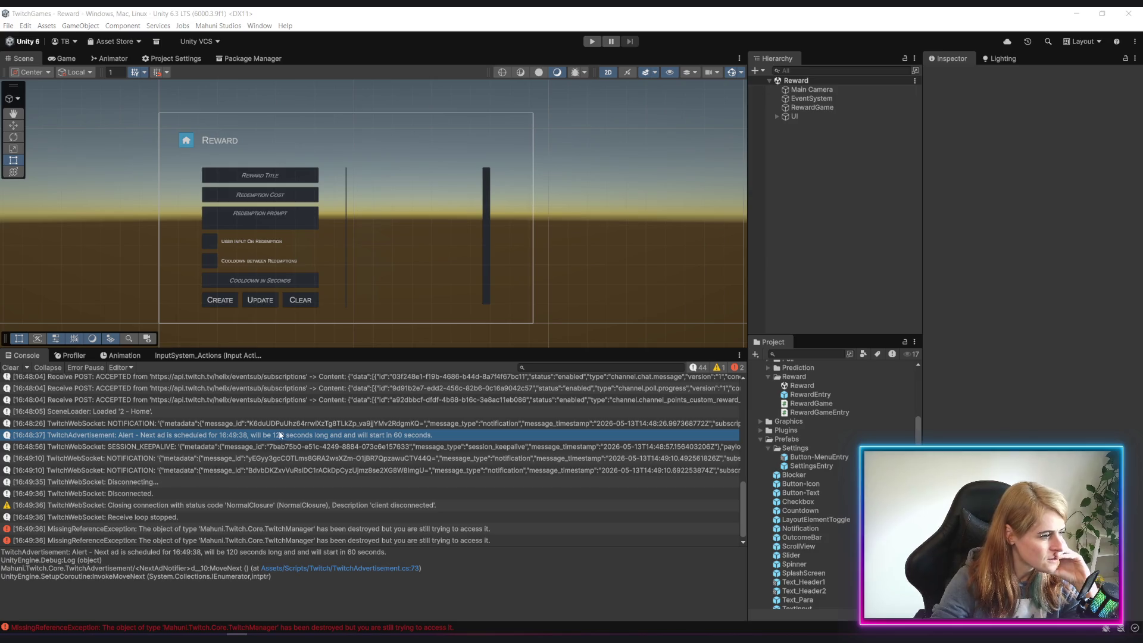
Open the NextAdNotifier code line behind the console's ad Alert entry in Rider
scroll(171, 505, down, 1)
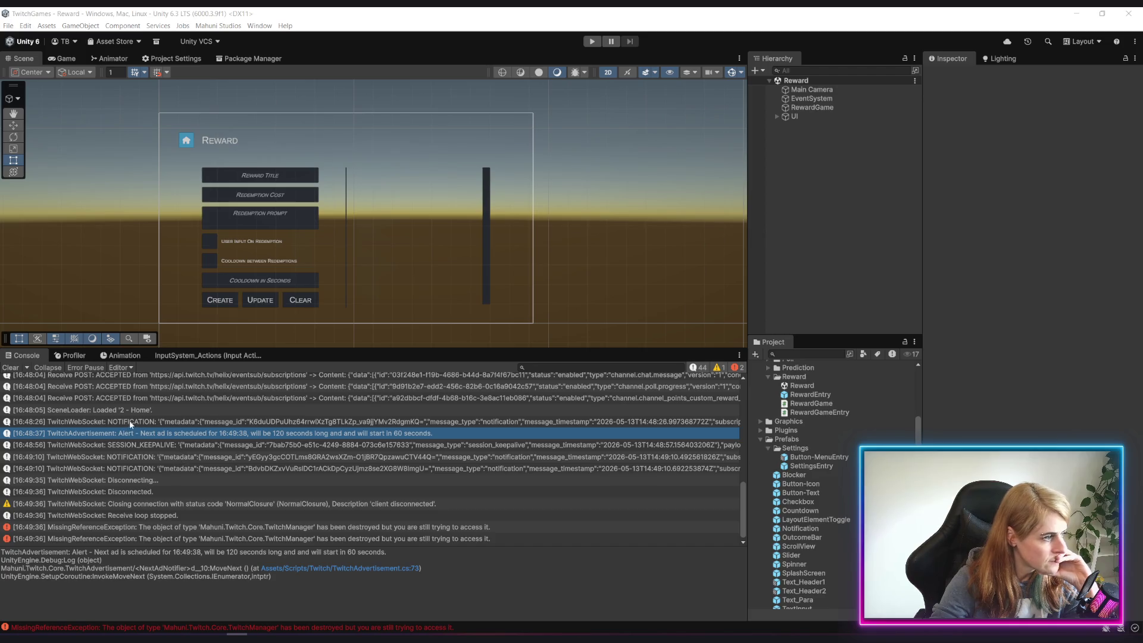
scroll(182, 438, up, 1)
double_click(194, 435)
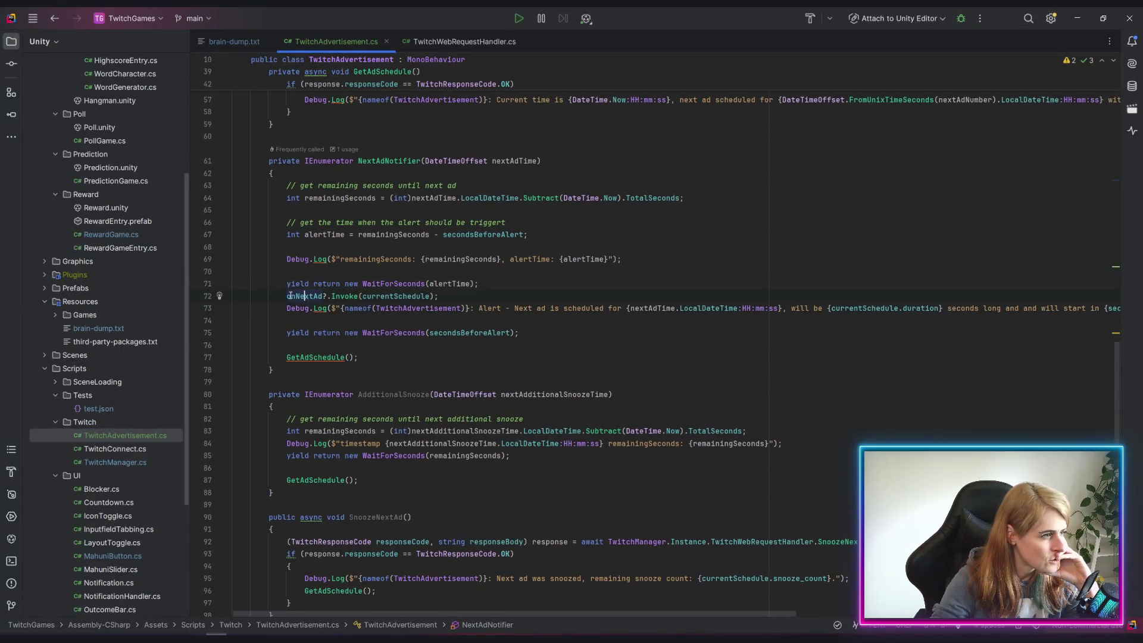
Inspect the onNextAd invoke, the GetAdSchedule call and secondsBeforeAlert usage in NextAdNotifier
drag(287, 296, 439, 296)
click(546, 354)
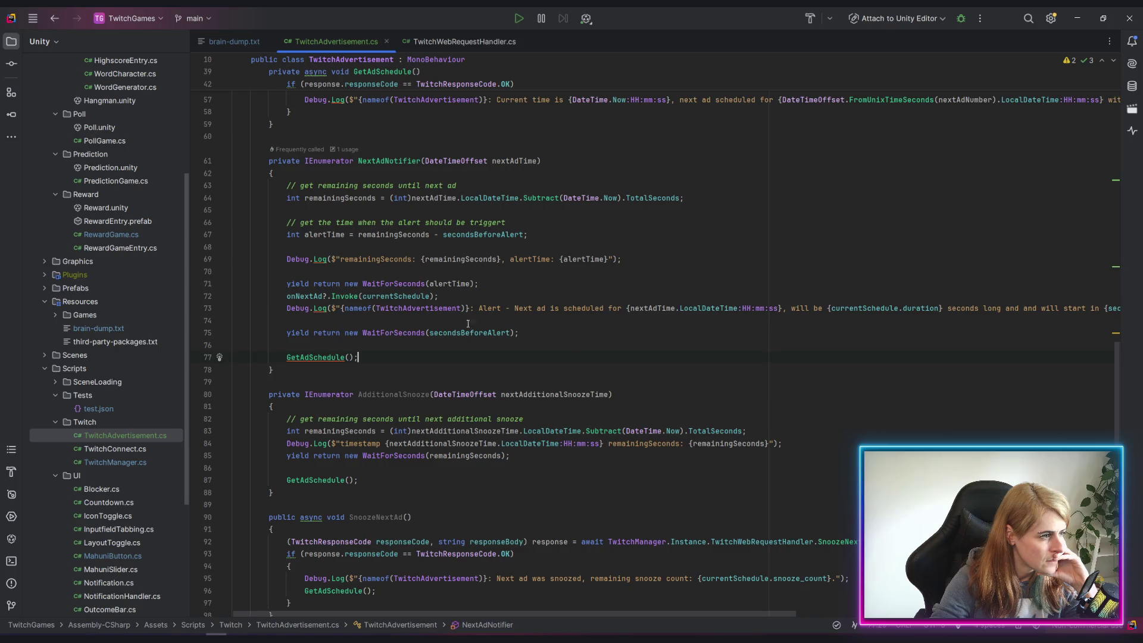
drag(286, 296, 457, 297)
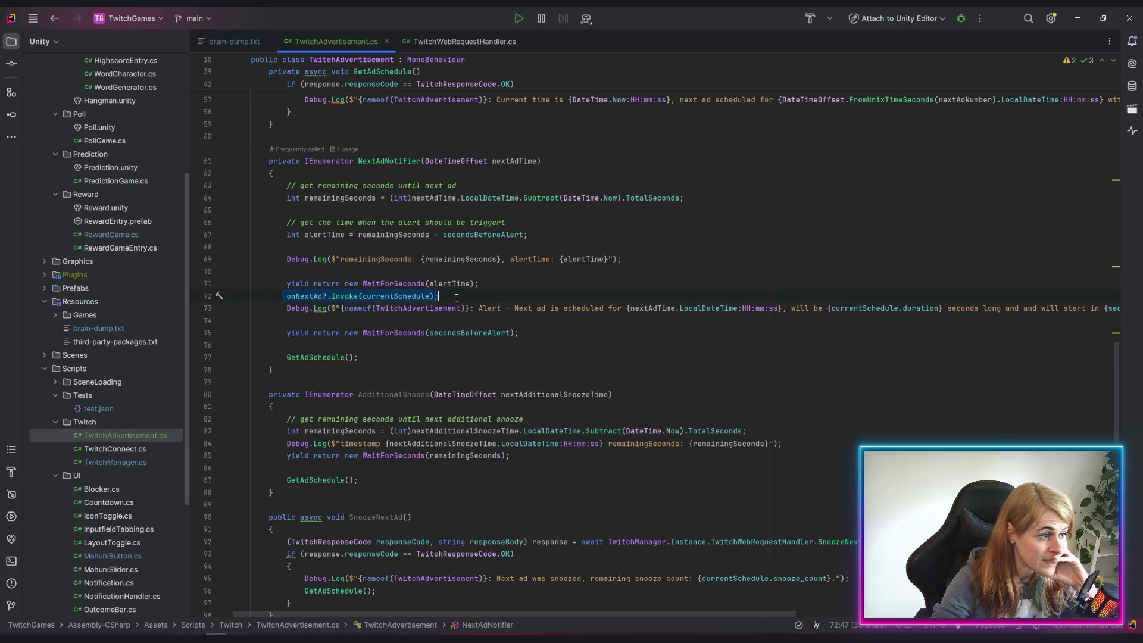
click(578, 359)
scroll(375, 330, up, 1)
click(436, 333)
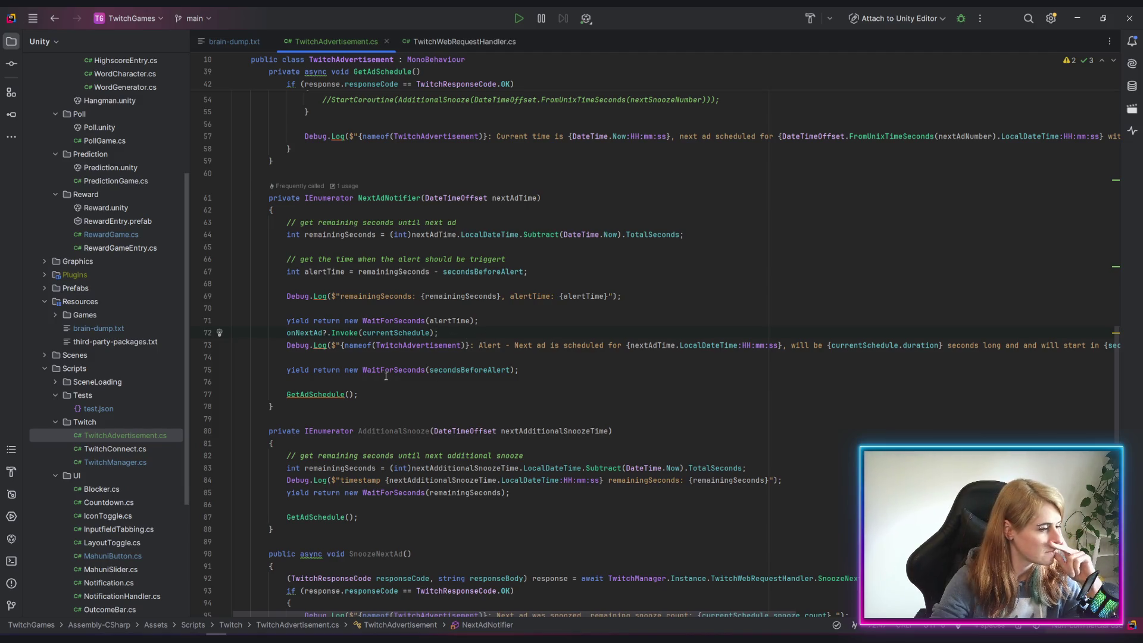
click(462, 370)
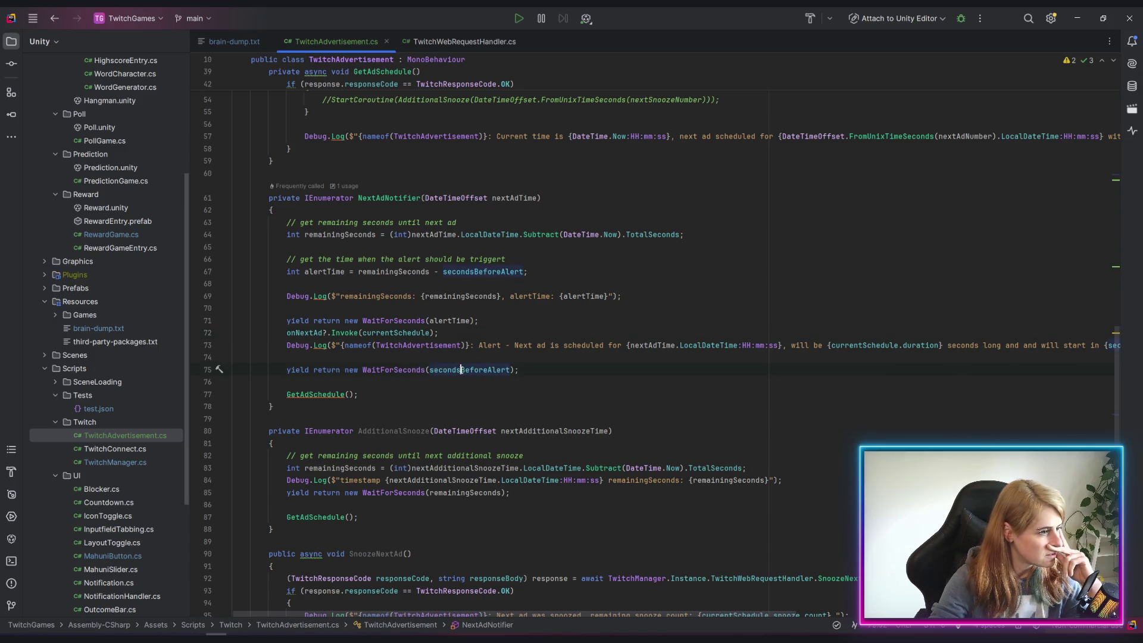
mouse_move(465, 373)
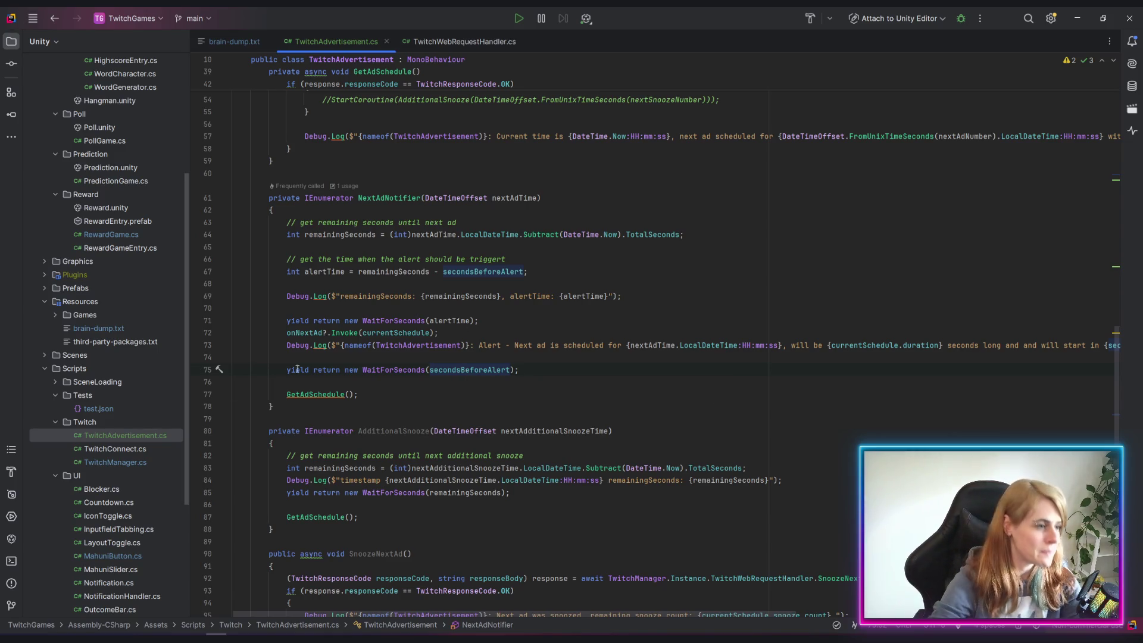
Delete the remainingSeconds Debug.Log line and the blank line after the alertTime calculation
double_click(294, 295)
triple_click(294, 296)
key(Delete)
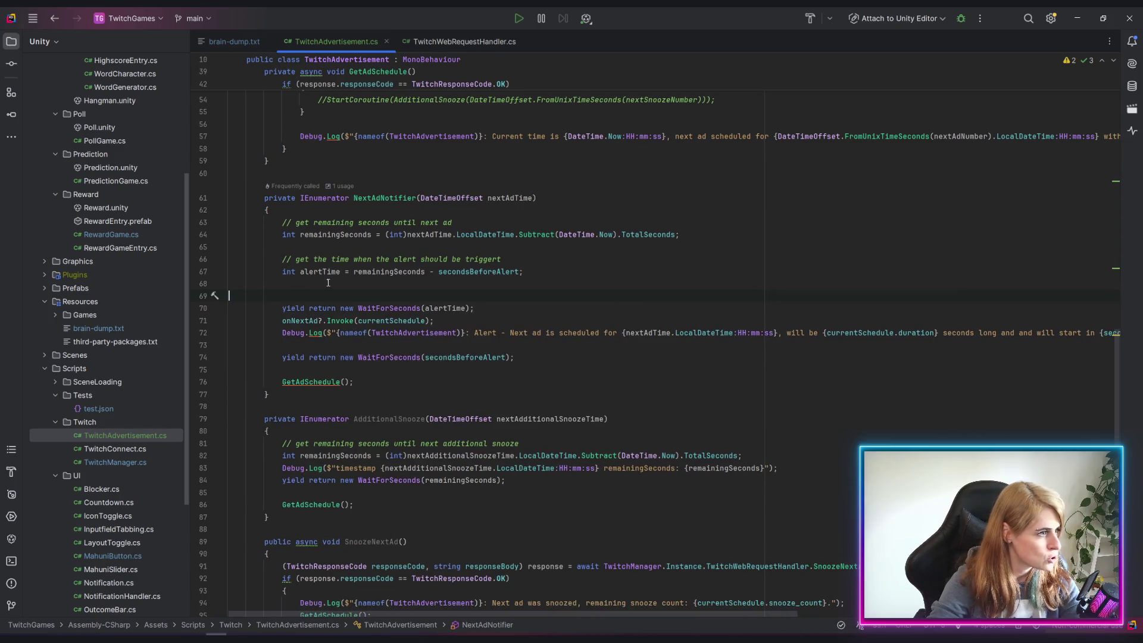
click(551, 271)
key(Delete)
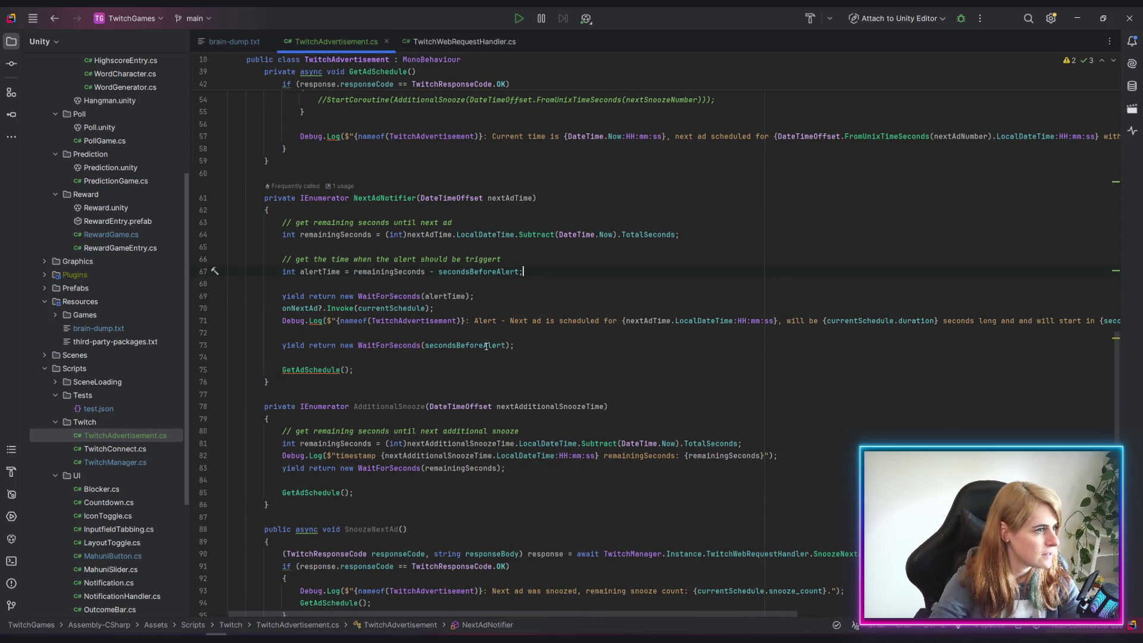
Uncomment StartCoroutine(AdditionalSnooze(...)) on line 54, then run the game again in Unity
scroll(425, 279, up, 3)
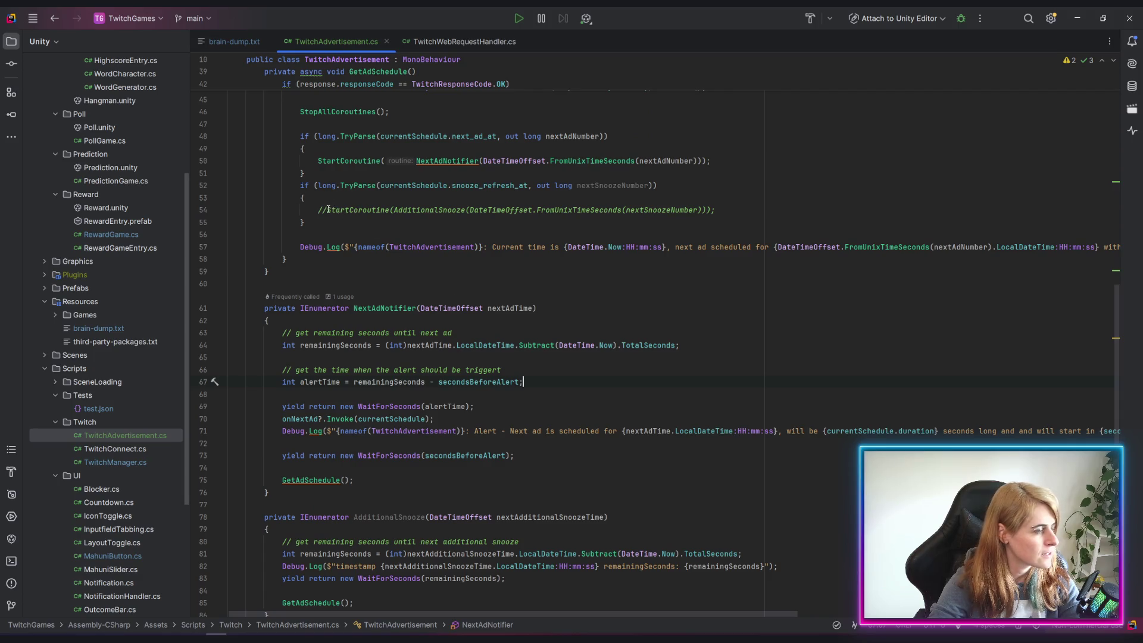
click(327, 209)
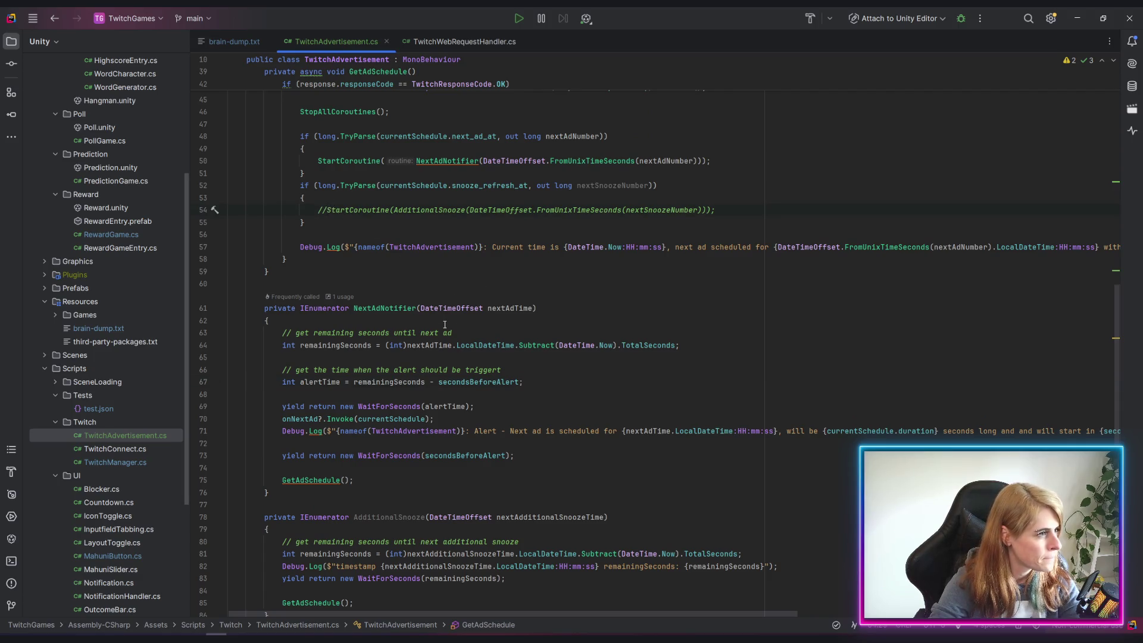
key(BackSpace)
key(BackSpace)
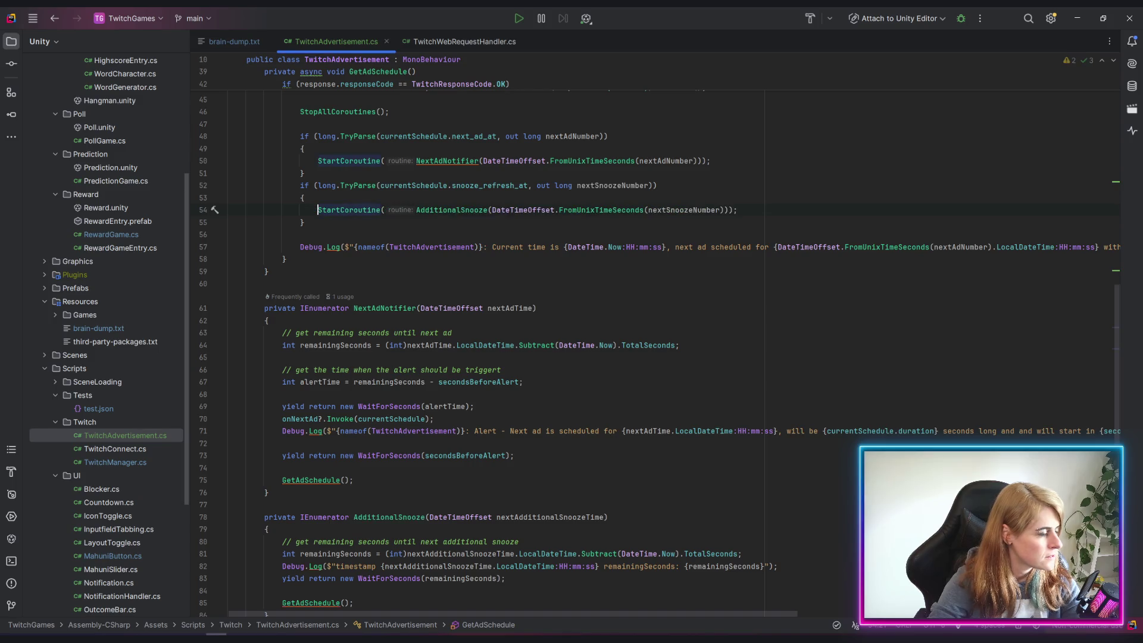
click(439, 209)
scroll(357, 233, down, 6)
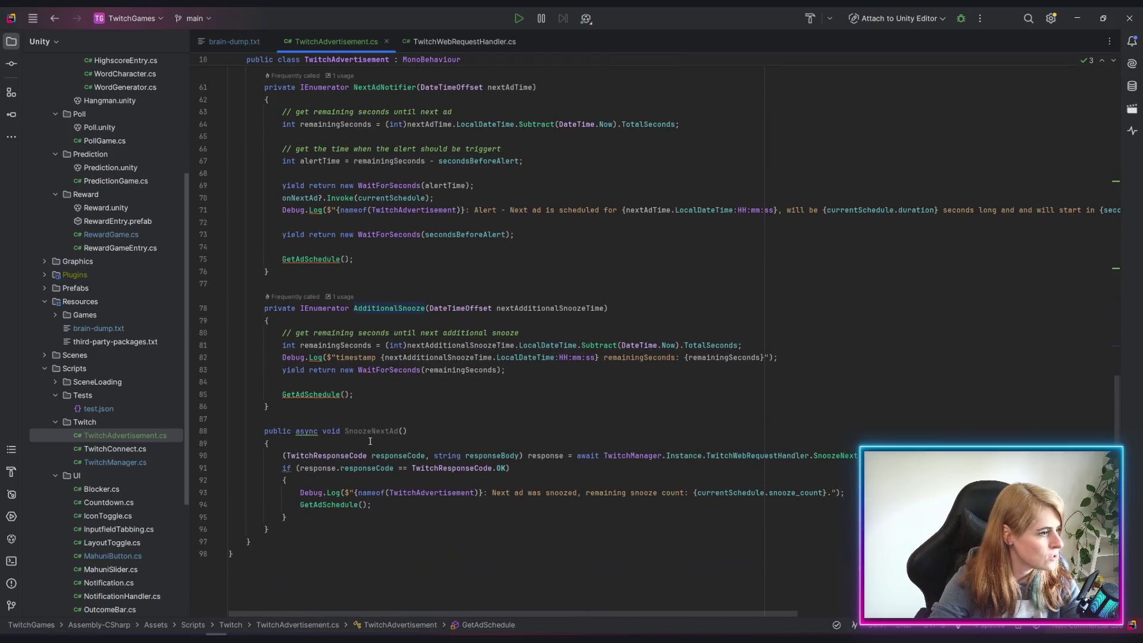
click(425, 357)
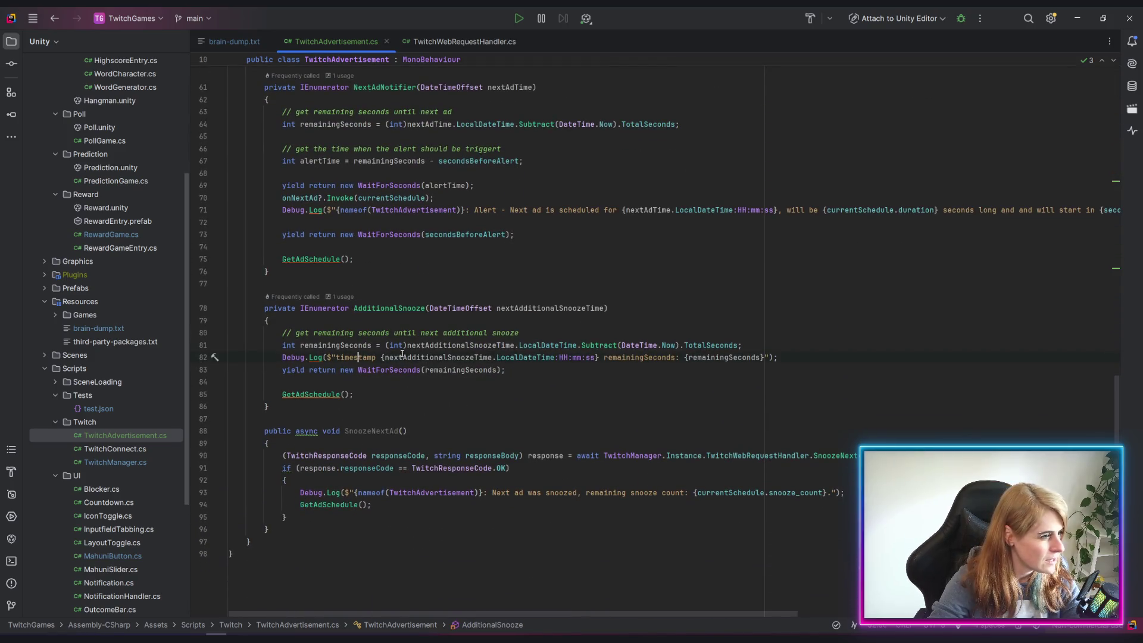
click(531, 359)
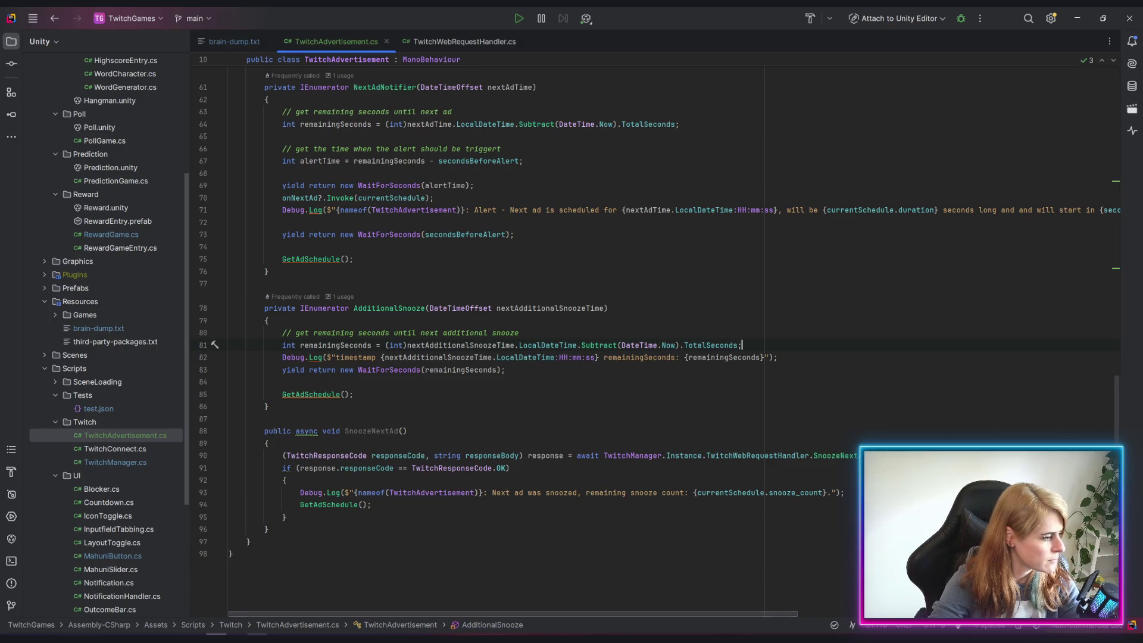
key(alt+Tab)
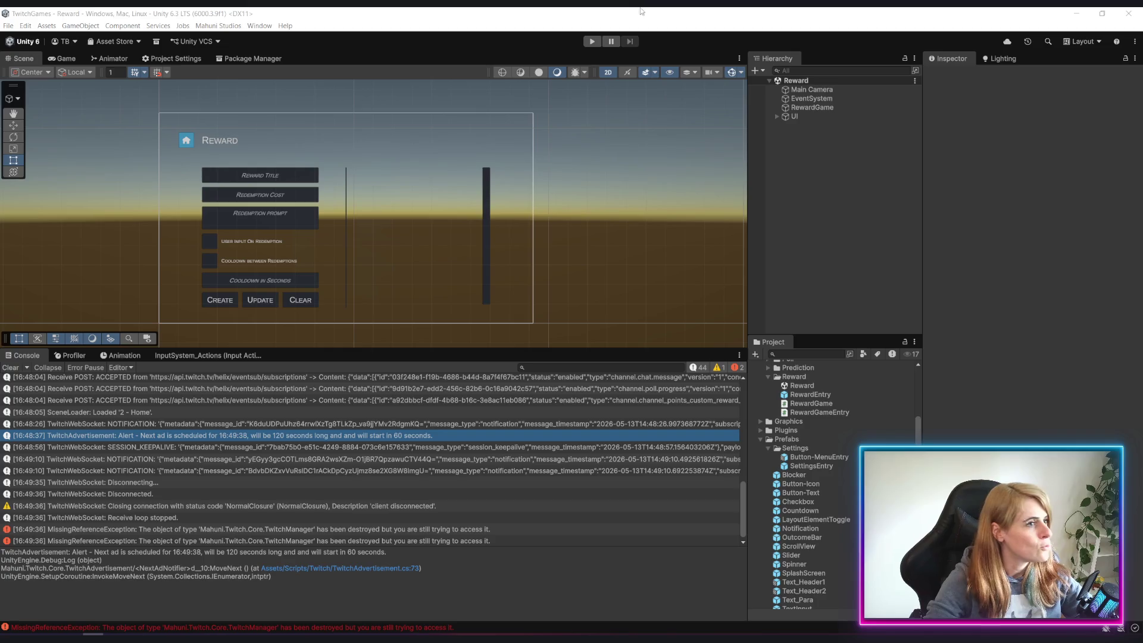
click(588, 42)
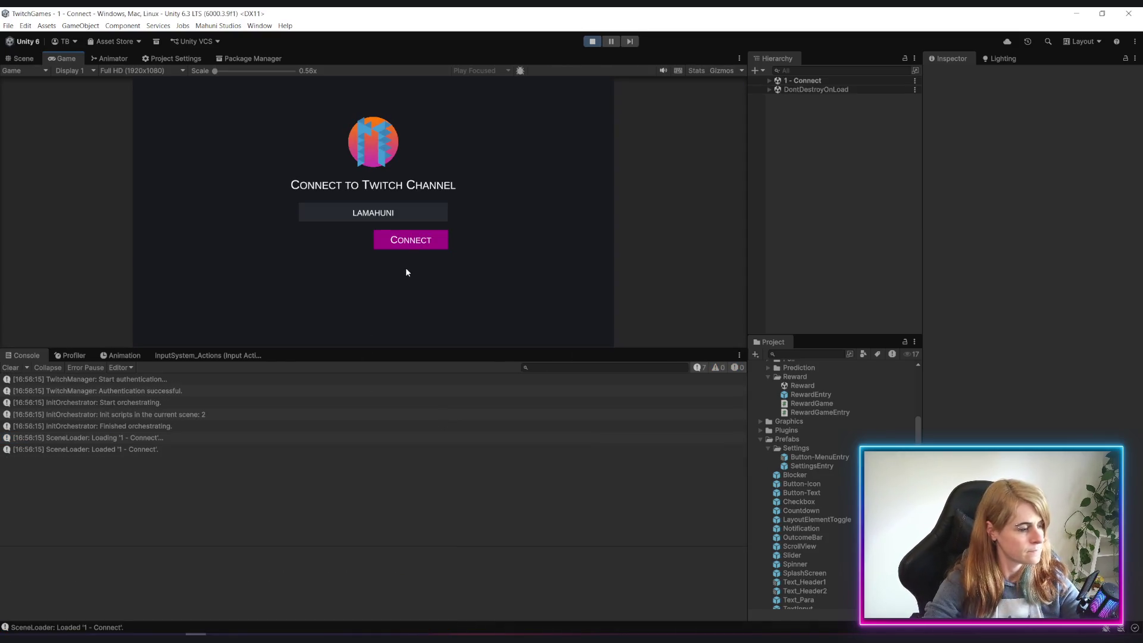
Connect to Twitch, stop the game, and view the 'timestamp 01:00:00 remainingSeconds' log's stack trace
click(410, 244)
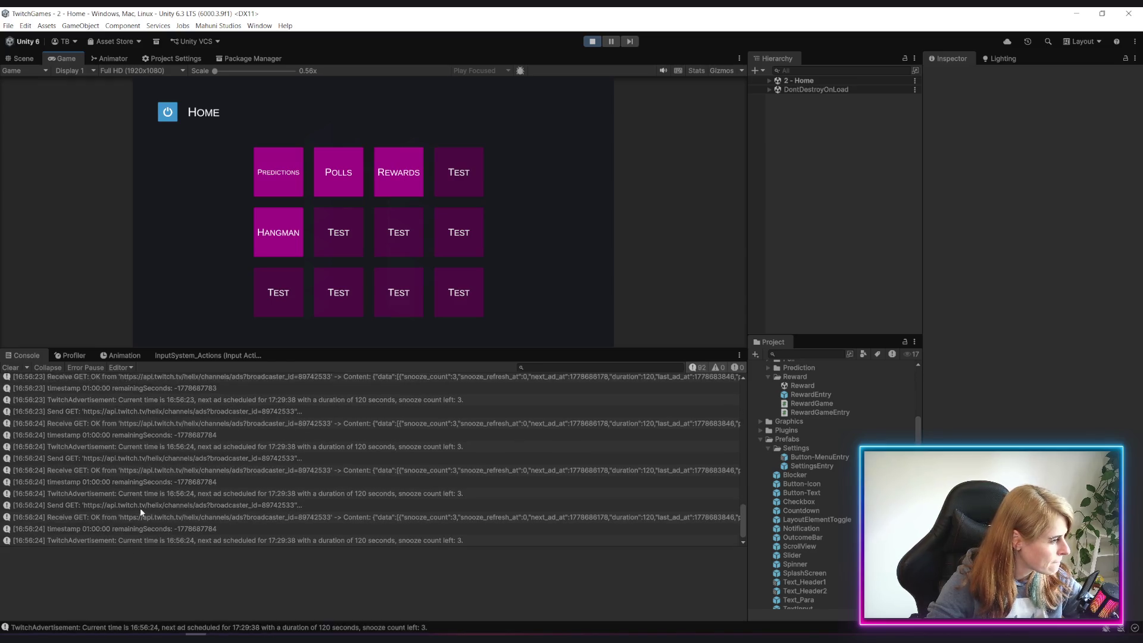
click(592, 41)
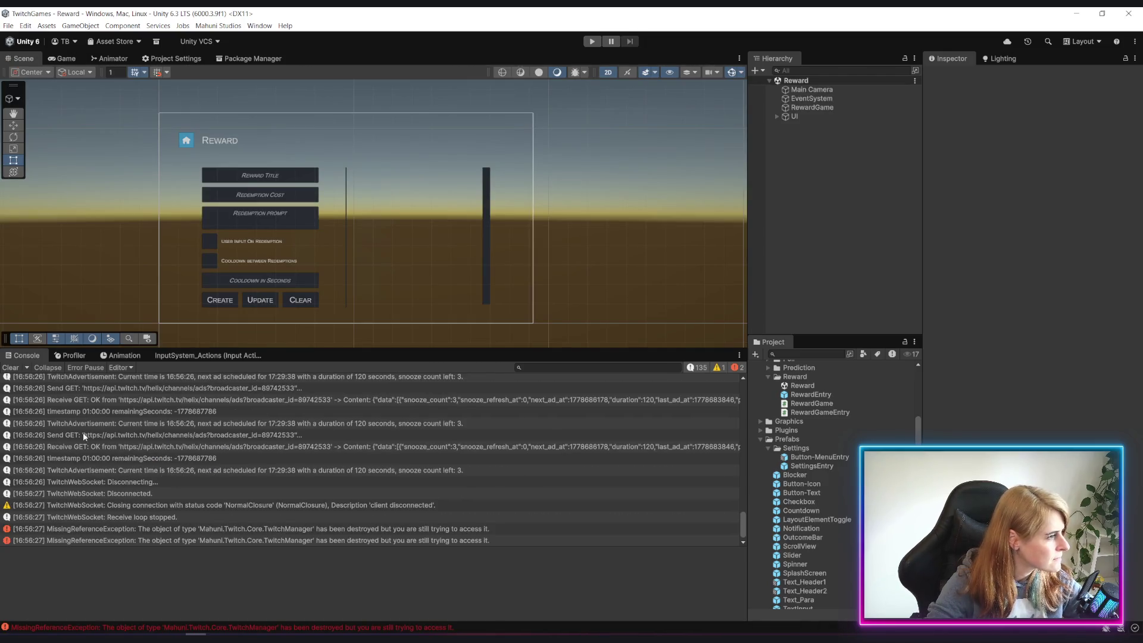
click(70, 412)
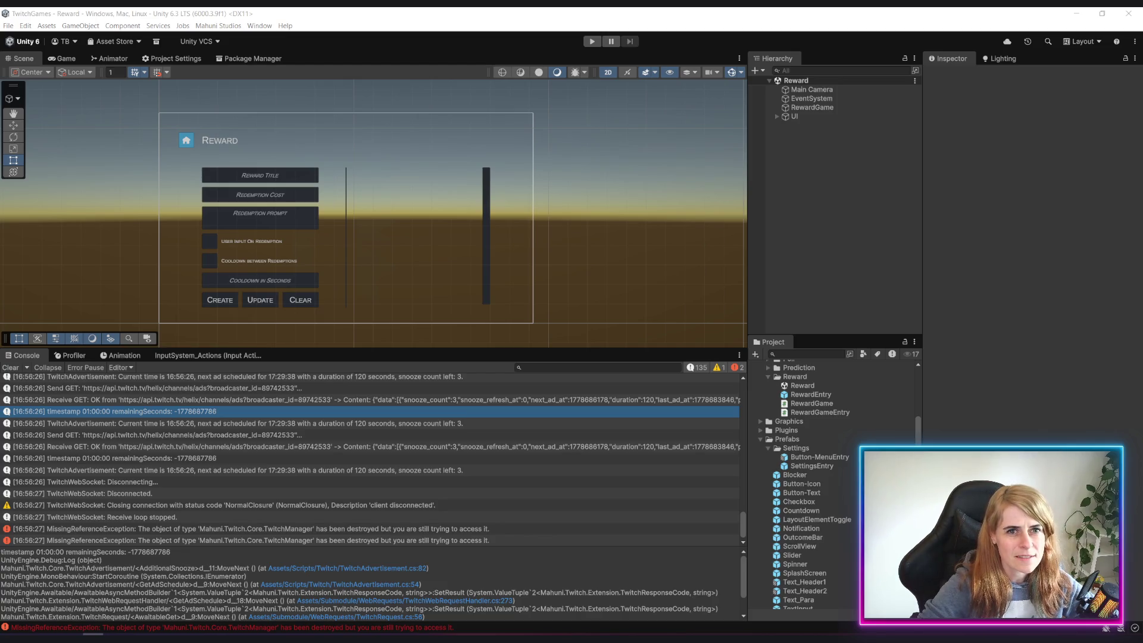
key(alt+Tab)
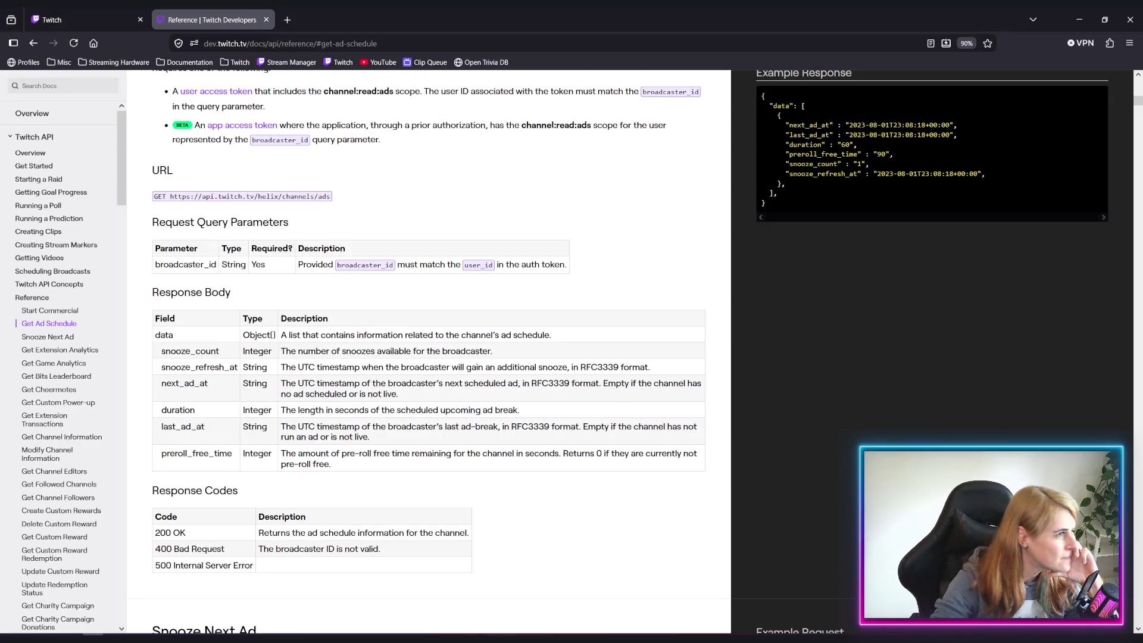
scroll(309, 276, down, 3)
scroll(267, 321, up, 3)
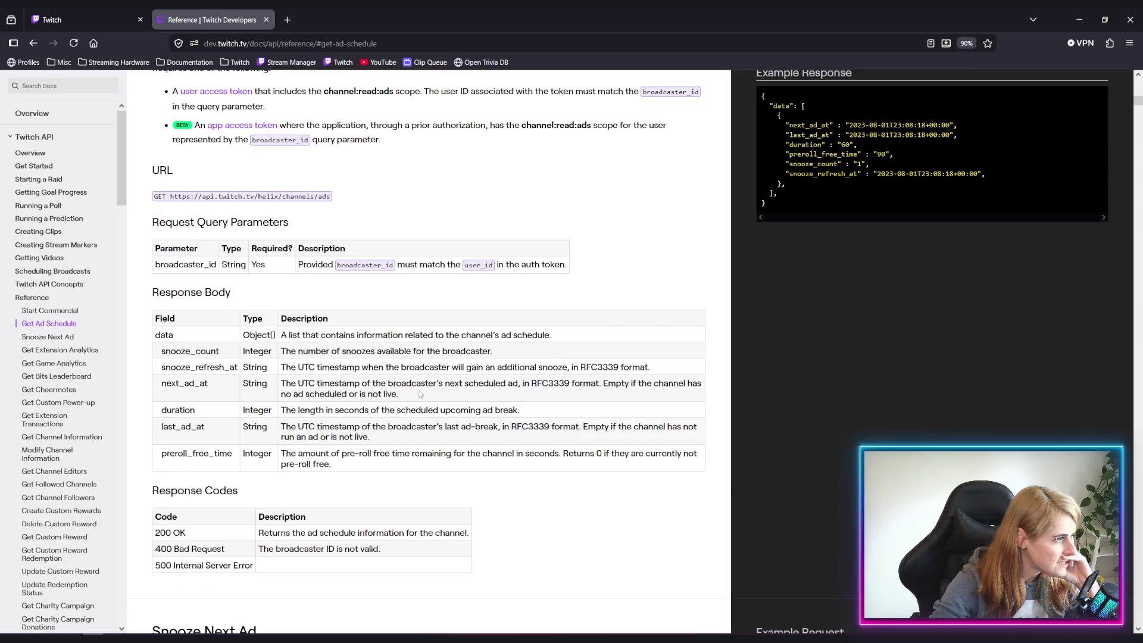
scroll(458, 393, down, 2)
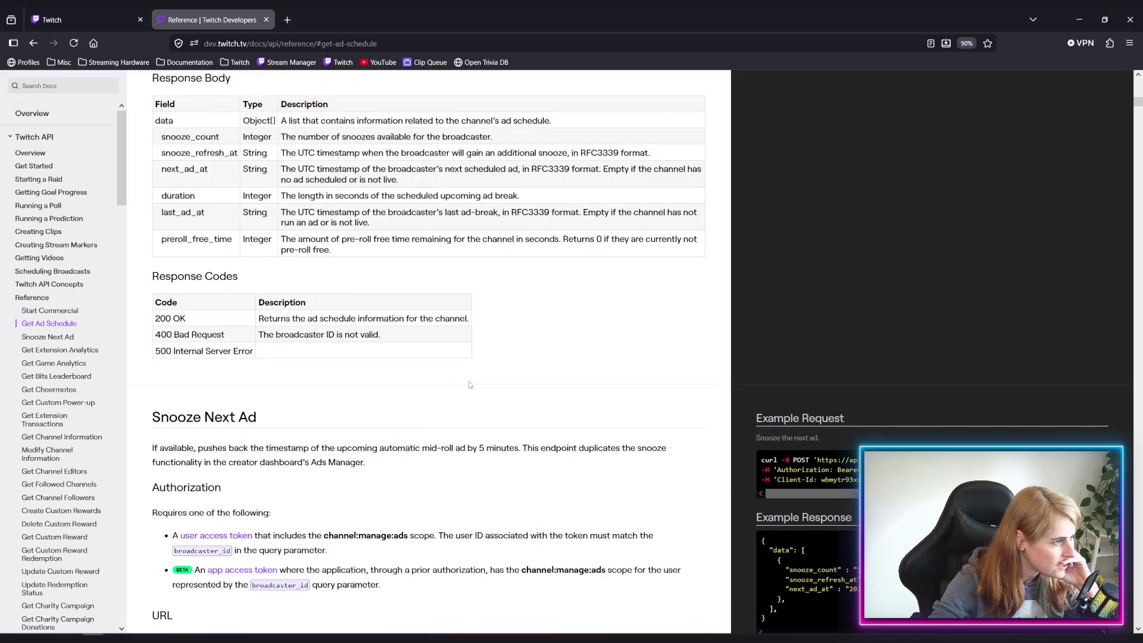
scroll(467, 384, down, 4)
scroll(314, 438, down, 4)
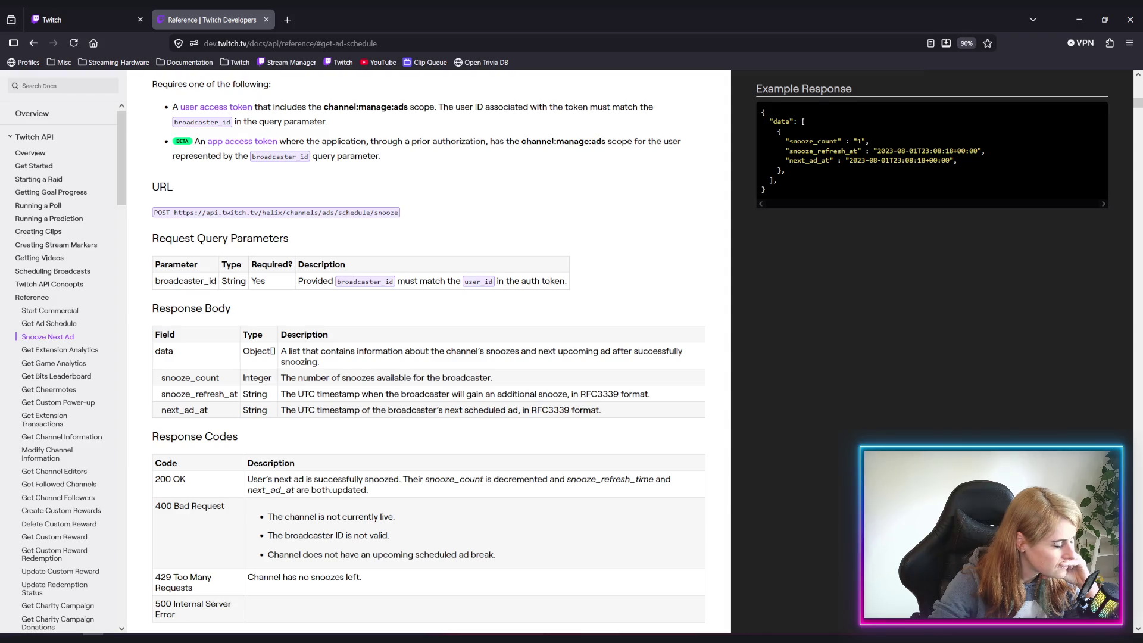
scroll(331, 489, down, 3)
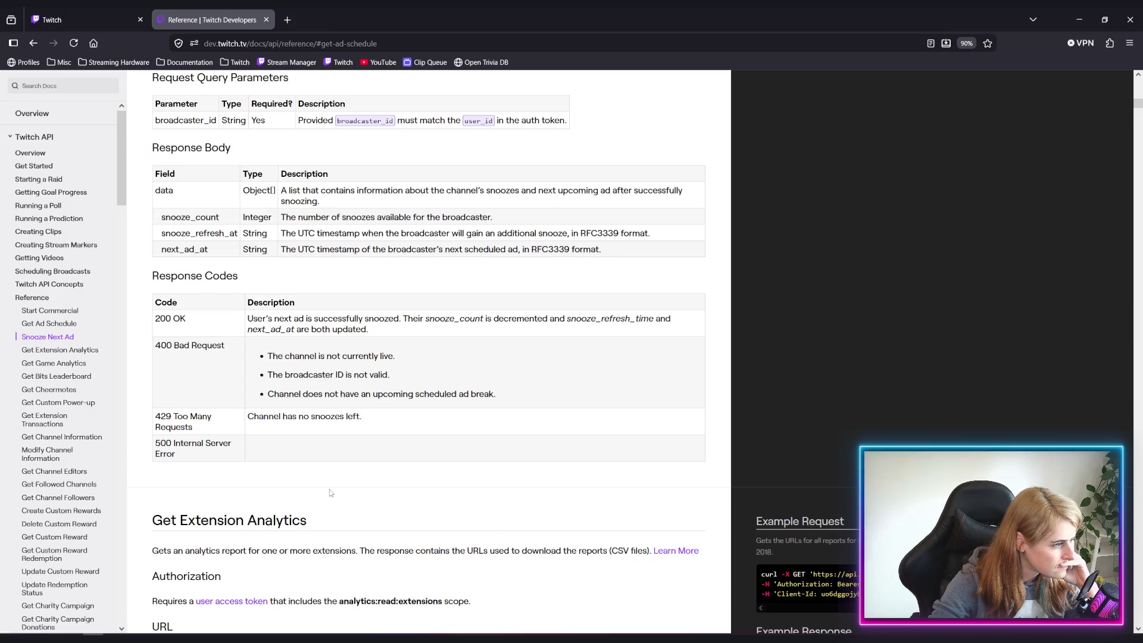
scroll(331, 493, up, 2)
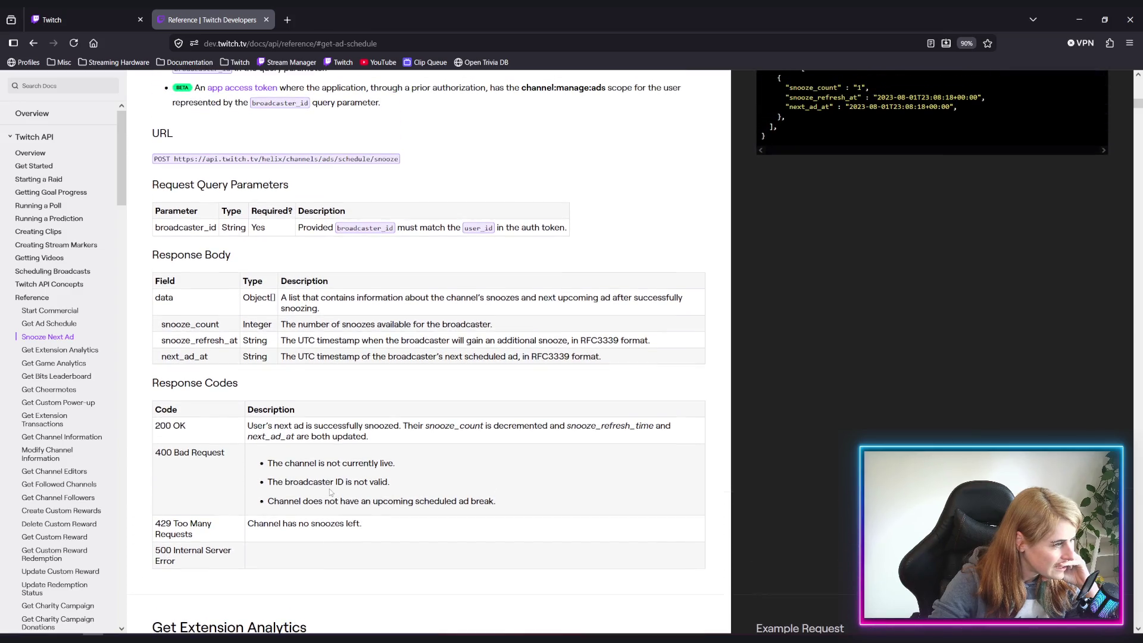
scroll(328, 483, up, 1)
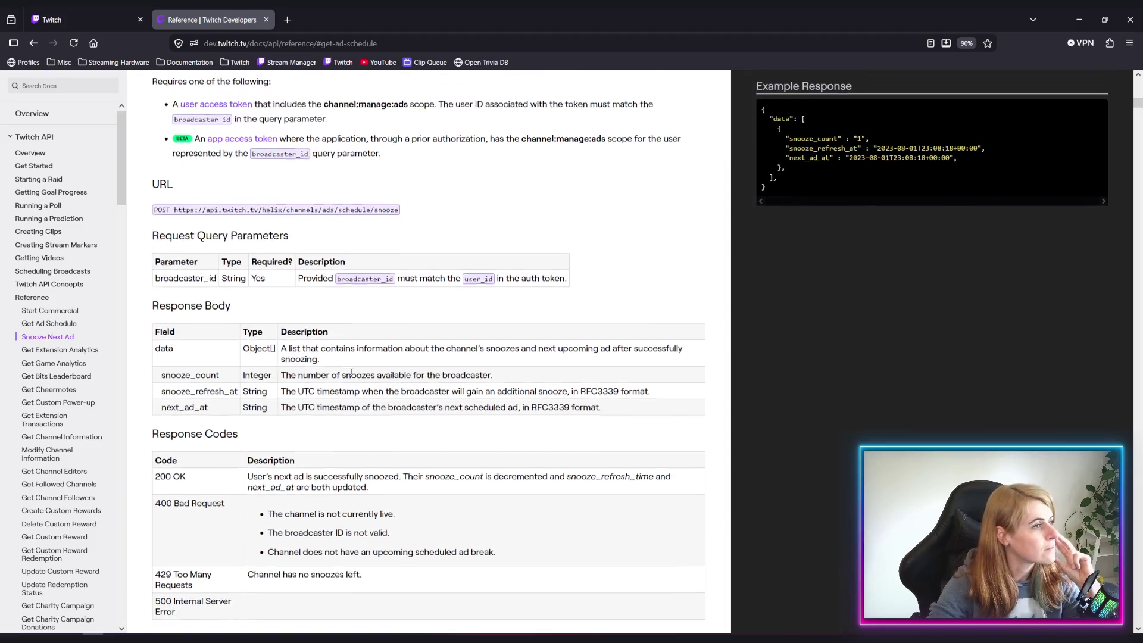
scroll(354, 375, down, 1)
drag(370, 159, 398, 159)
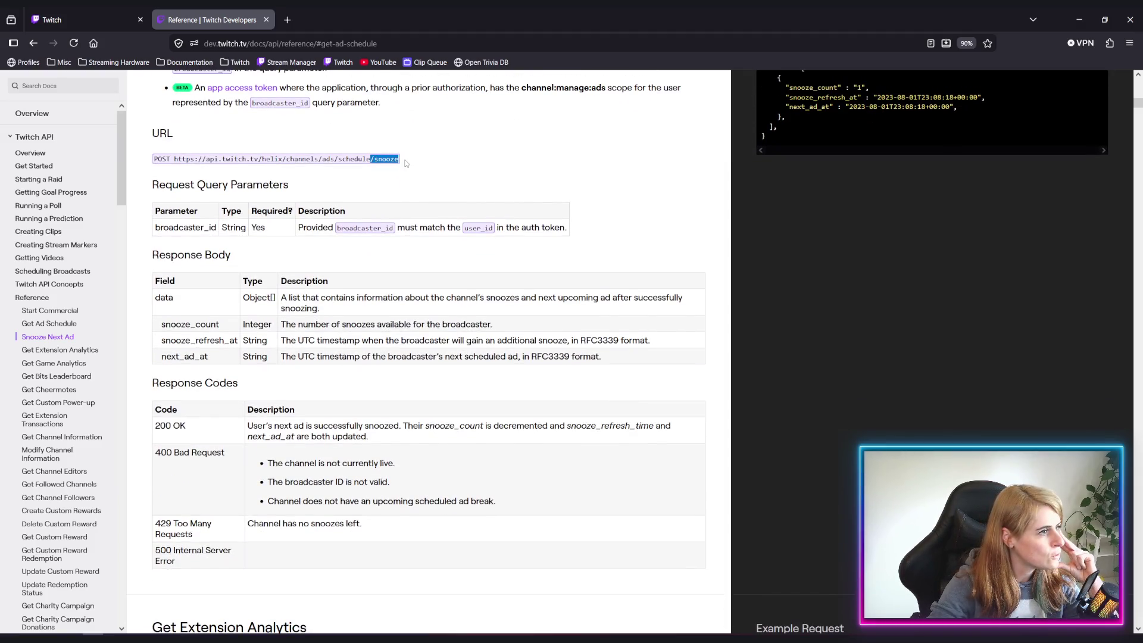
click(421, 166)
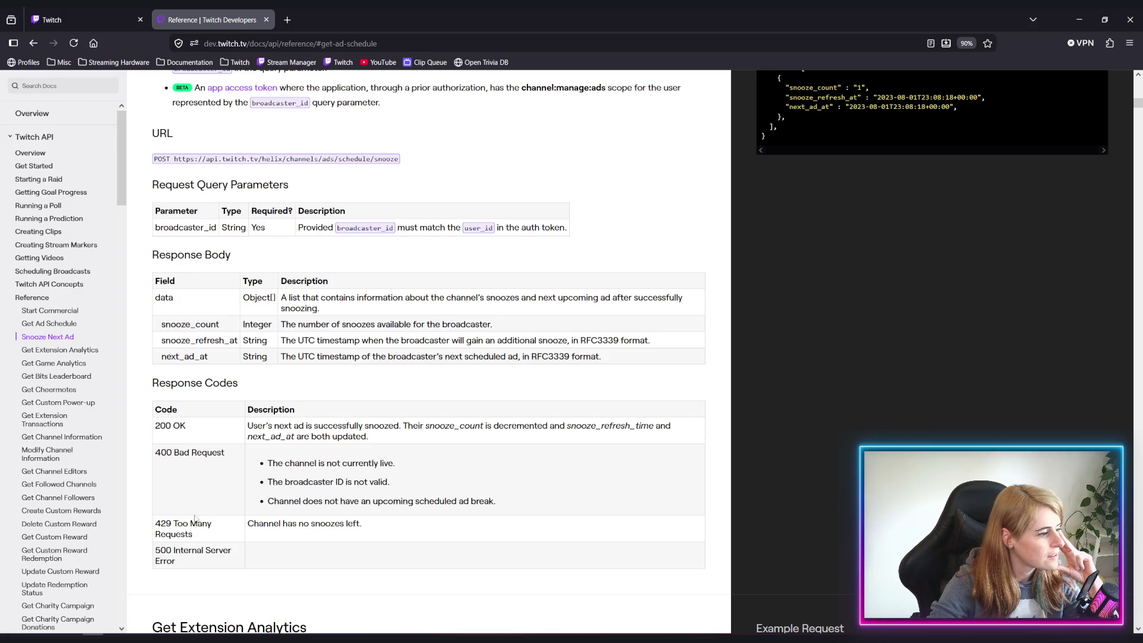
drag(249, 532, 422, 503)
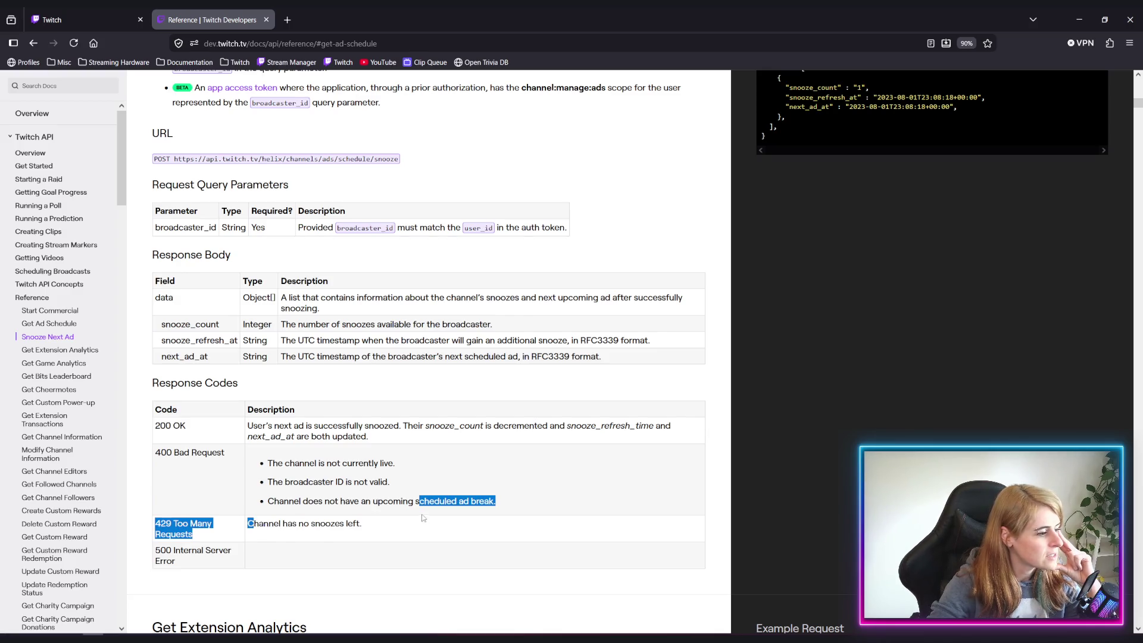
click(244, 529)
triple_click(196, 536)
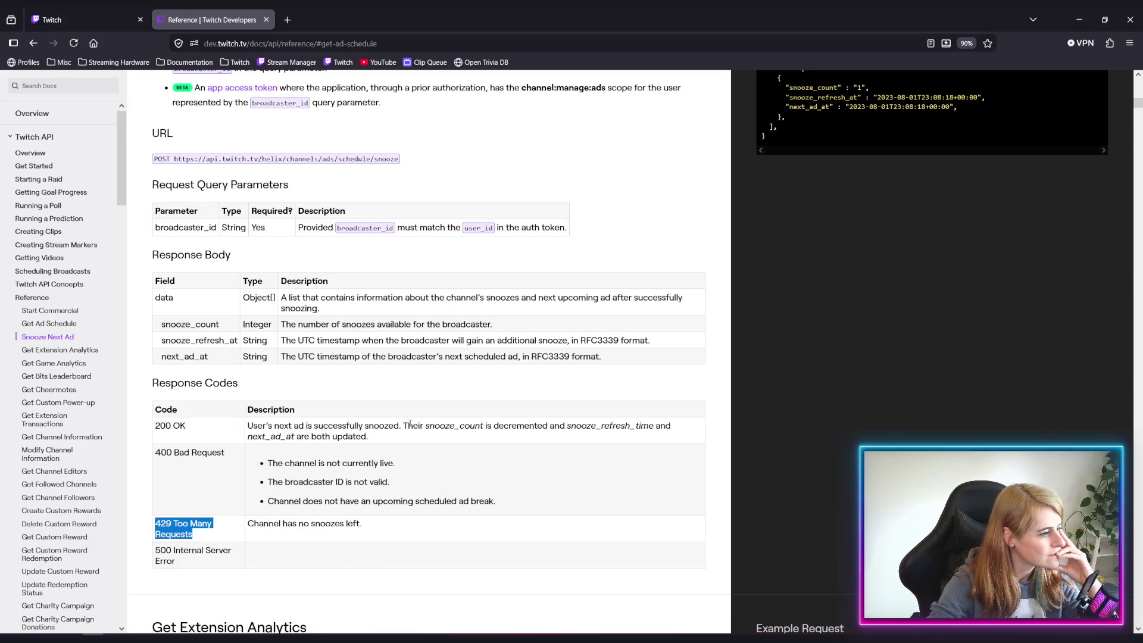
scroll(379, 457, up, 8)
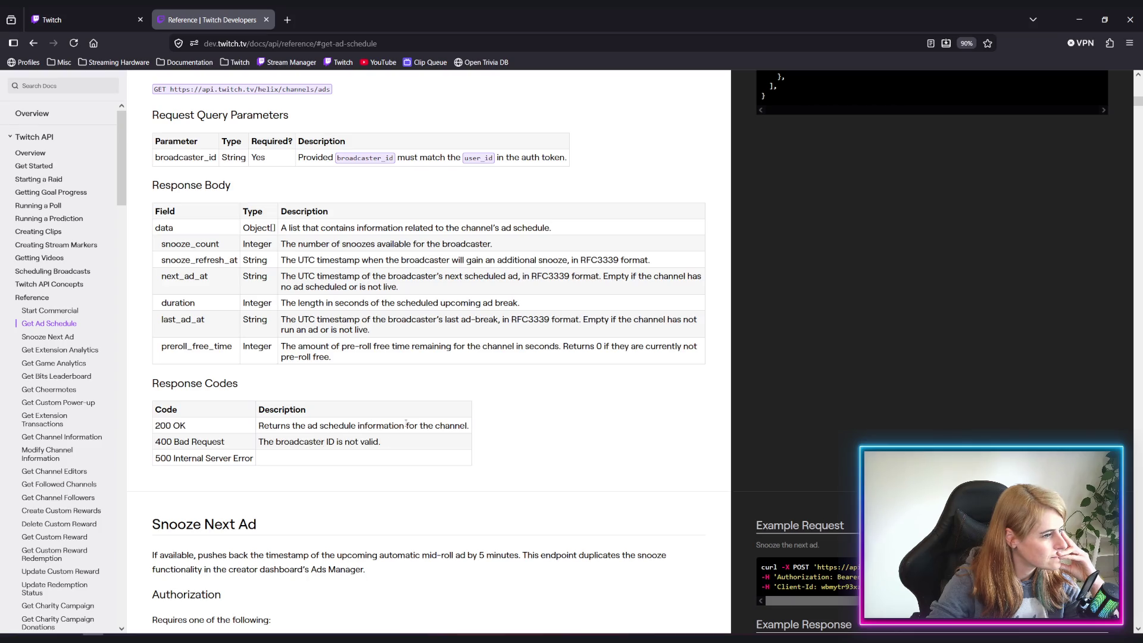
scroll(419, 444, up, 4)
scroll(357, 452, down, 2)
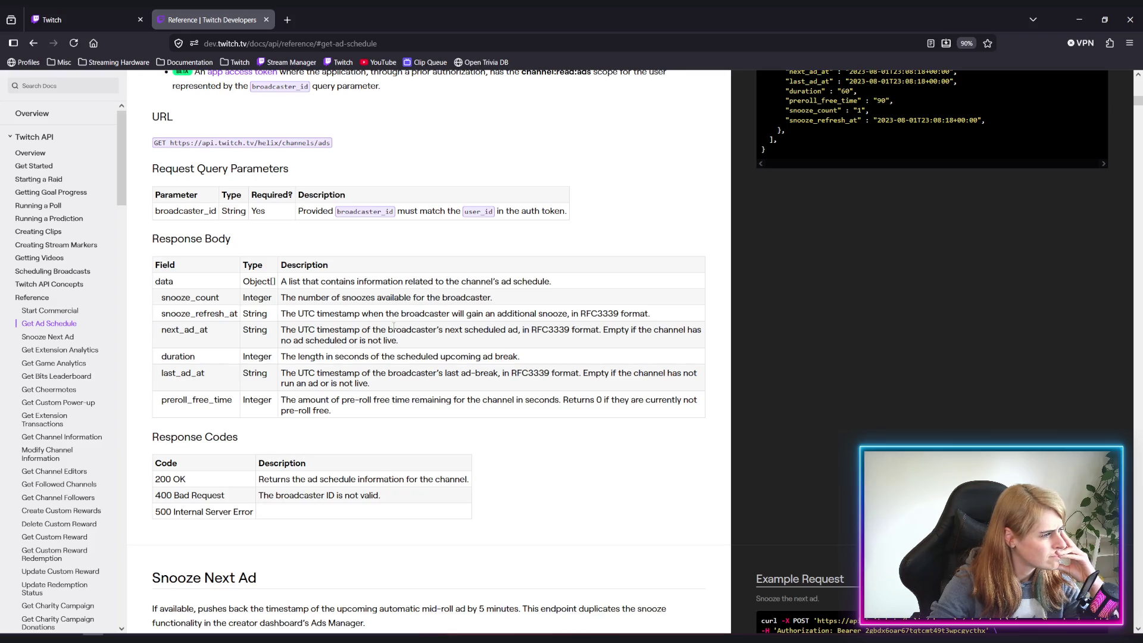
drag(601, 328, 631, 344)
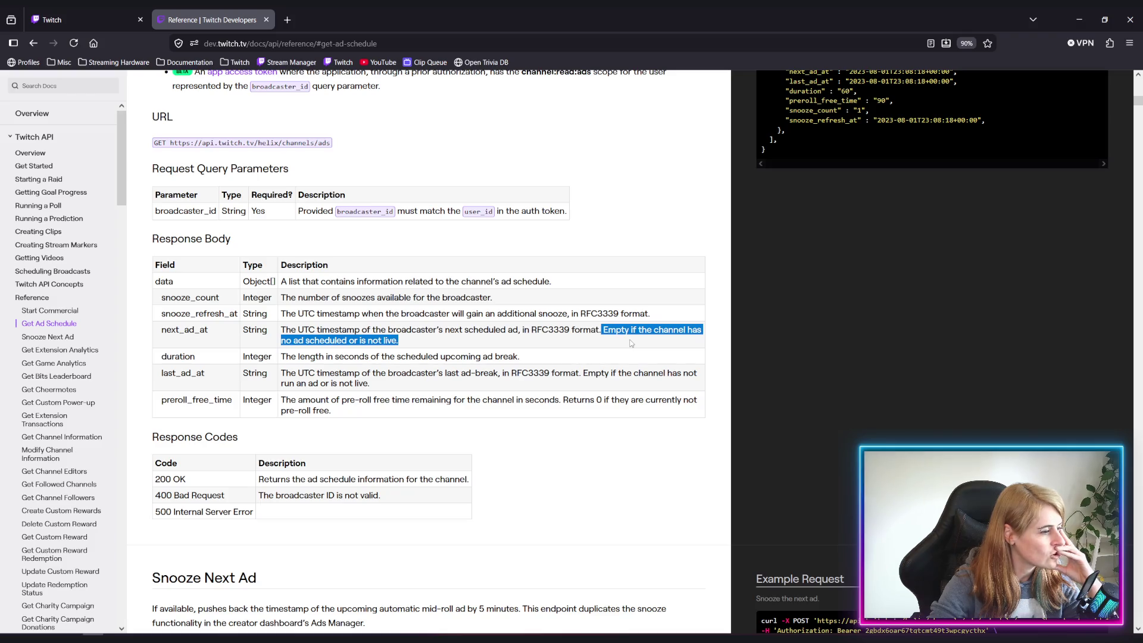
click(634, 342)
drag(601, 329, 625, 346)
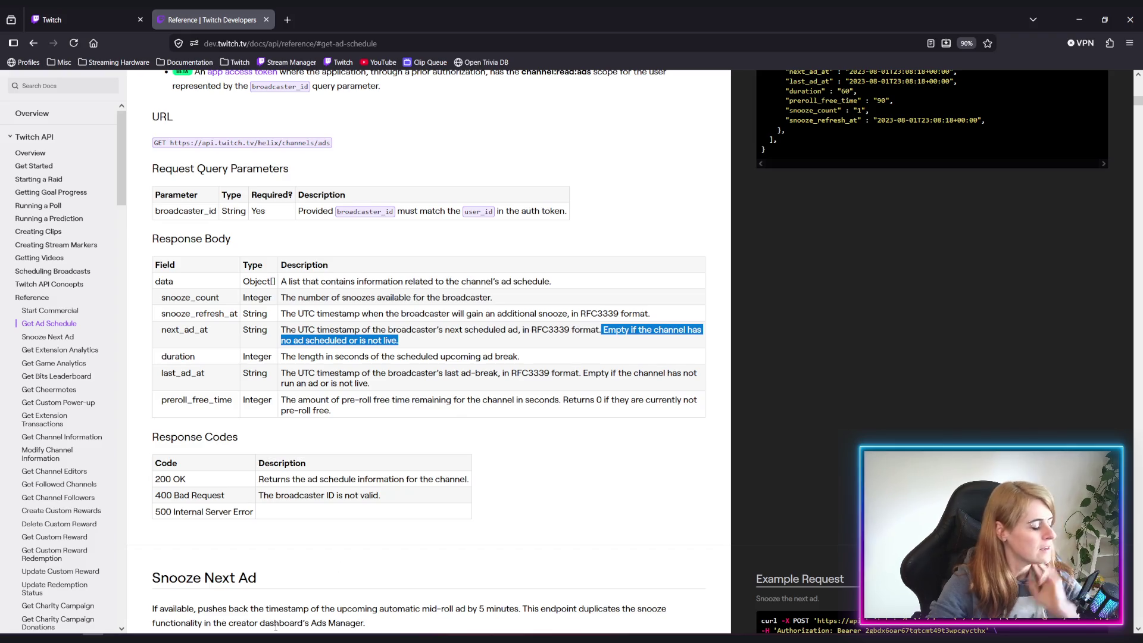
click(366, 413)
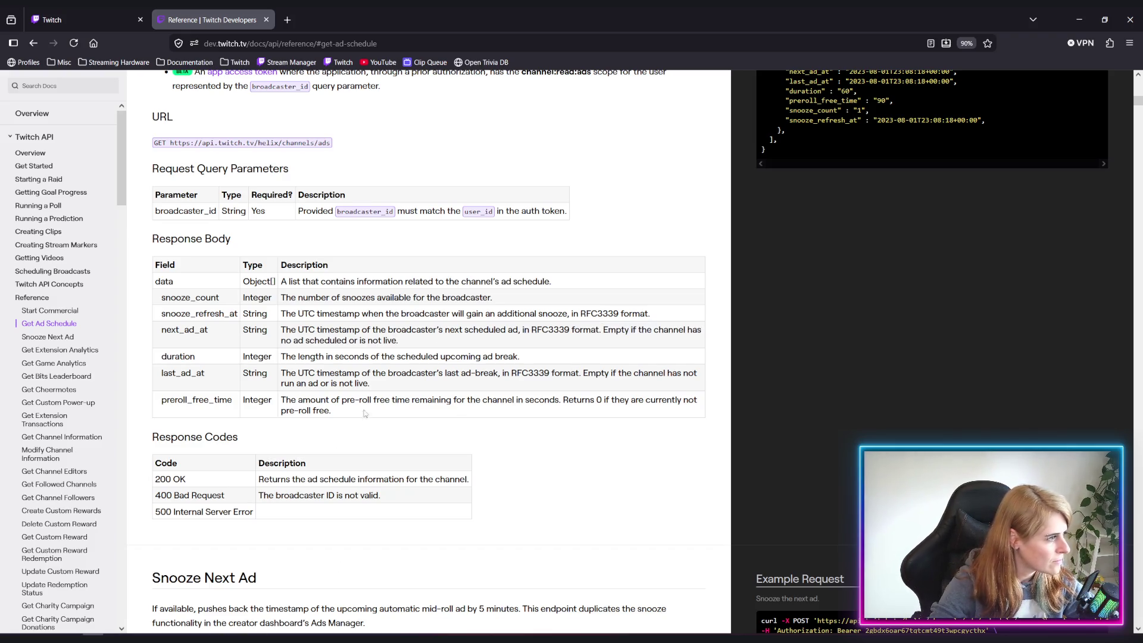
mouse_move(216, 638)
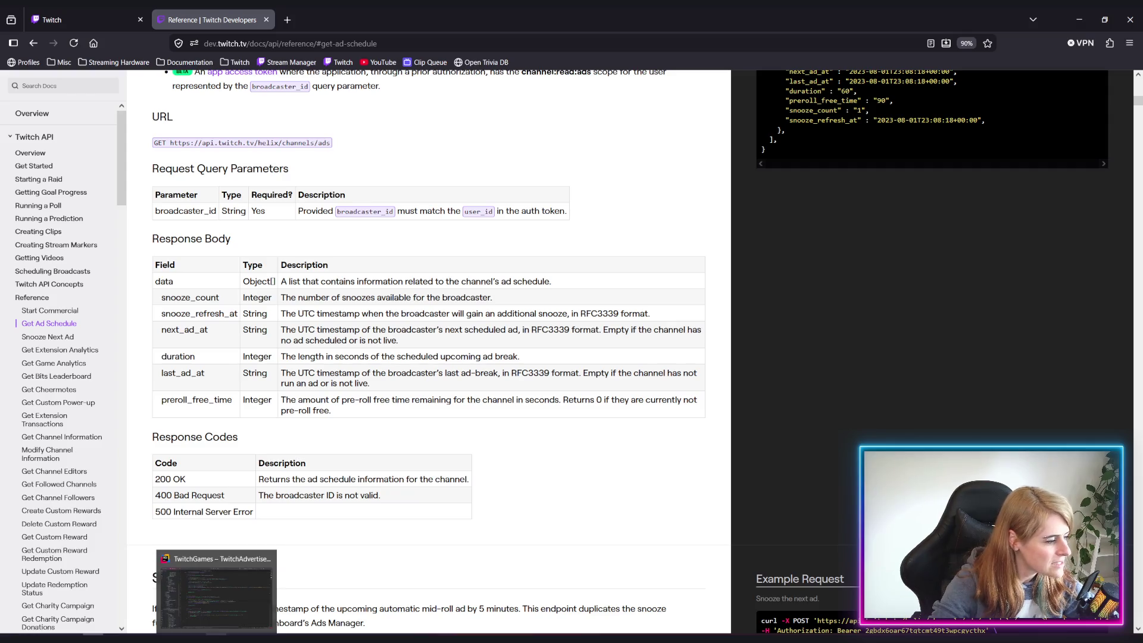
click(211, 589)
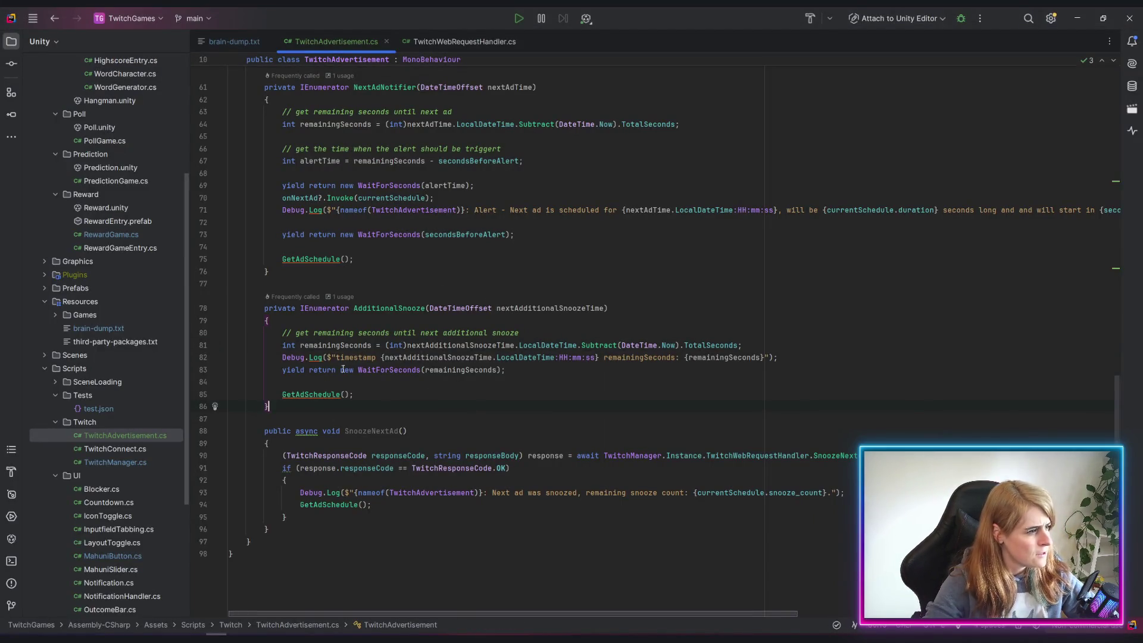
Strip '.LocalDateTime:HH:mm:ss' from the line 82 snooze Debug.Log, then return to Unity to recompile
click(465, 357)
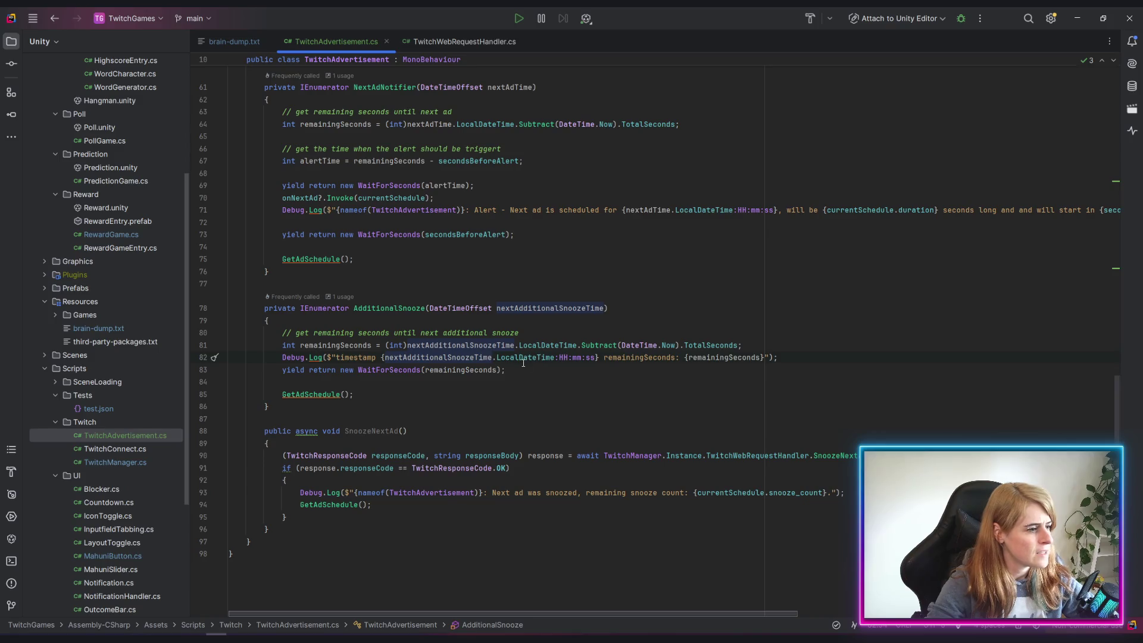
click(559, 370)
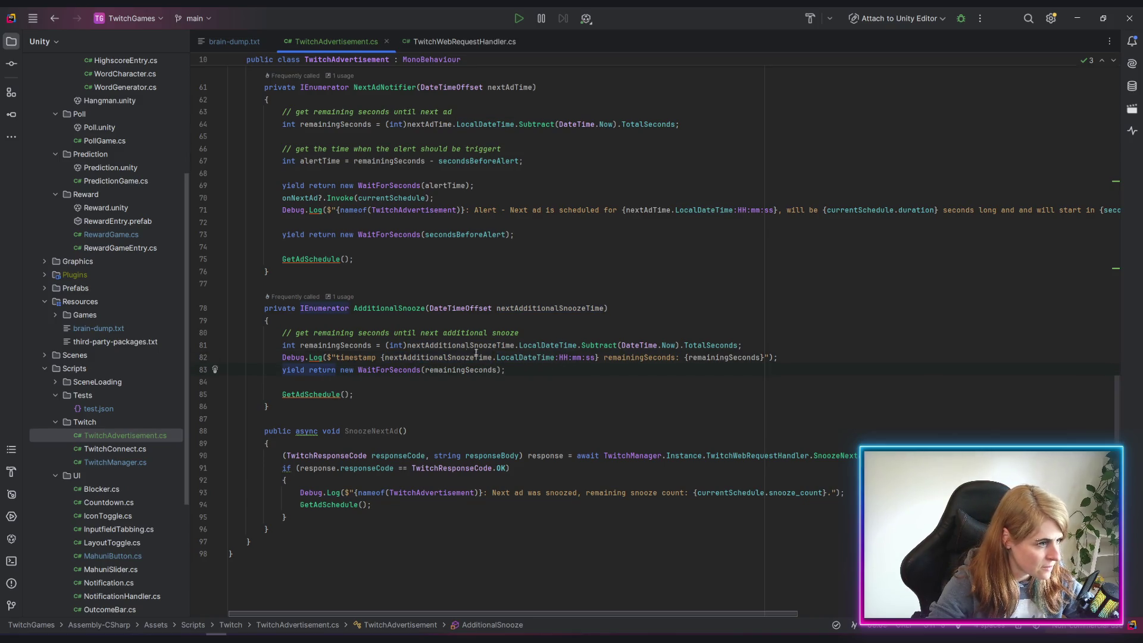
mouse_move(474, 356)
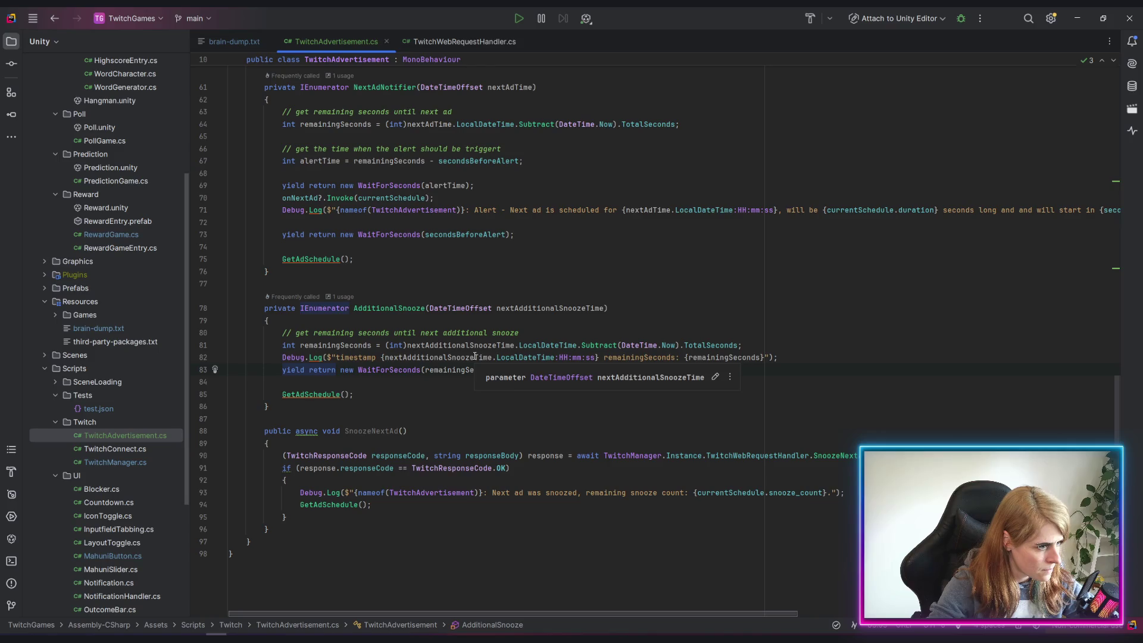
click(336, 357)
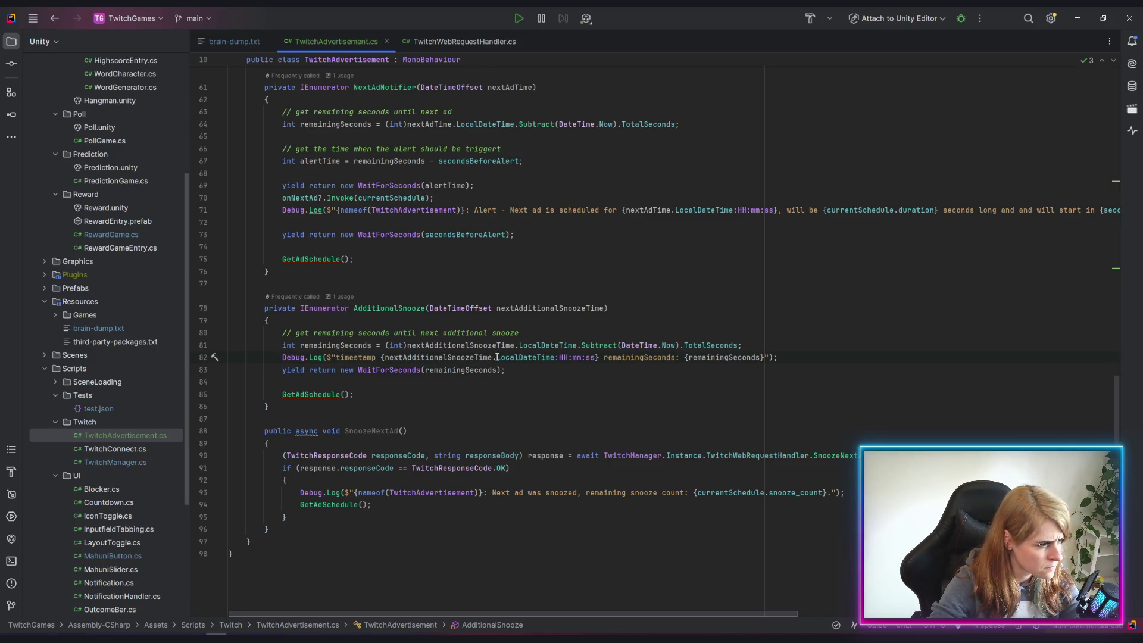
mouse_move(496, 357)
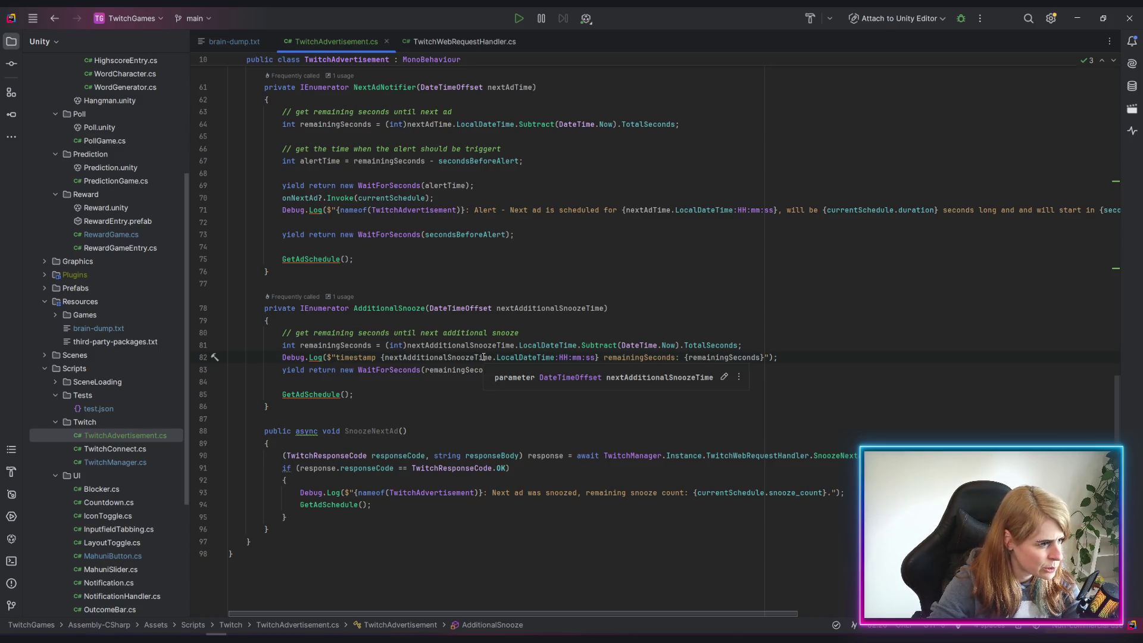
drag(494, 357, 594, 360)
key(BackSpace)
key(Down)
key(Down)
key(Down)
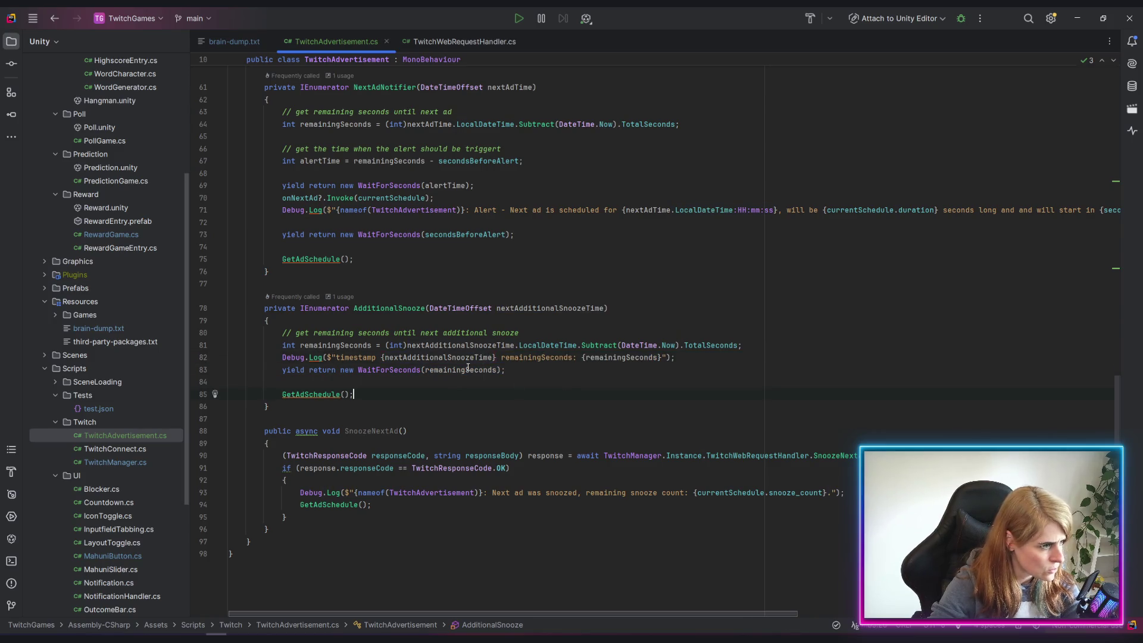
key(alt+Tab)
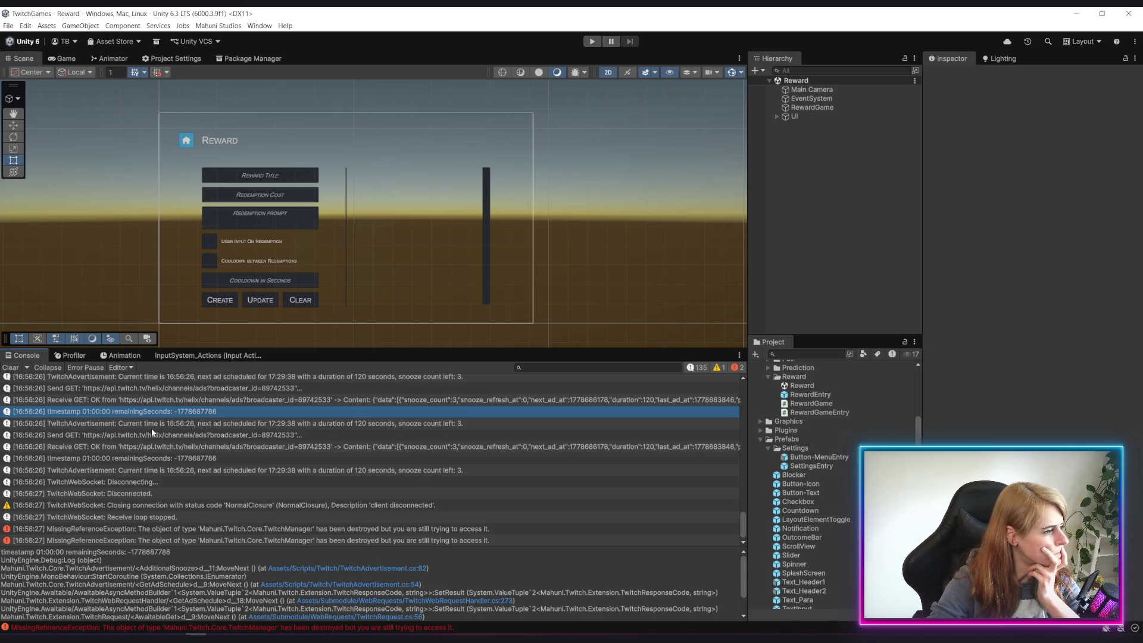
Run the game through Connect, stop it, and inspect the logged timestamp 01.01.1970 00:00:00
click(591, 41)
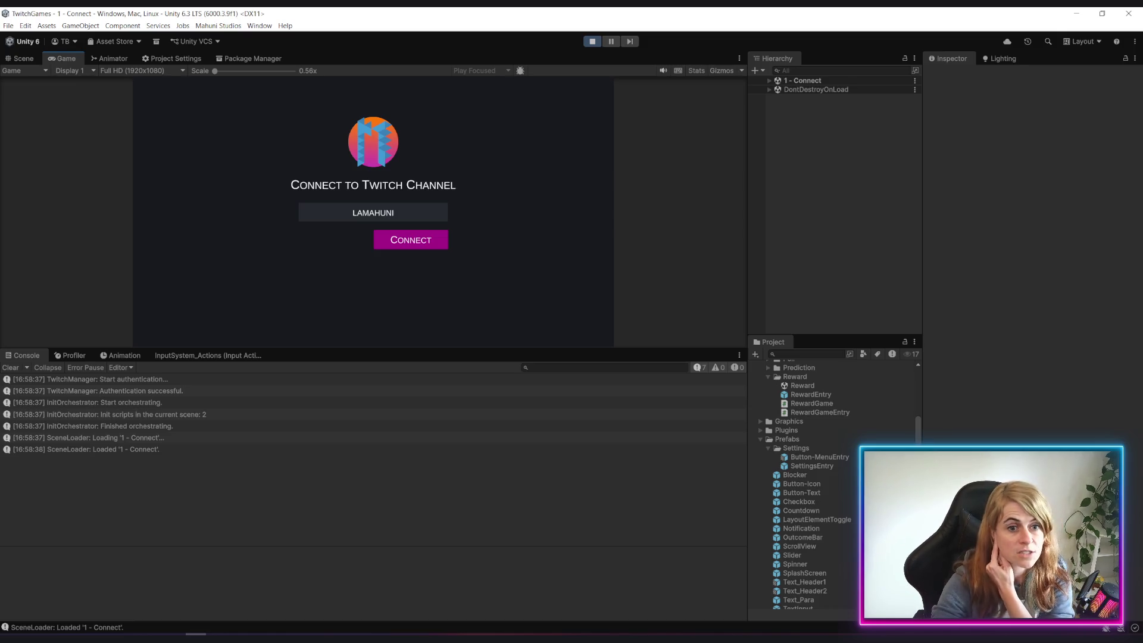
click(384, 240)
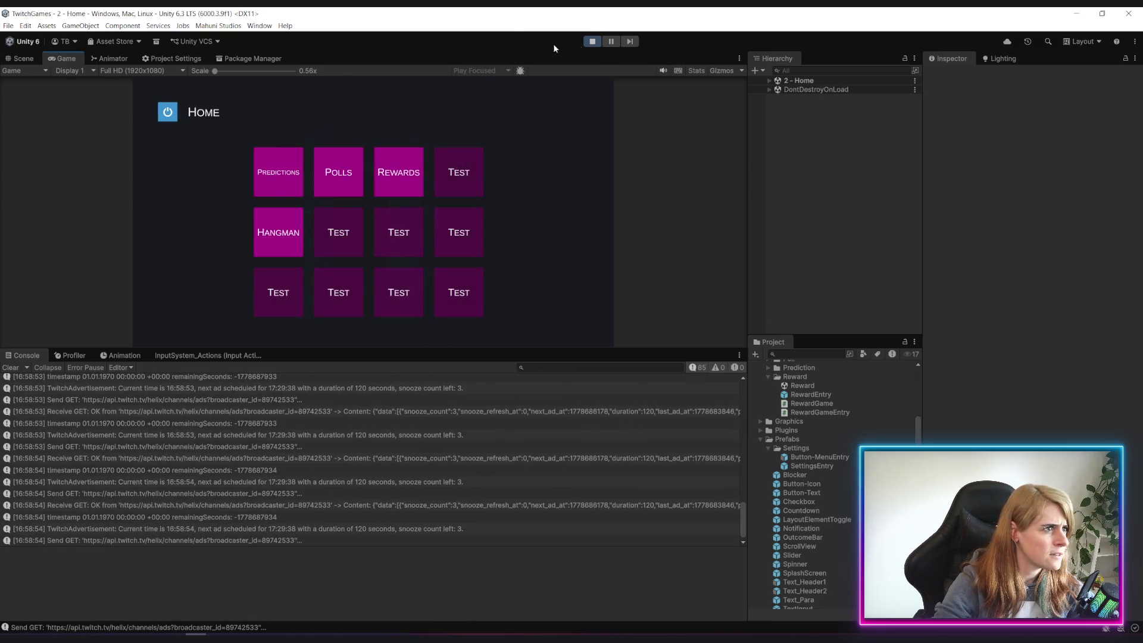
click(592, 41)
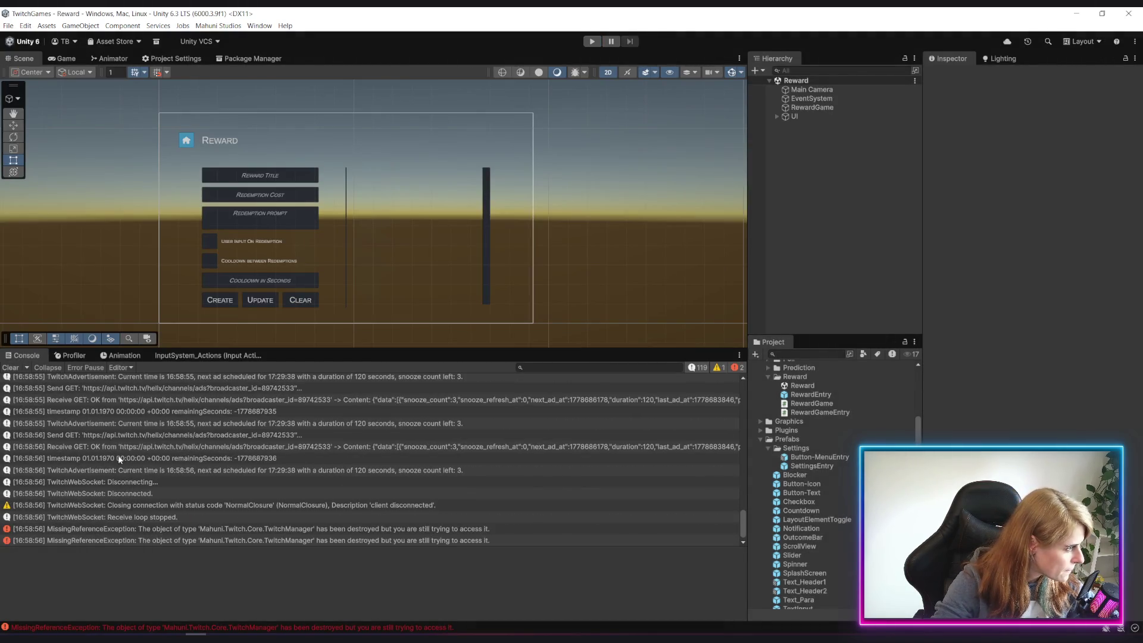
click(119, 458)
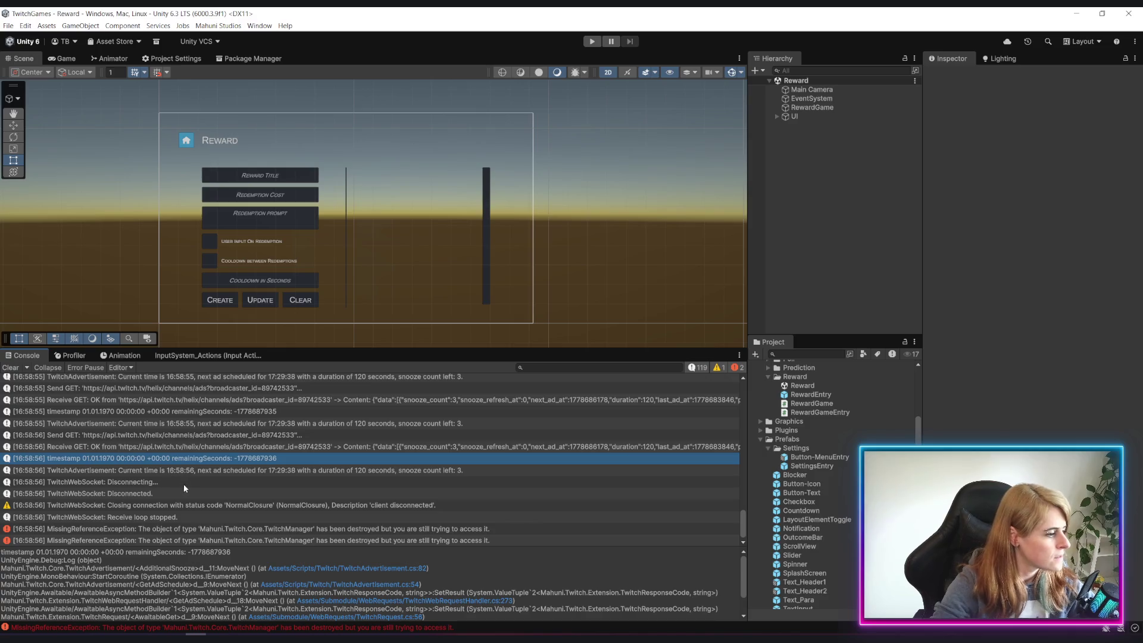
key(alt+Tab)
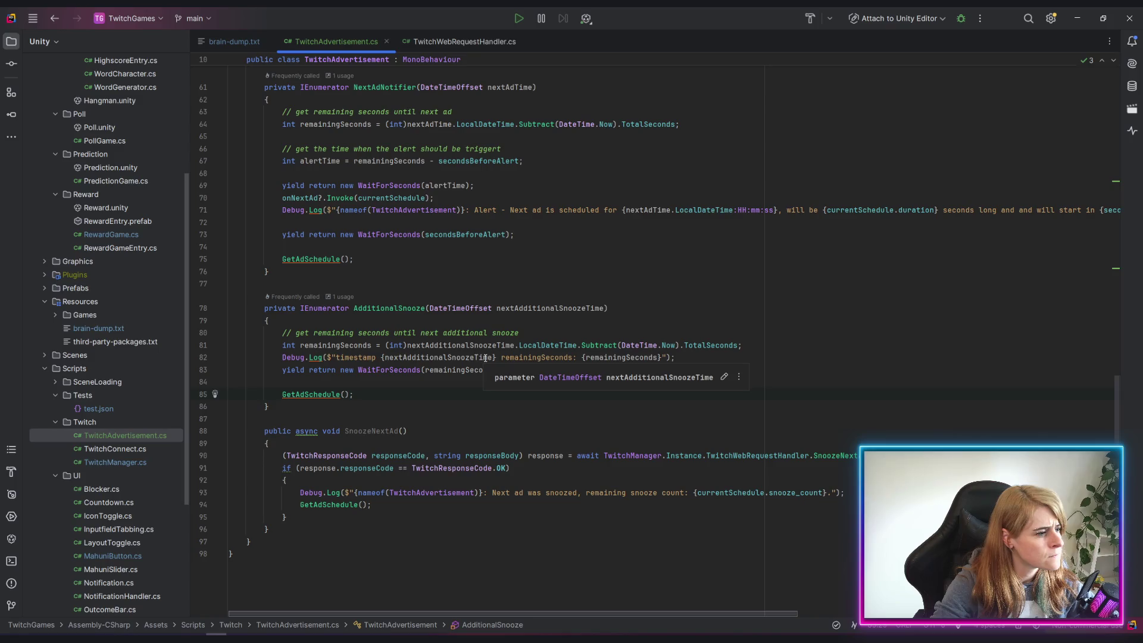
Add the comment '// if time is UTC 0, return' at the top of AdditionalSnooze
click(485, 357)
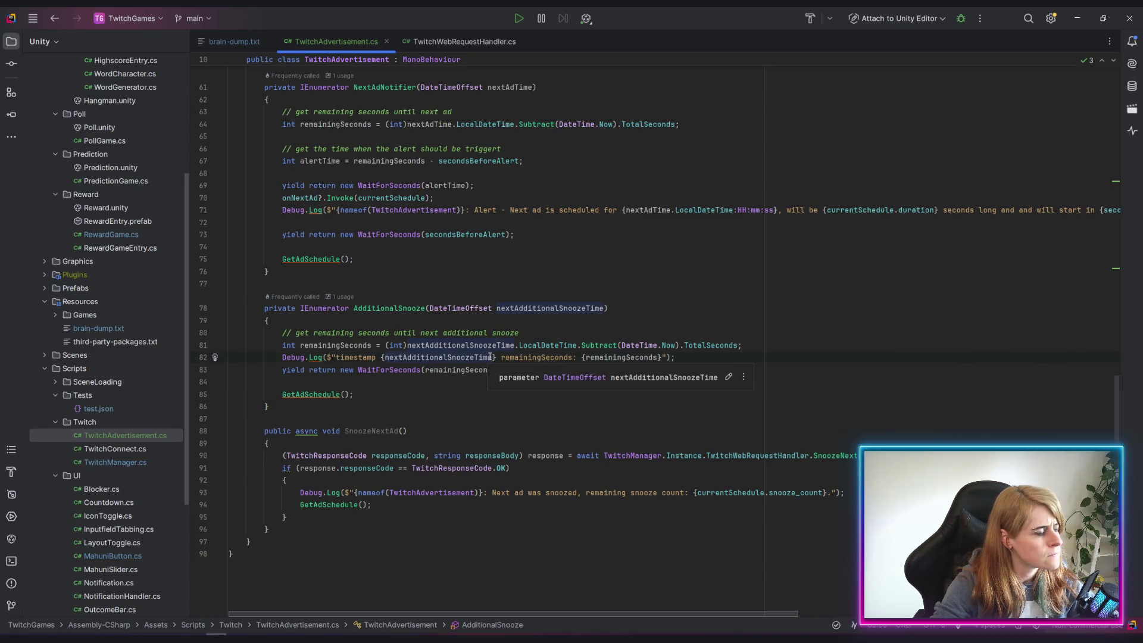
click(542, 323)
key(Return)
key(Return)
key(Return)
key(Up)
key(Up)
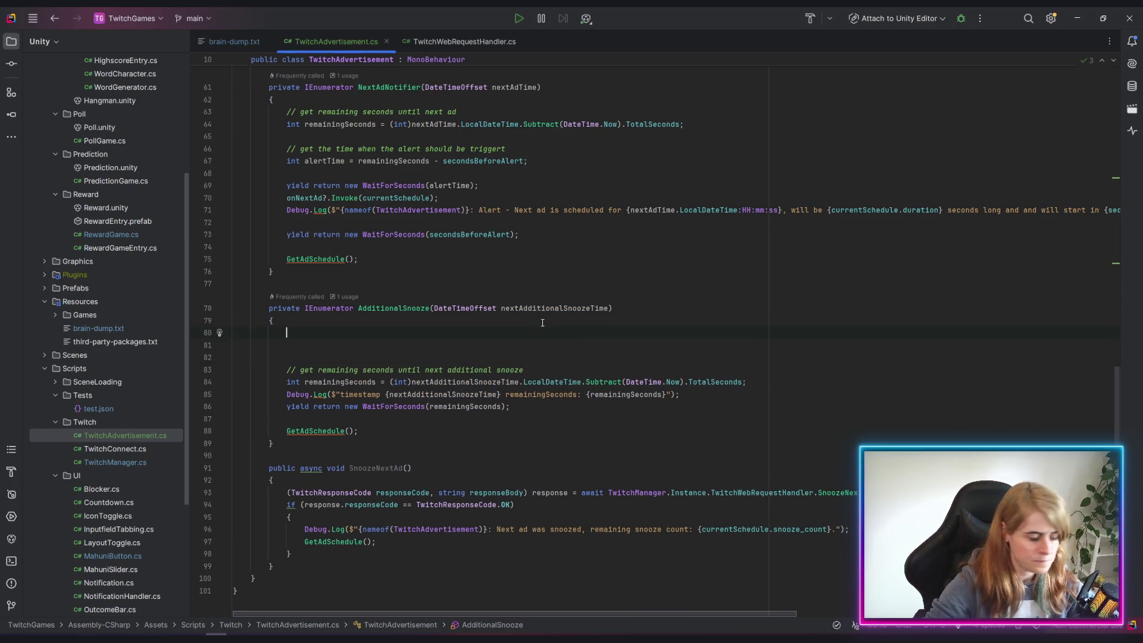
text(// if )
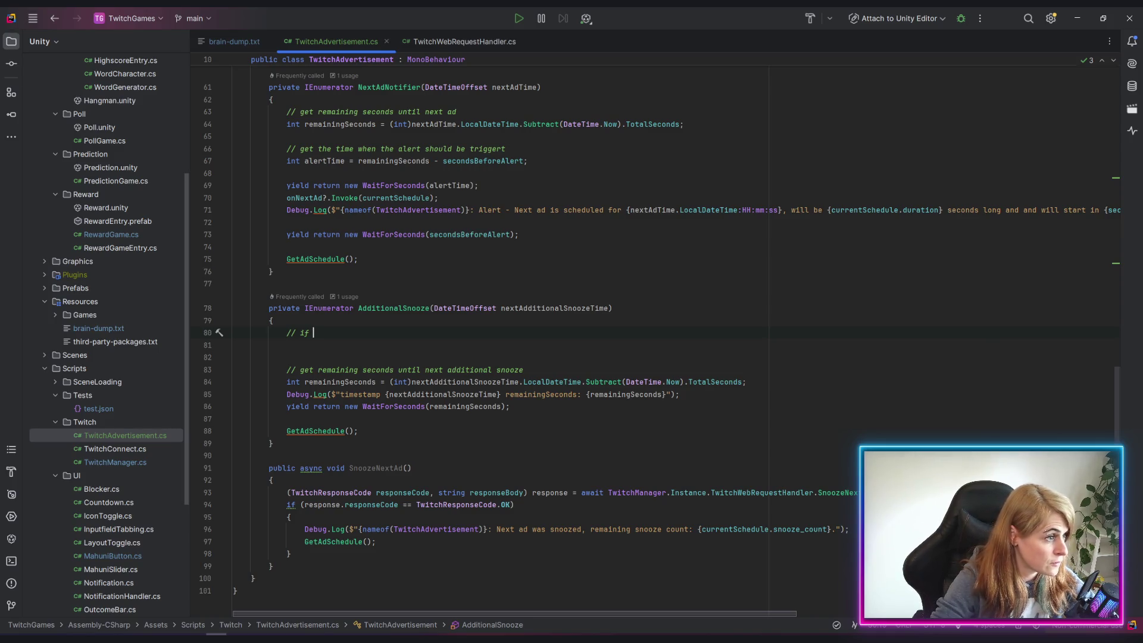
text(time is)
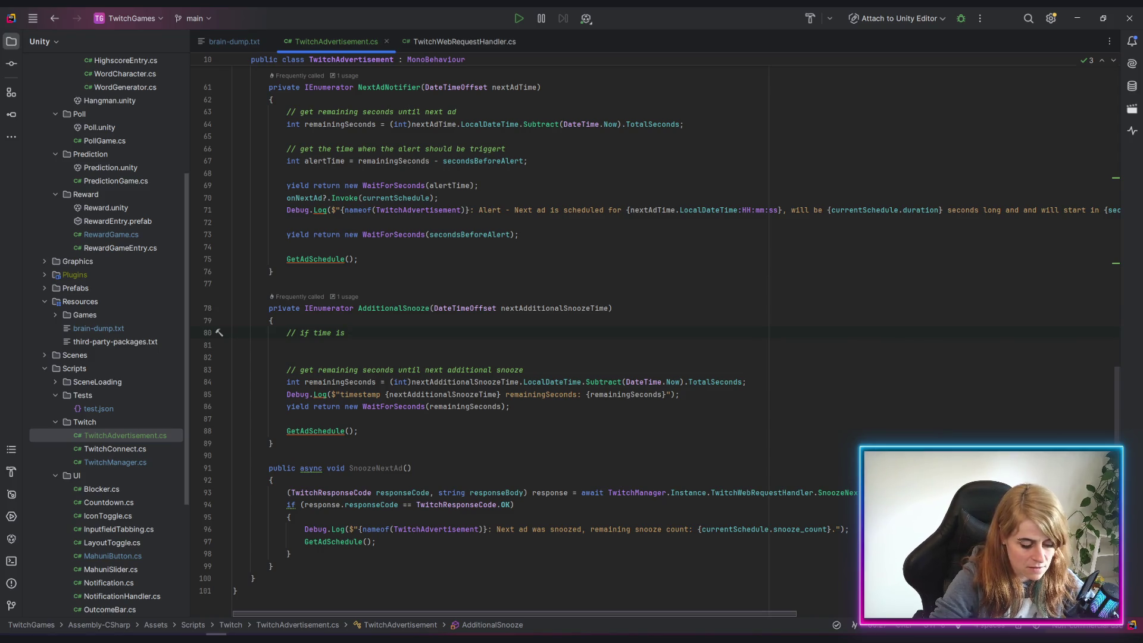
text(UTC )
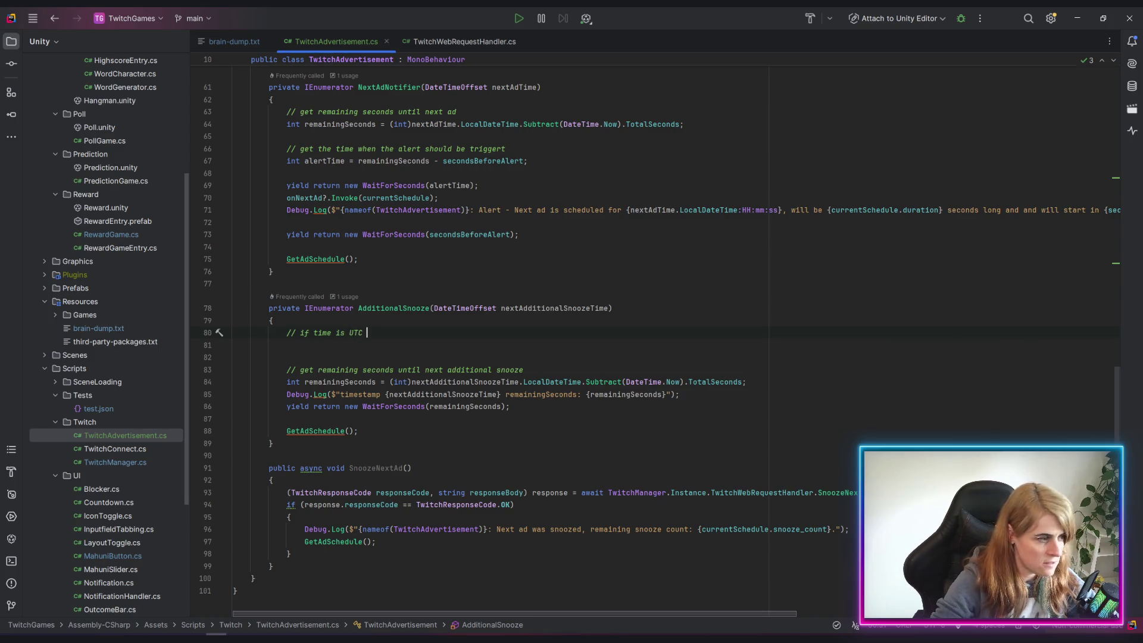
text(0, )
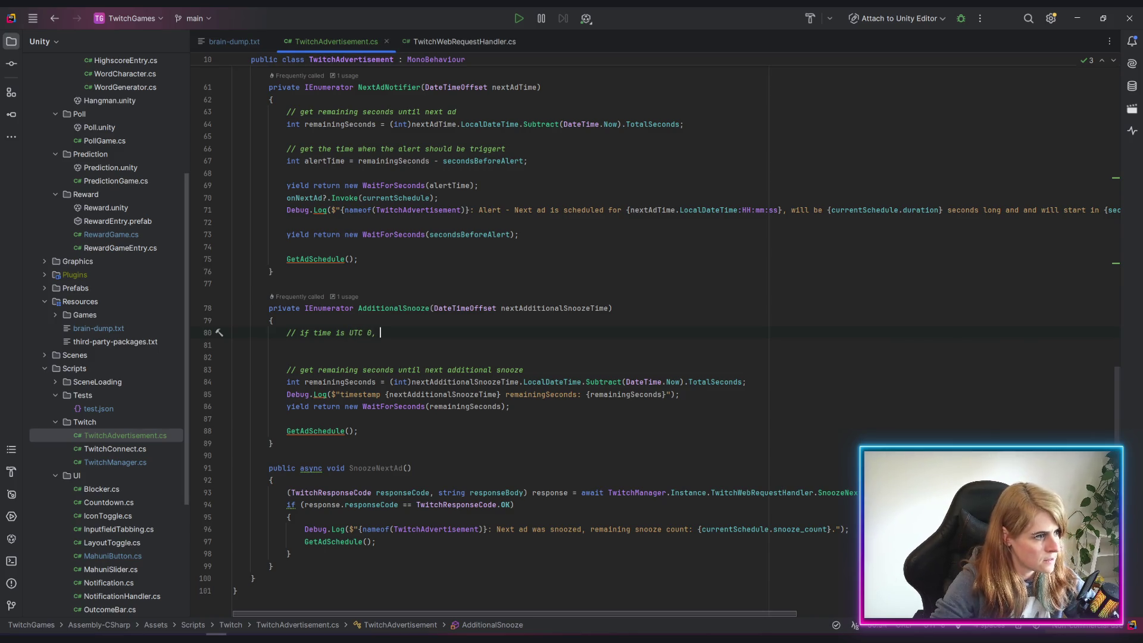
text(return)
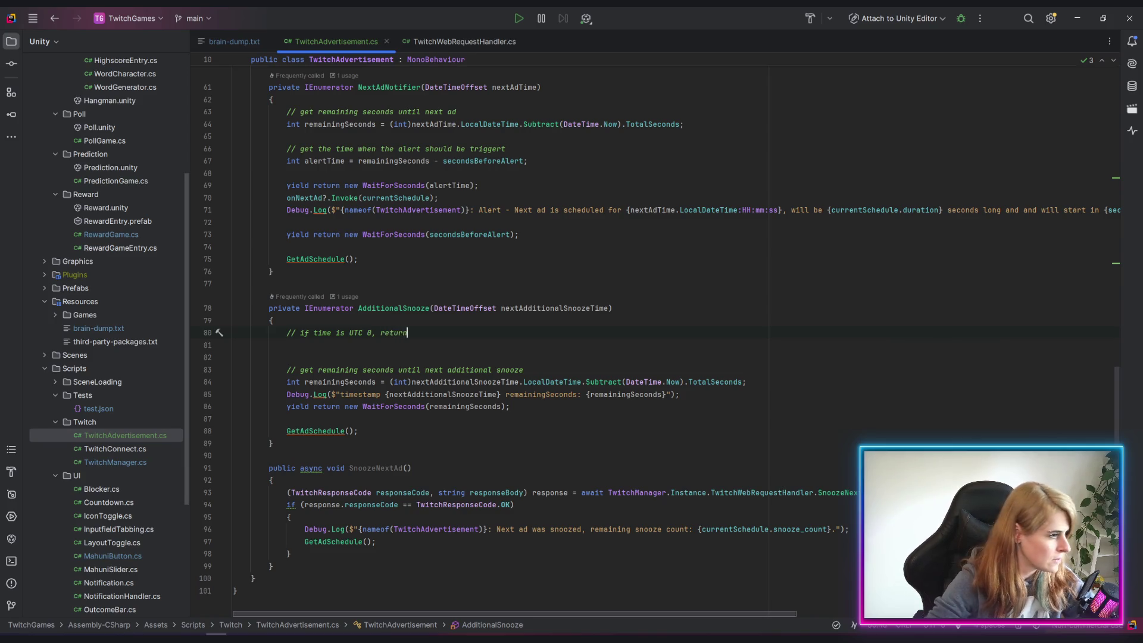
key(Return)
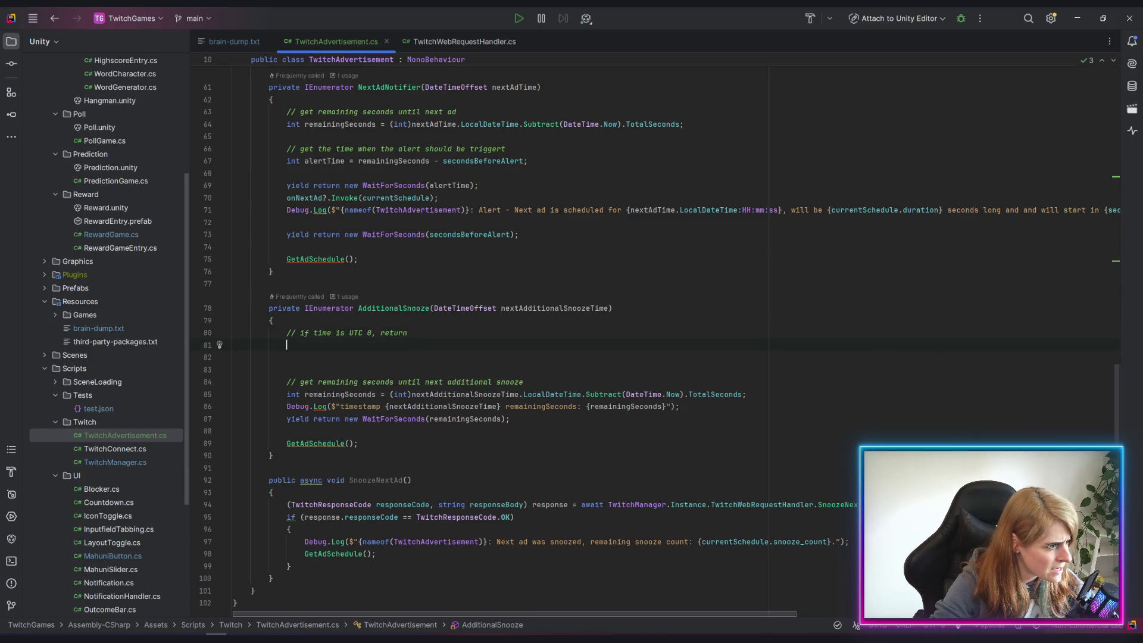
Begin a 'DateTimeOffset.' line beneath the new comment
text(Date)
key(Return)
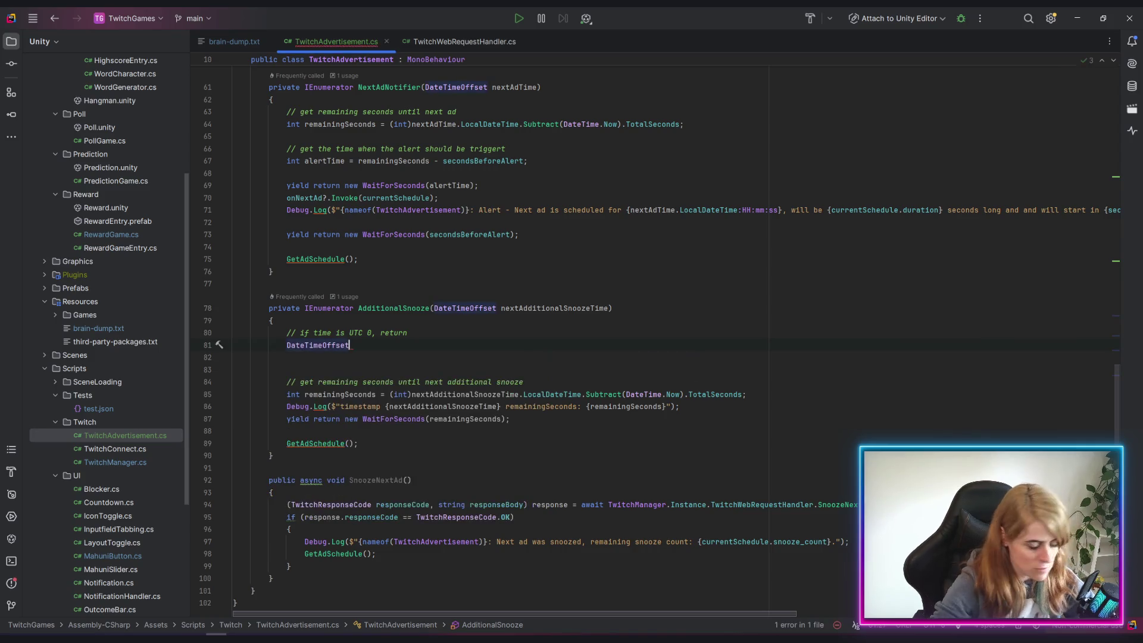
text(.)
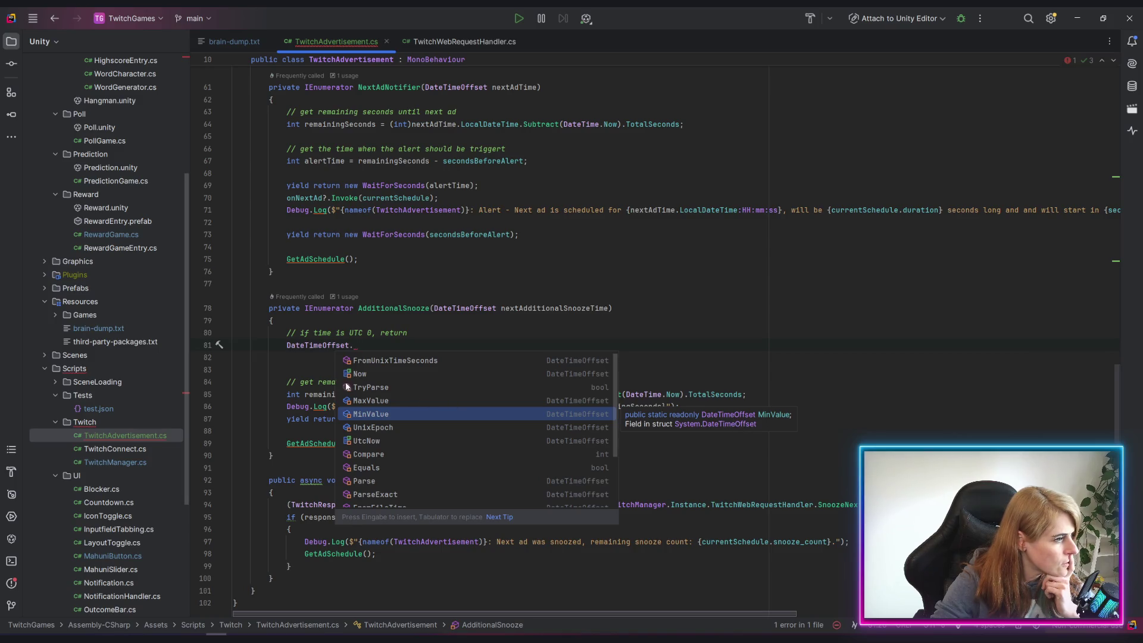
key(Escape)
click(458, 364)
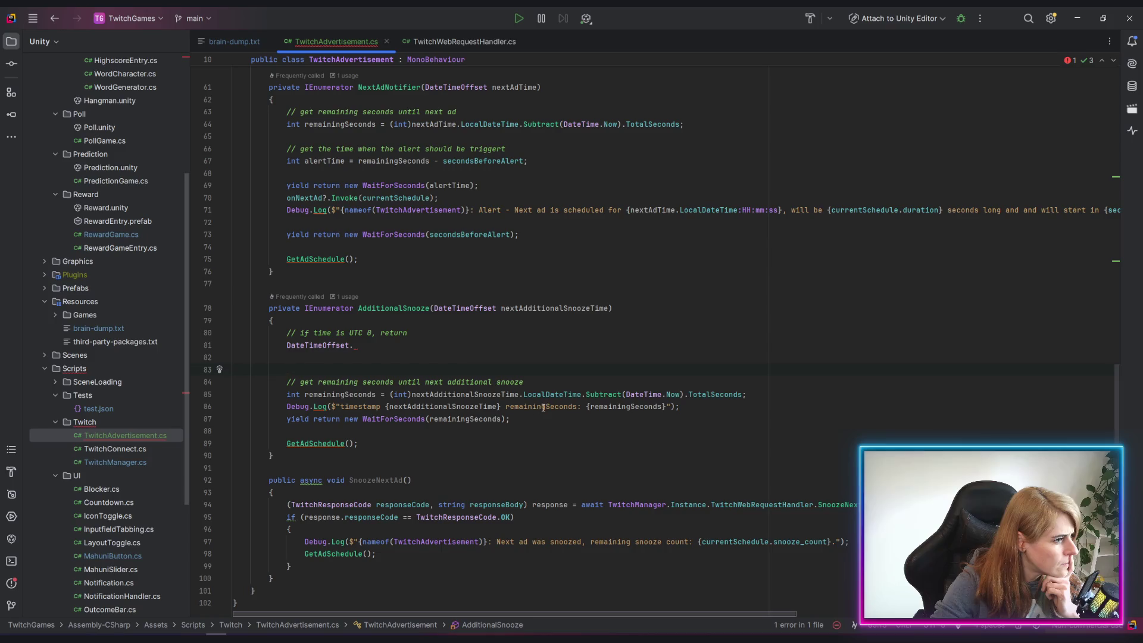
Open the online documentation for the Subtract call on line 85
click(608, 395)
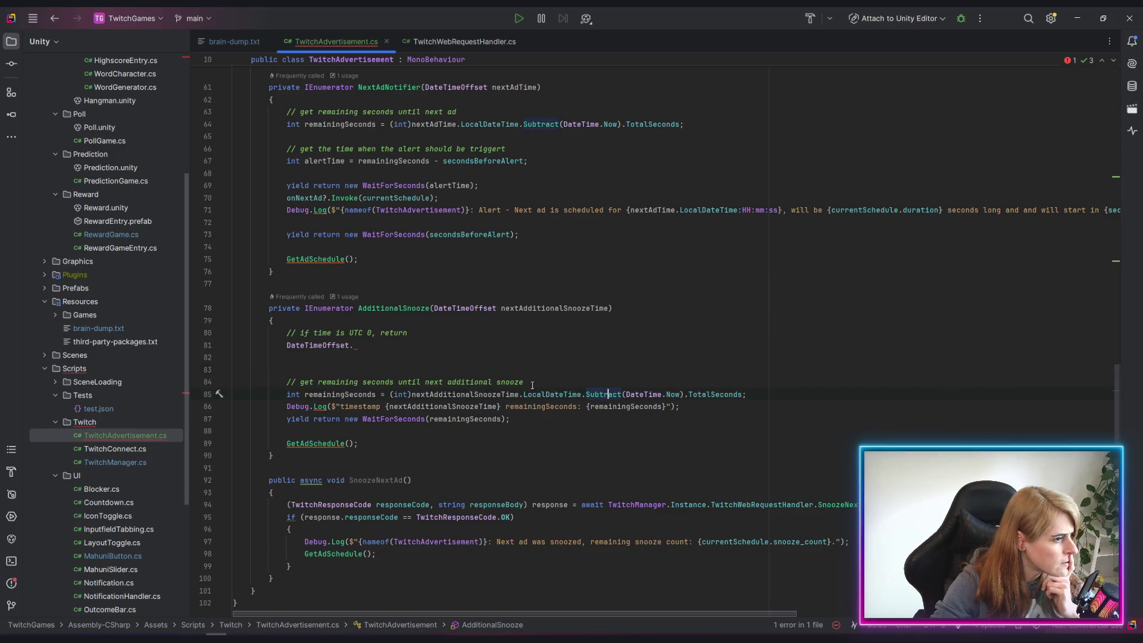
mouse_move(606, 400)
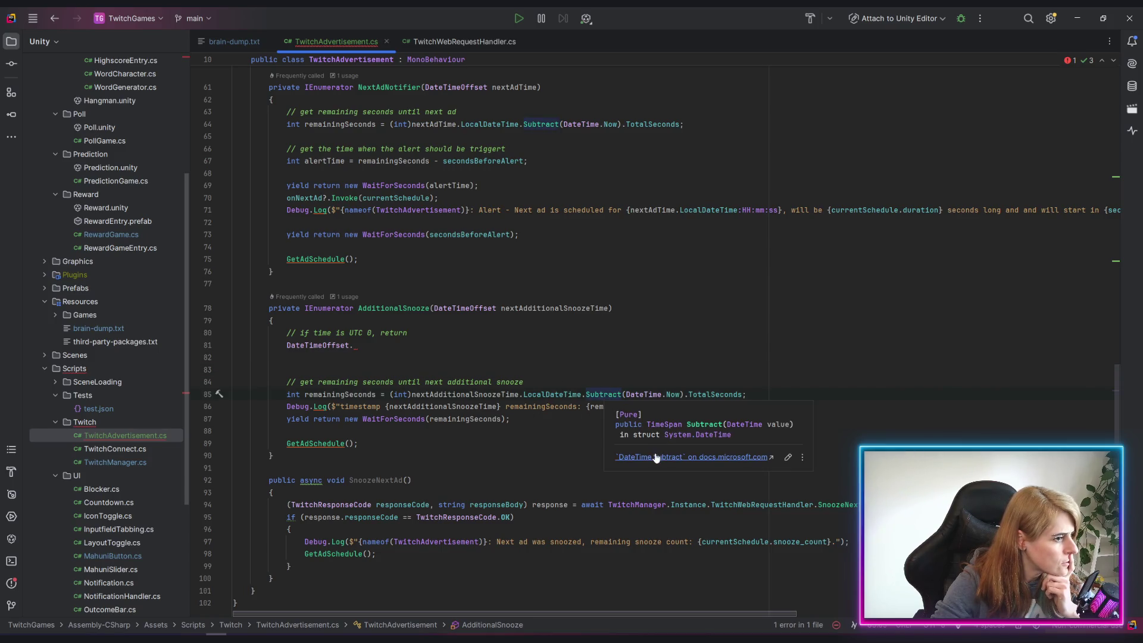
click(656, 456)
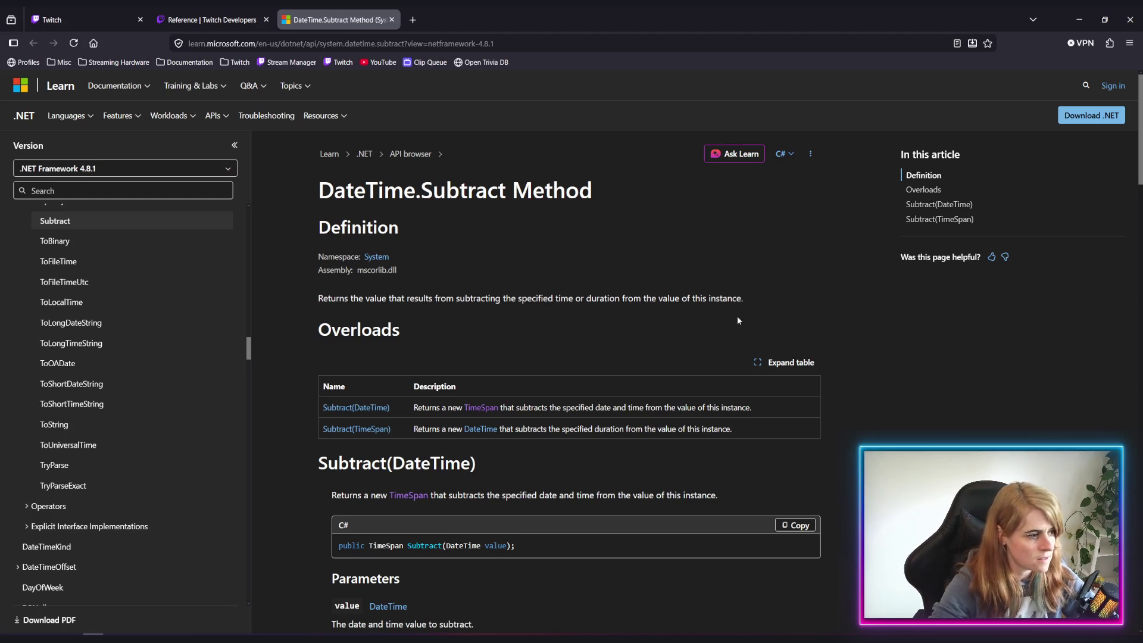
Open the DateTimeOffset documentation for the word on line 81
key(alt+Tab)
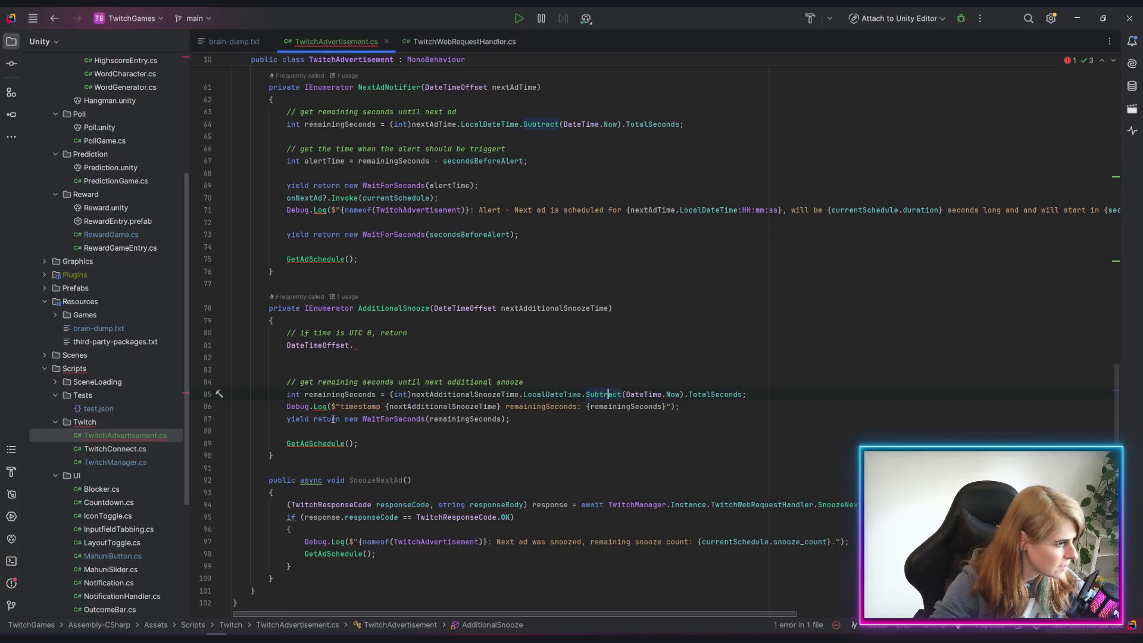
double_click(302, 344)
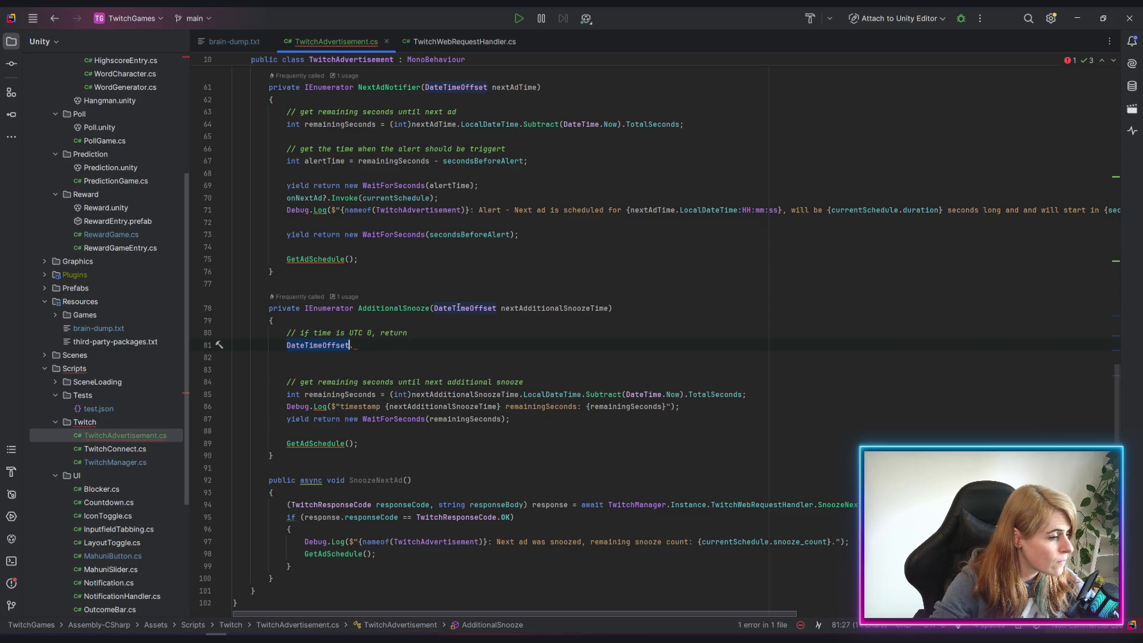
key(shift+F1)
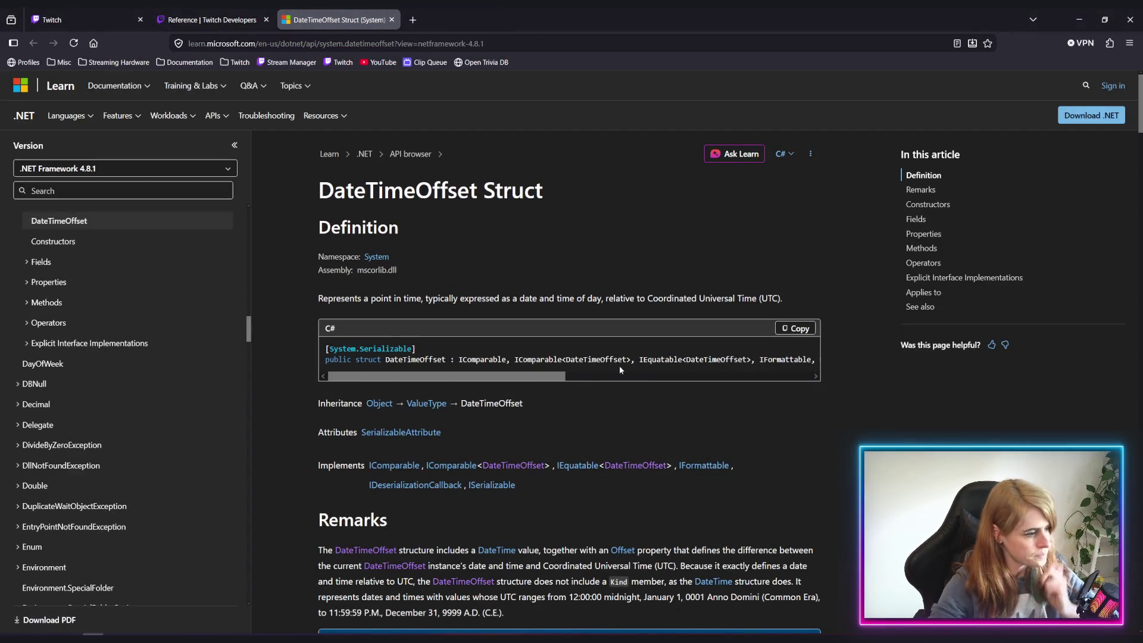
Read the Remarks, noting the earliest date 12:00:00 midnight, January 1, 0001, then return to Rider
scroll(613, 375, down, 5)
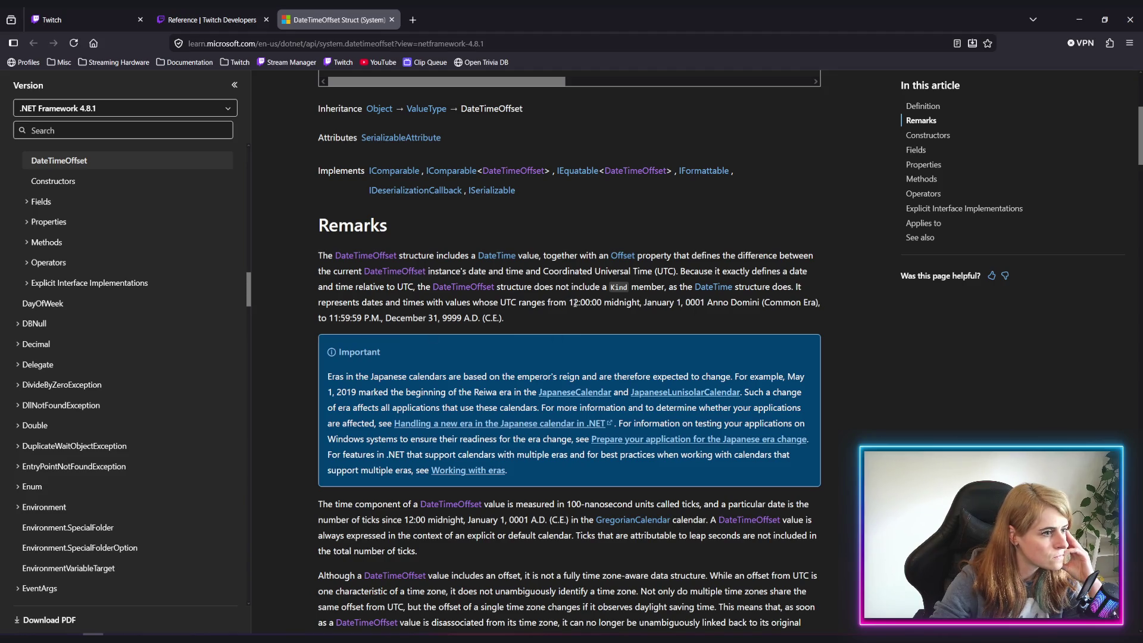
drag(572, 302, 705, 307)
drag(568, 302, 704, 302)
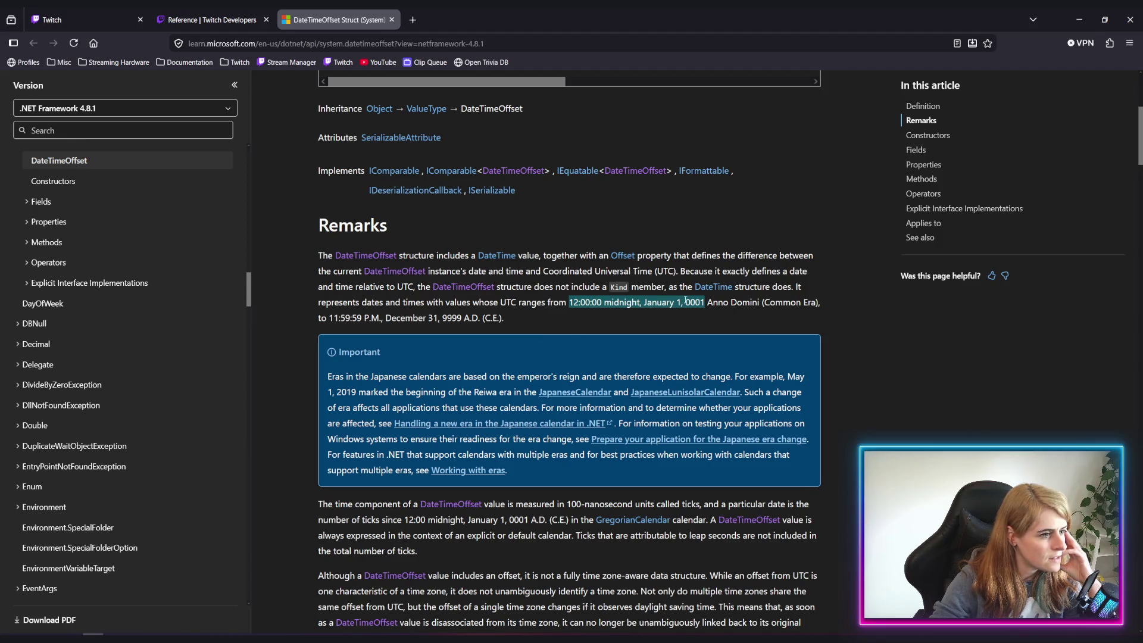
click(740, 318)
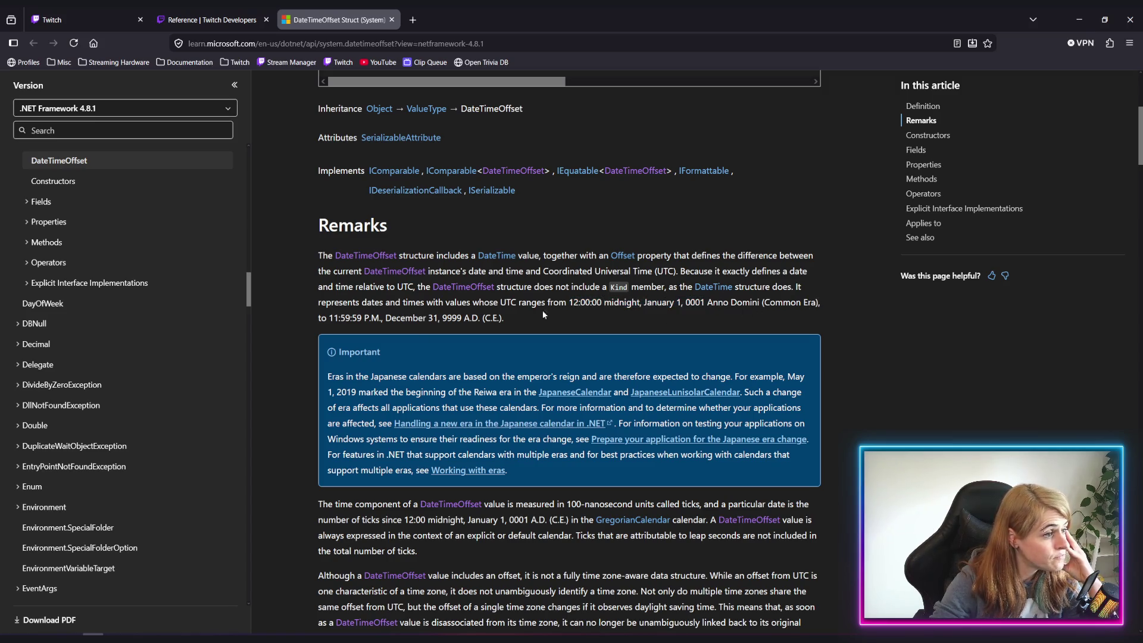
scroll(604, 321, down, 2)
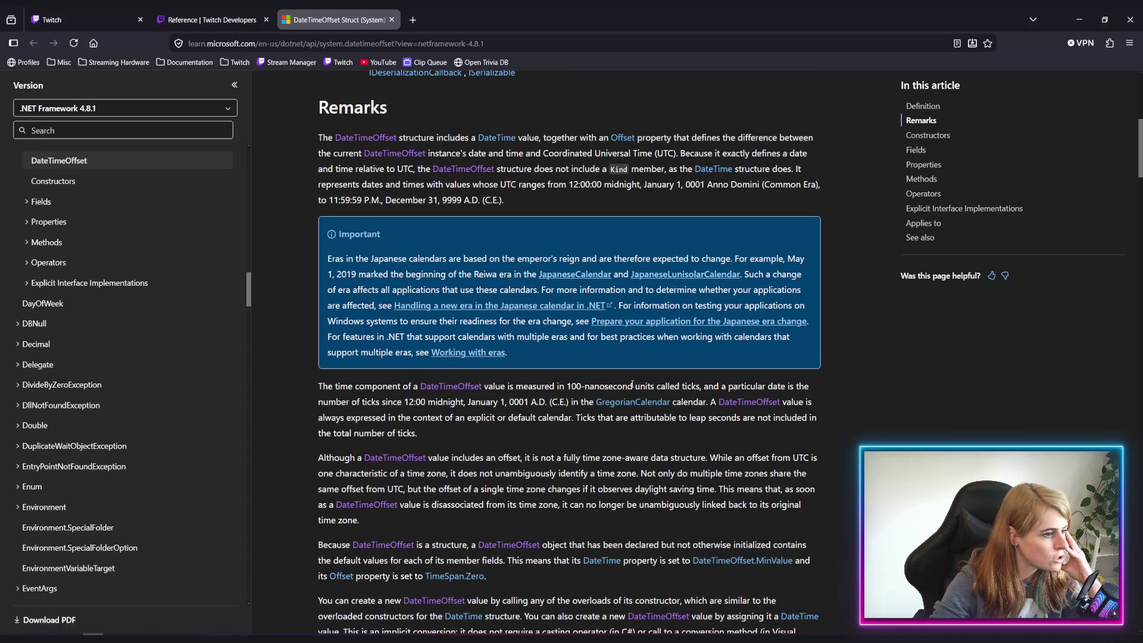
scroll(634, 379, up, 5)
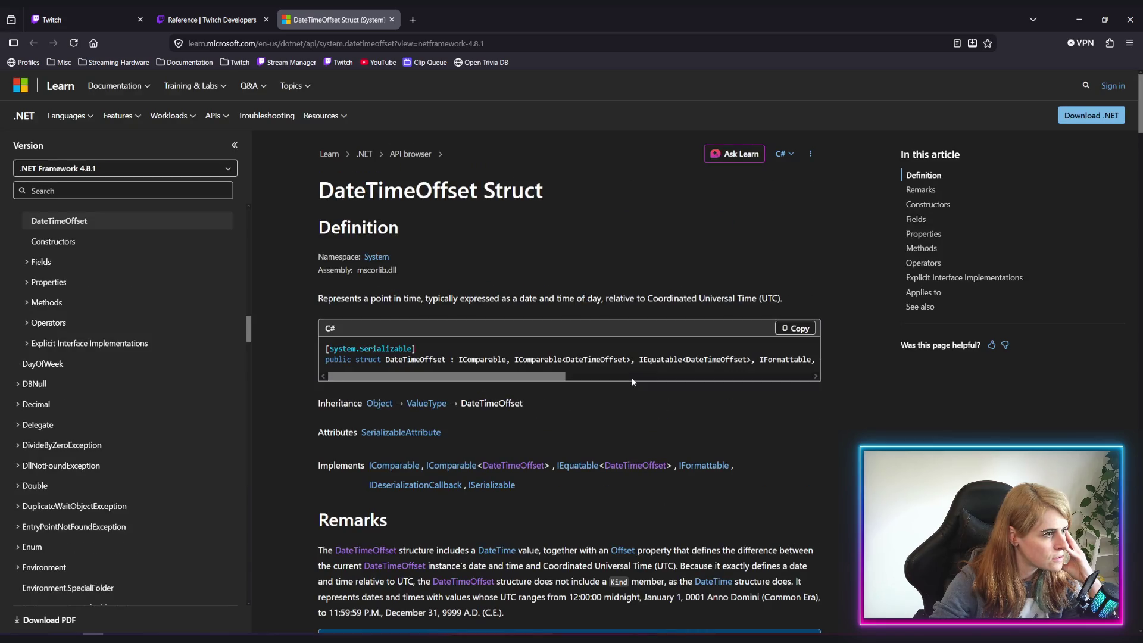
scroll(632, 379, down, 5)
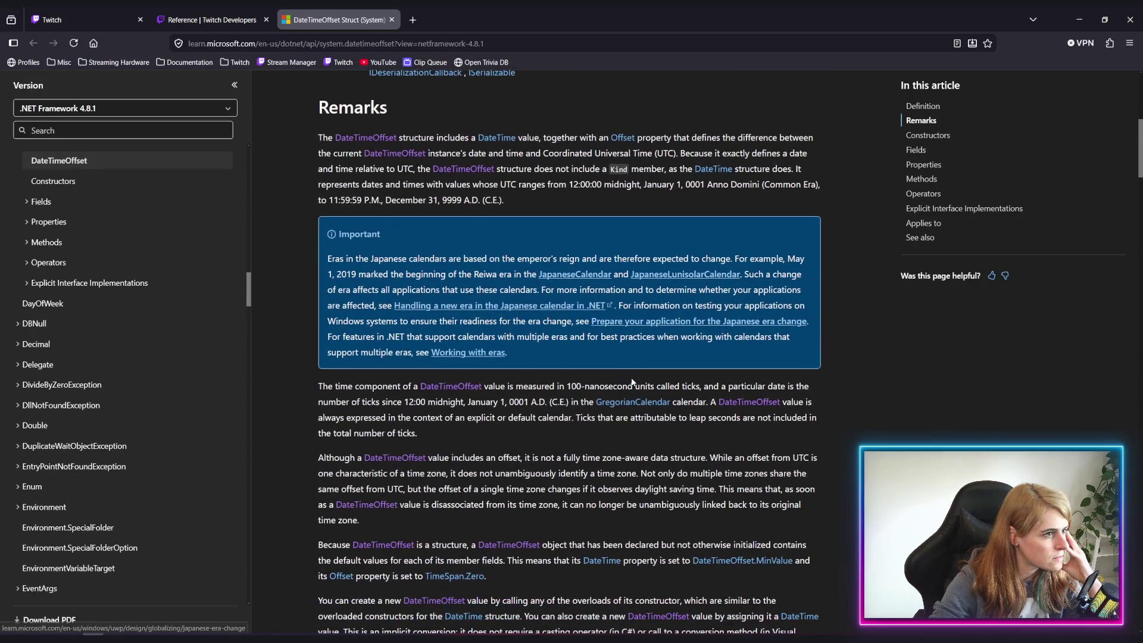
key(alt+Tab)
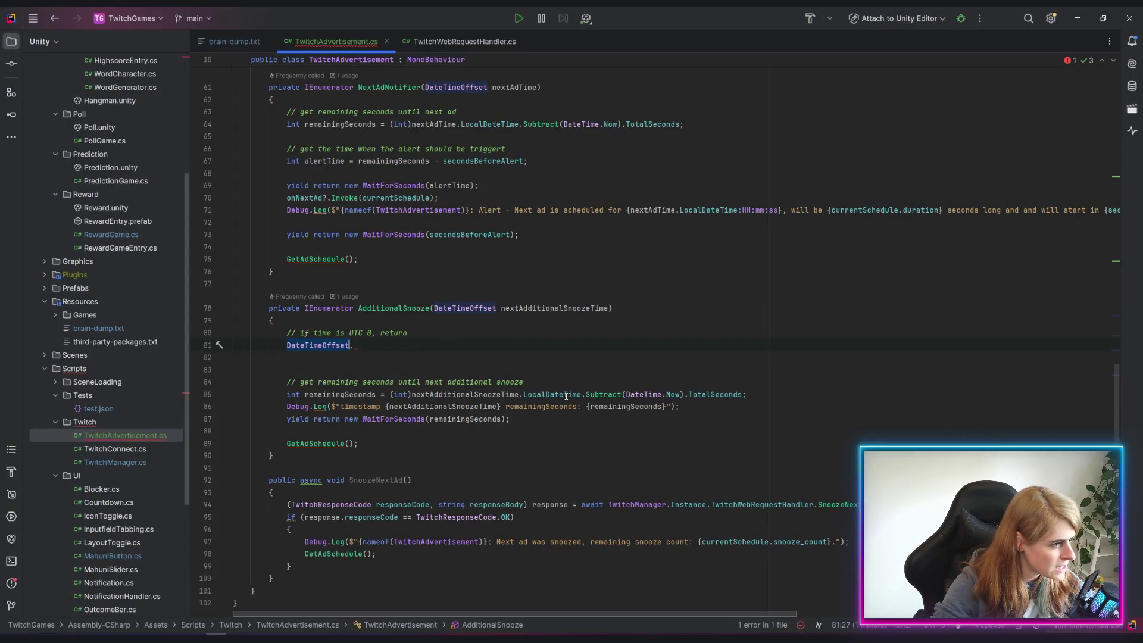
Review the line 81 compile errors in Unity's Console, then return to the DateTimeOffset docs
mouse_move(566, 396)
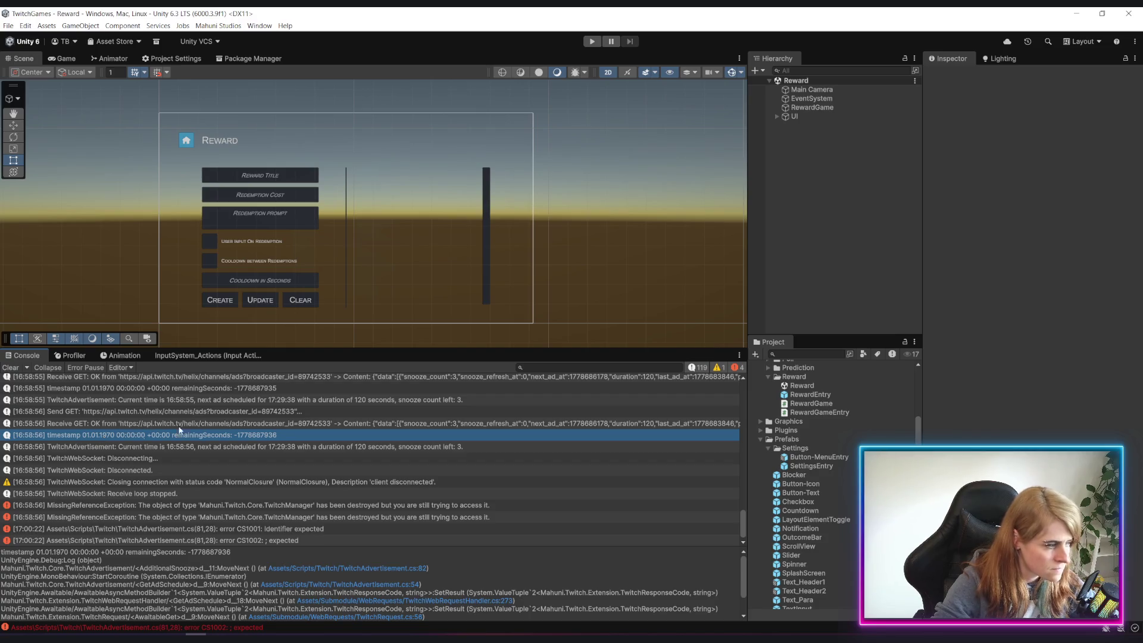
key(alt+Tab)
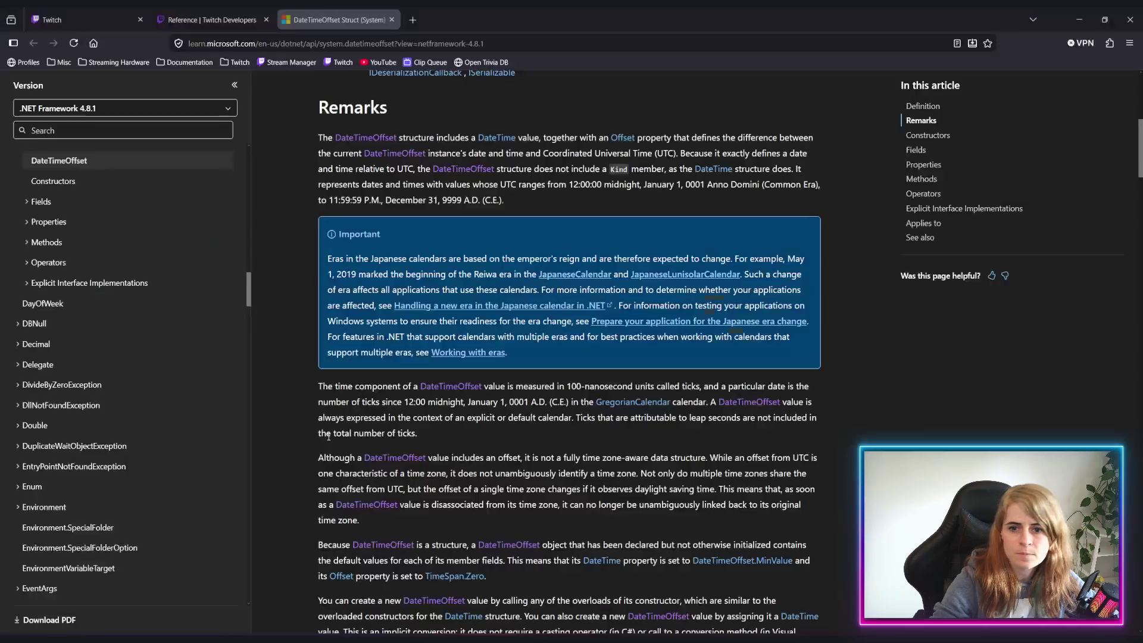
Confirm next_ad_at is an RFC3339 timestamp in Get Ad Schedule, then type 'ut' on line 81
click(222, 21)
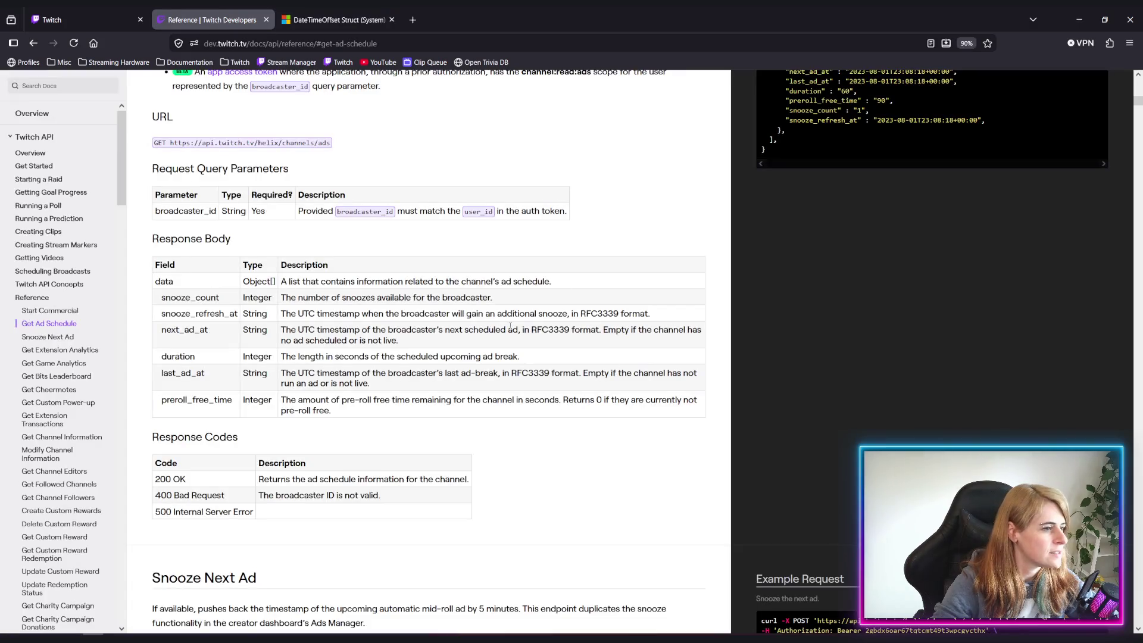
drag(532, 329, 570, 331)
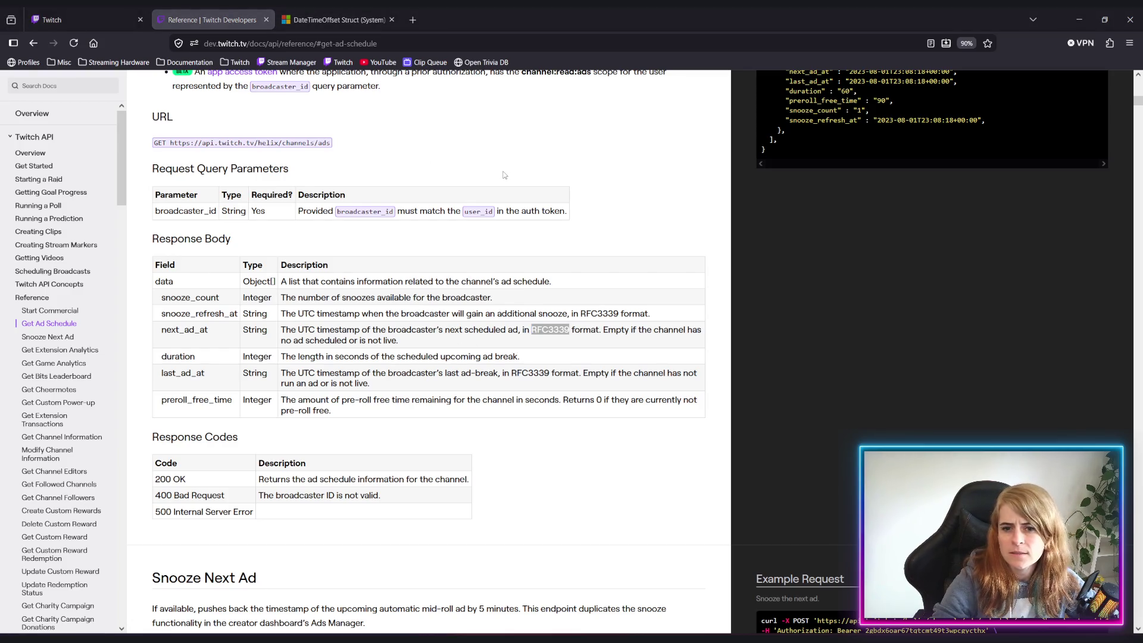
key(alt+Tab)
text(ut)
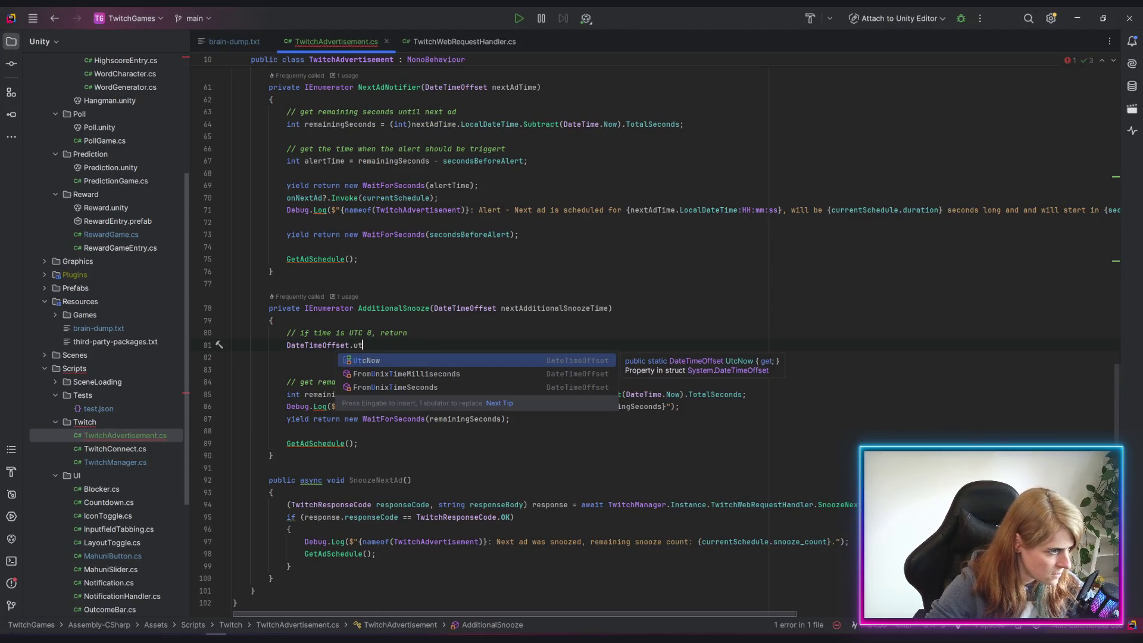
Complete line 81 as DateTimeOffset.FromUnixTimeSeconds(nextAdditionalSnoozeTime)
key(Down)
key(Down)
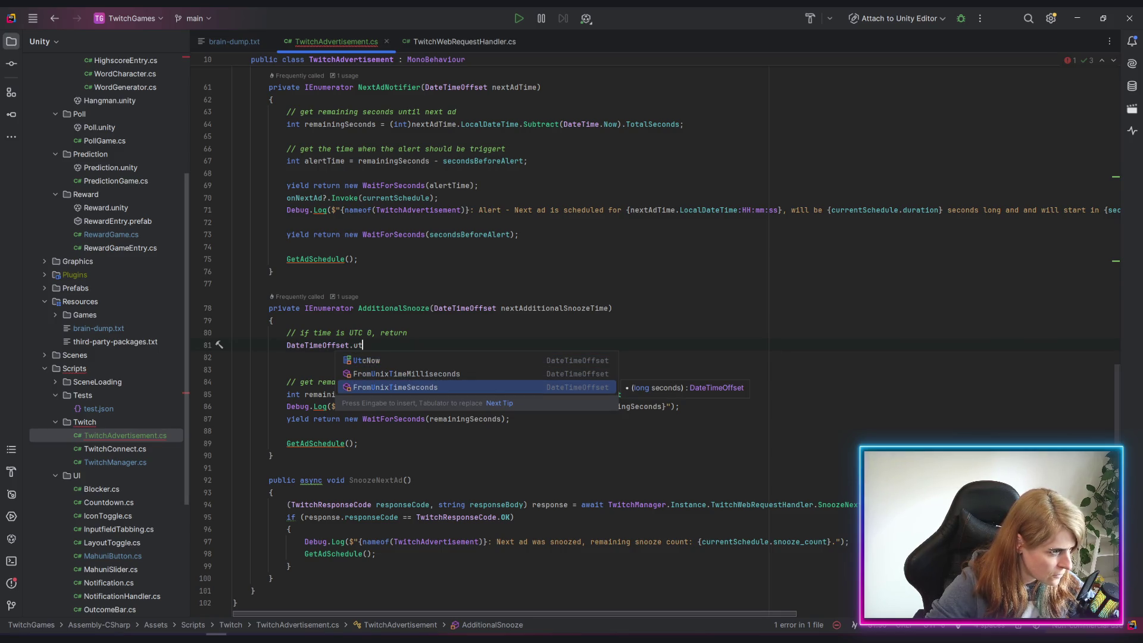
key(Return)
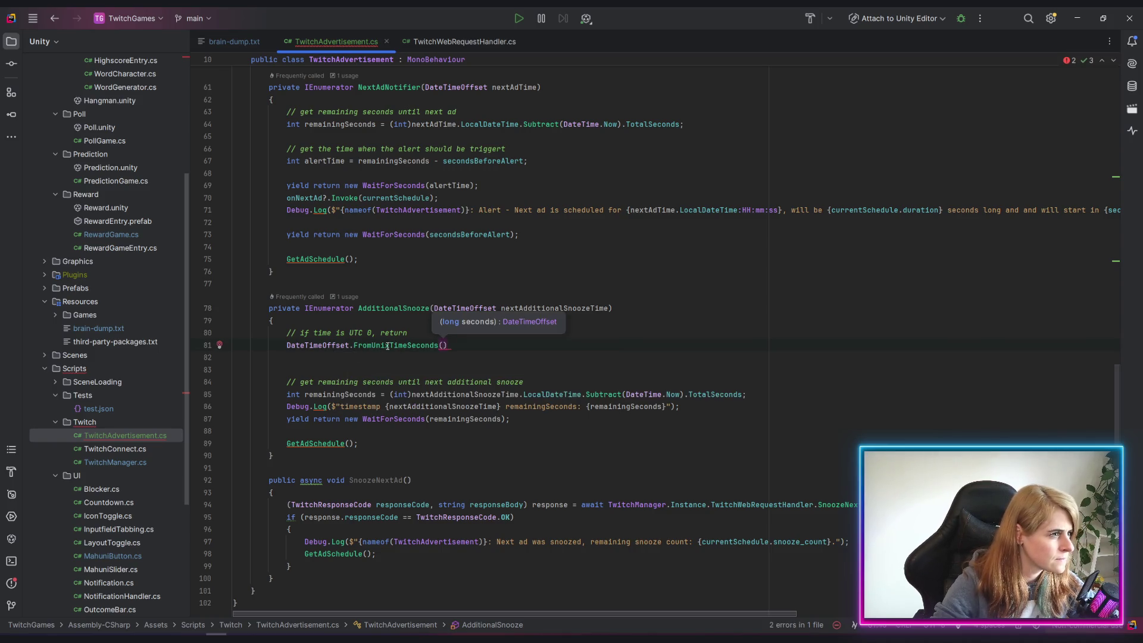
scroll(673, 397, up, 5)
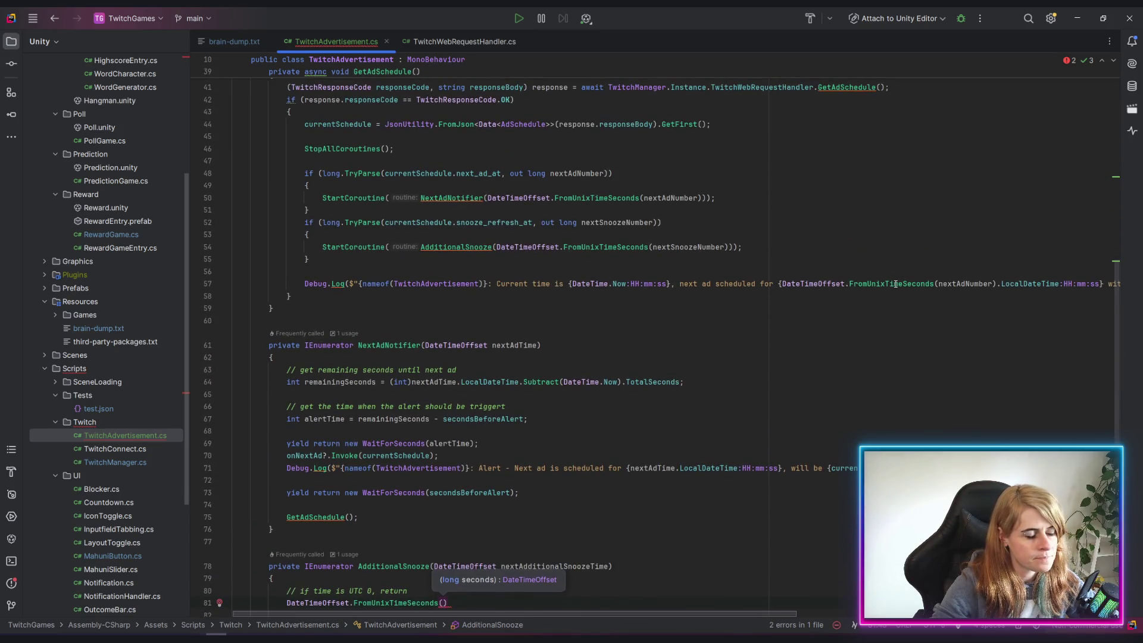
scroll(869, 328, down, 3)
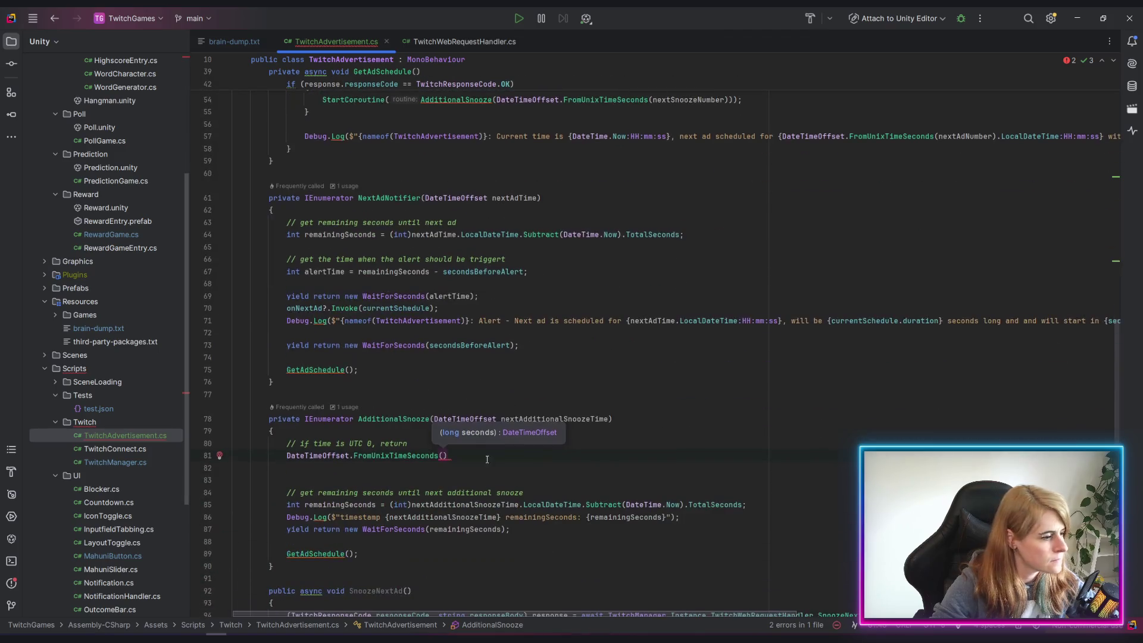
double_click(549, 418)
key(ctrl+c)
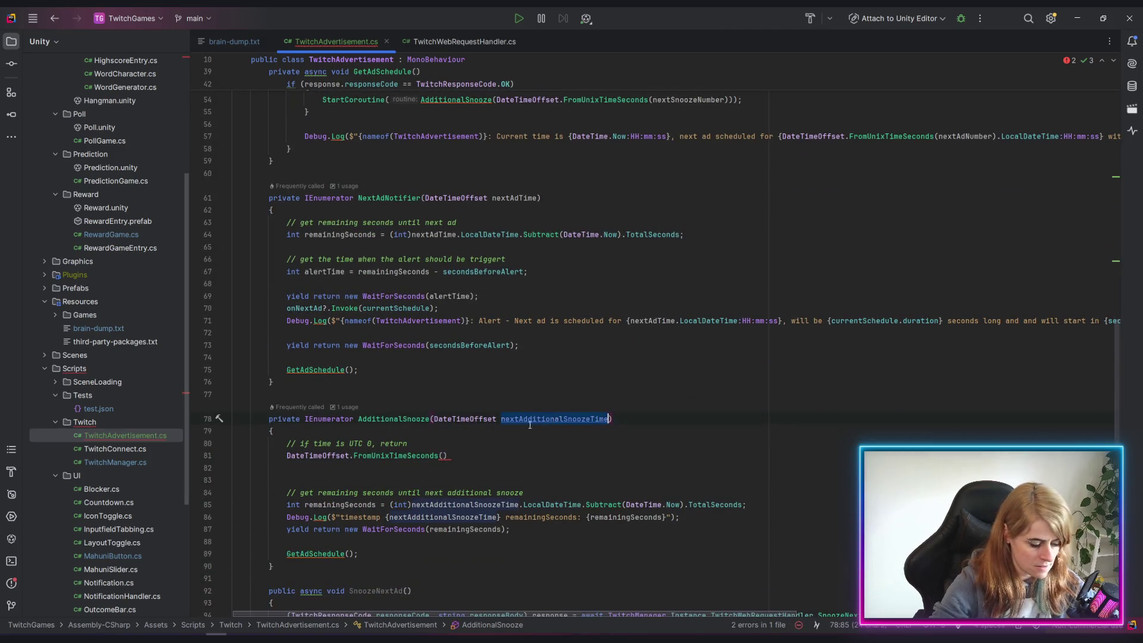
click(442, 455)
key(ctrl+v)
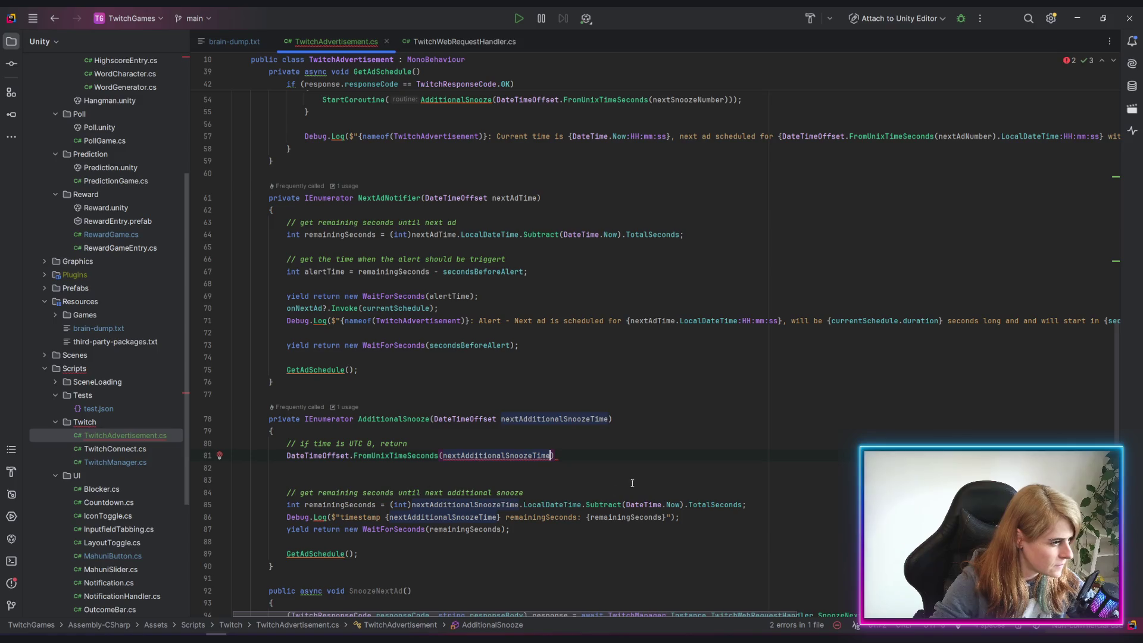
drag(288, 456, 556, 456)
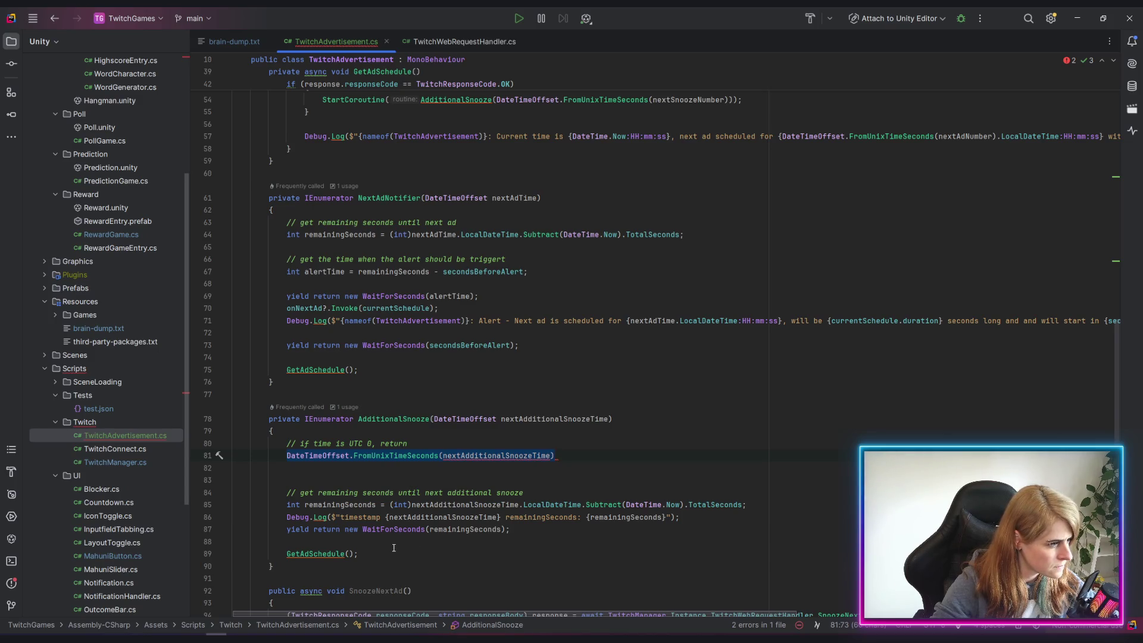
Add Debug.Log(nextSnoozeNumber); at the start of the snooze branch in GetAdSchedule
scroll(394, 547, up, 3)
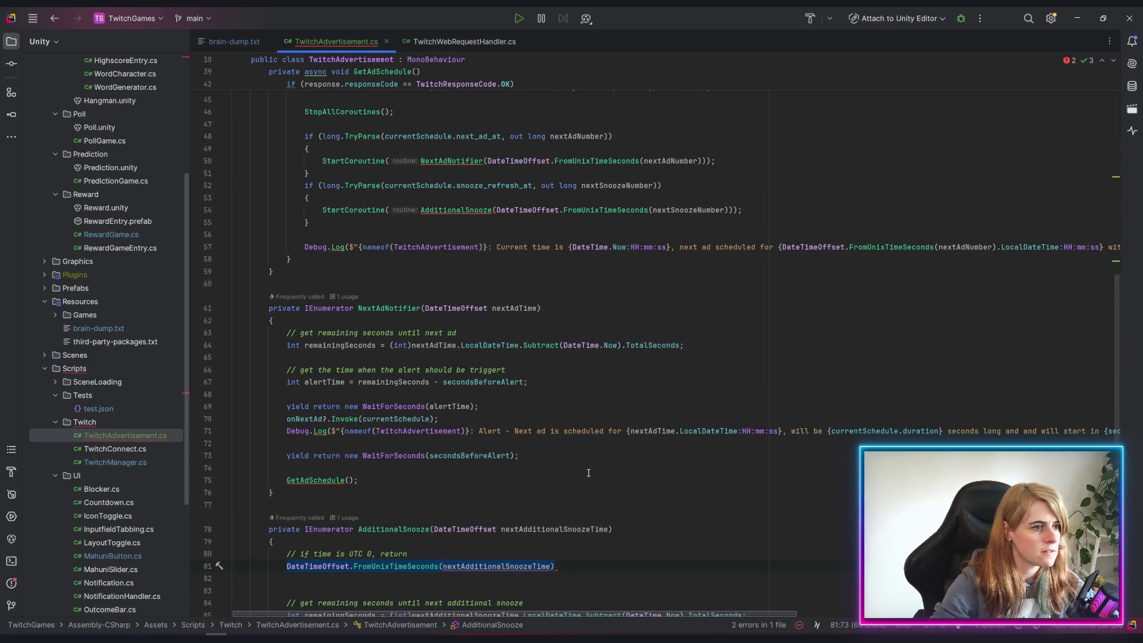
click(701, 210)
scroll(628, 188, up, 3)
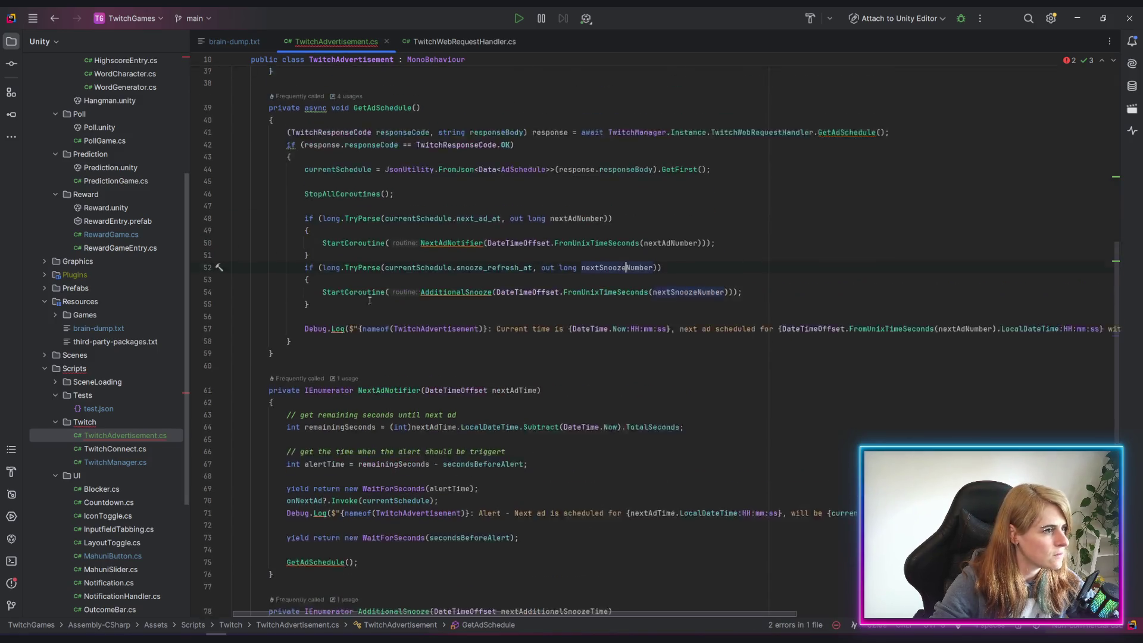
click(347, 304)
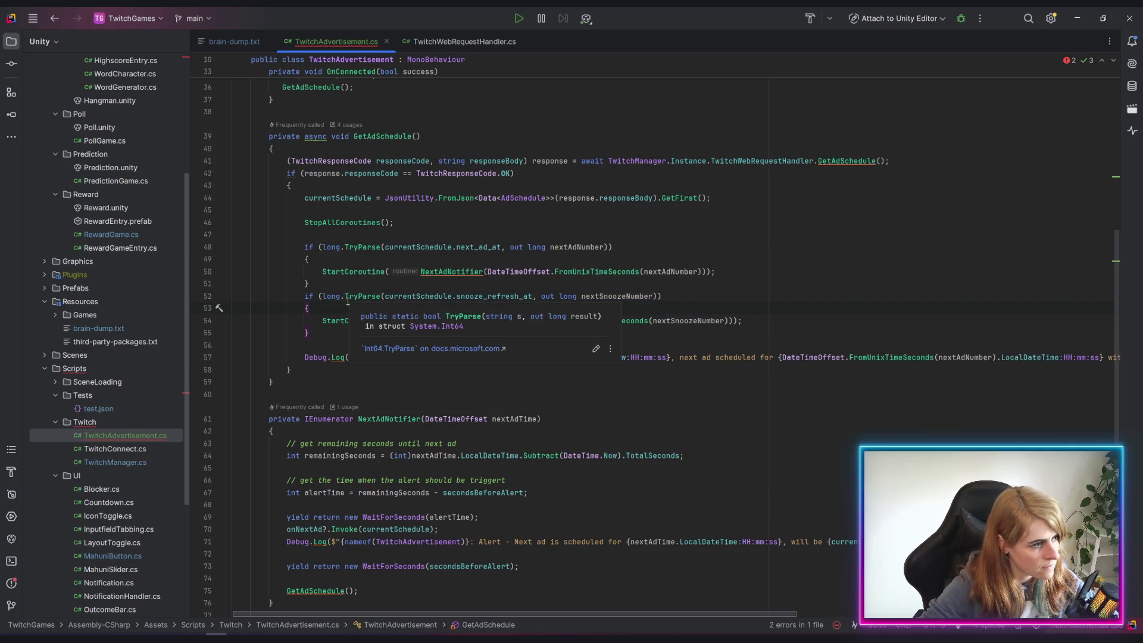
key(Return)
text(Debug.lo)
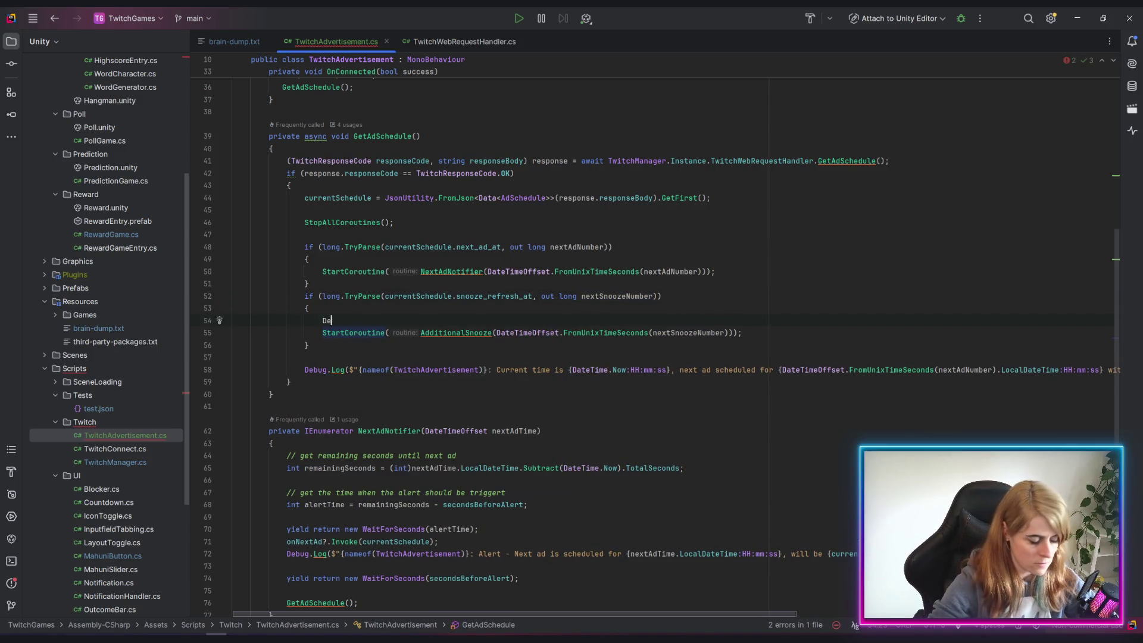
key(Return)
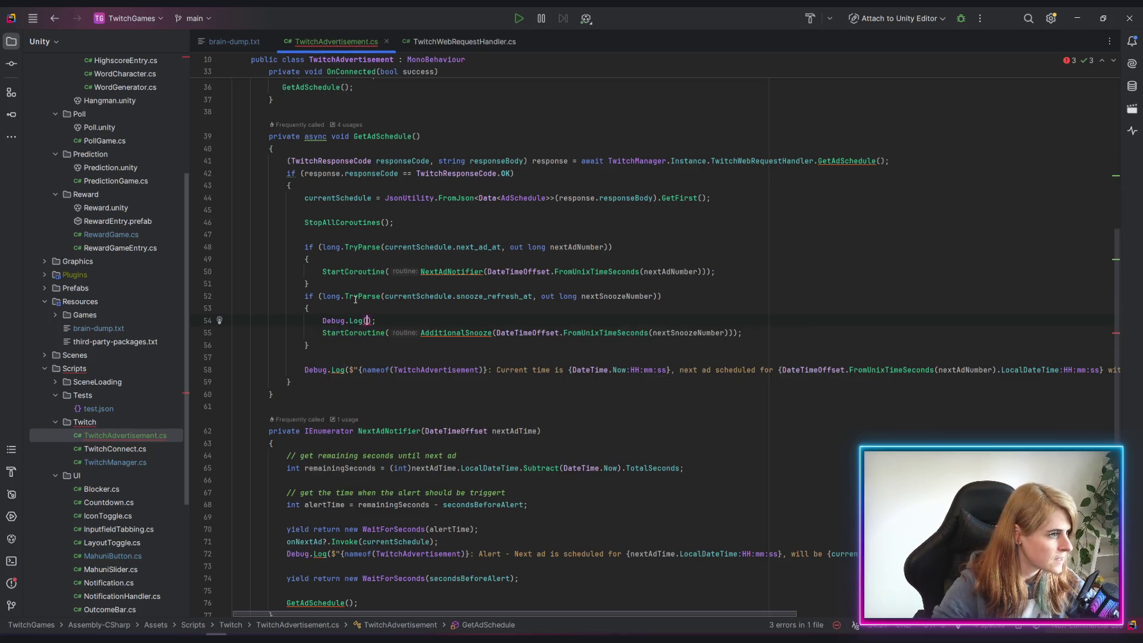
double_click(619, 296)
key(ctrl+c)
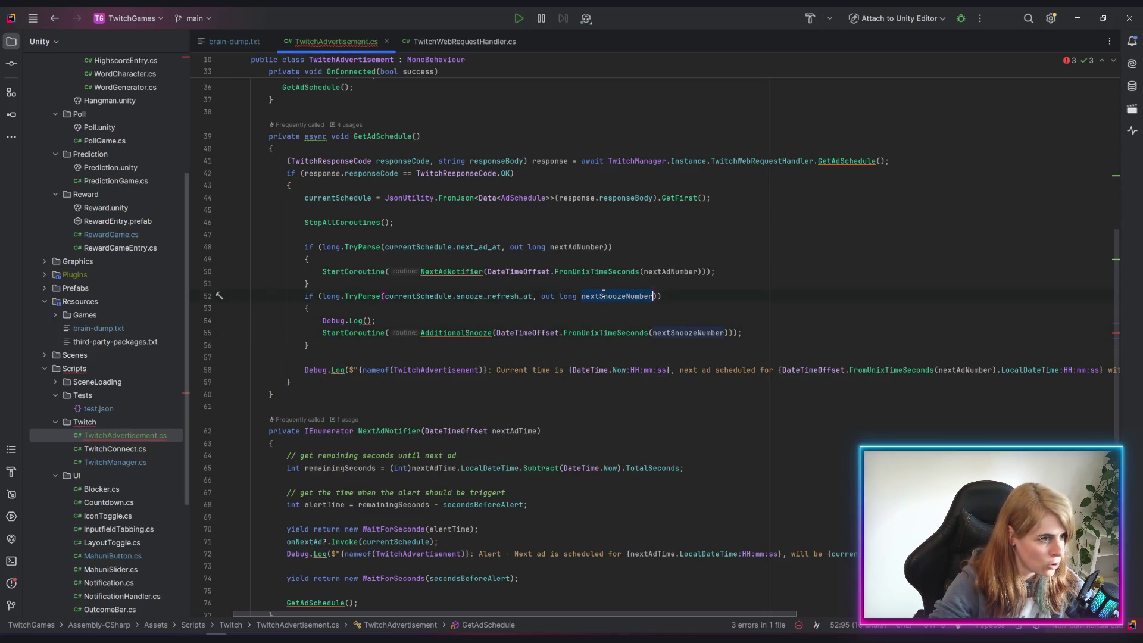
click(366, 320)
key(ctrl+v)
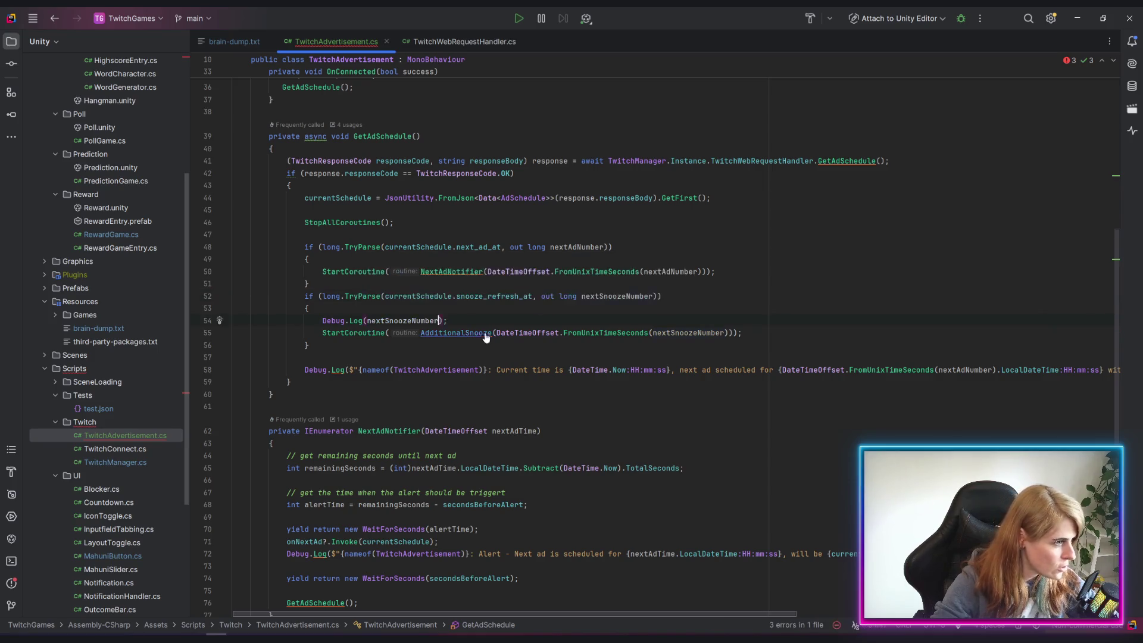
click(724, 467)
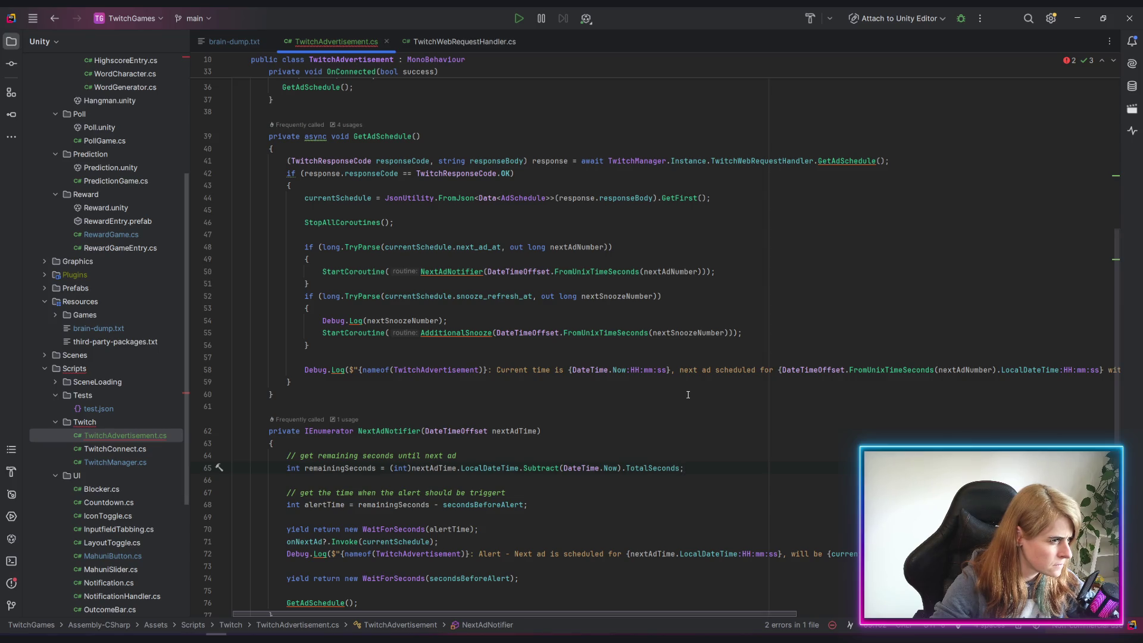
Delete the unfinished DateTimeOffset expression on line 82 and return to Unity to recompile
scroll(688, 395, down, 9)
click(283, 358)
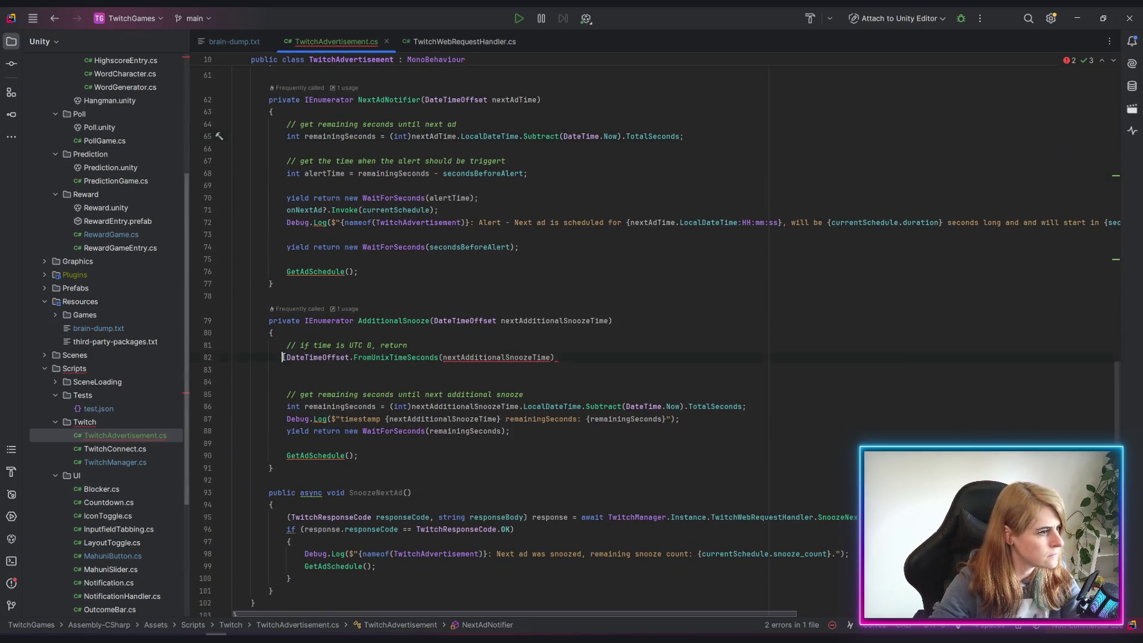
key(shift+End)
key(Delete)
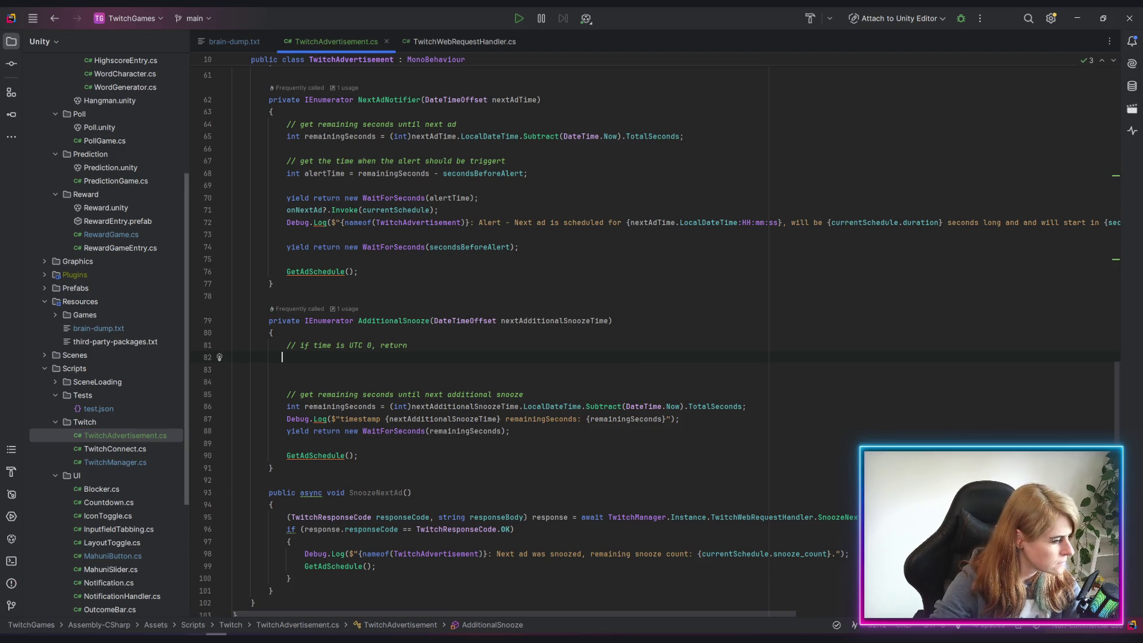
key(alt+Tab)
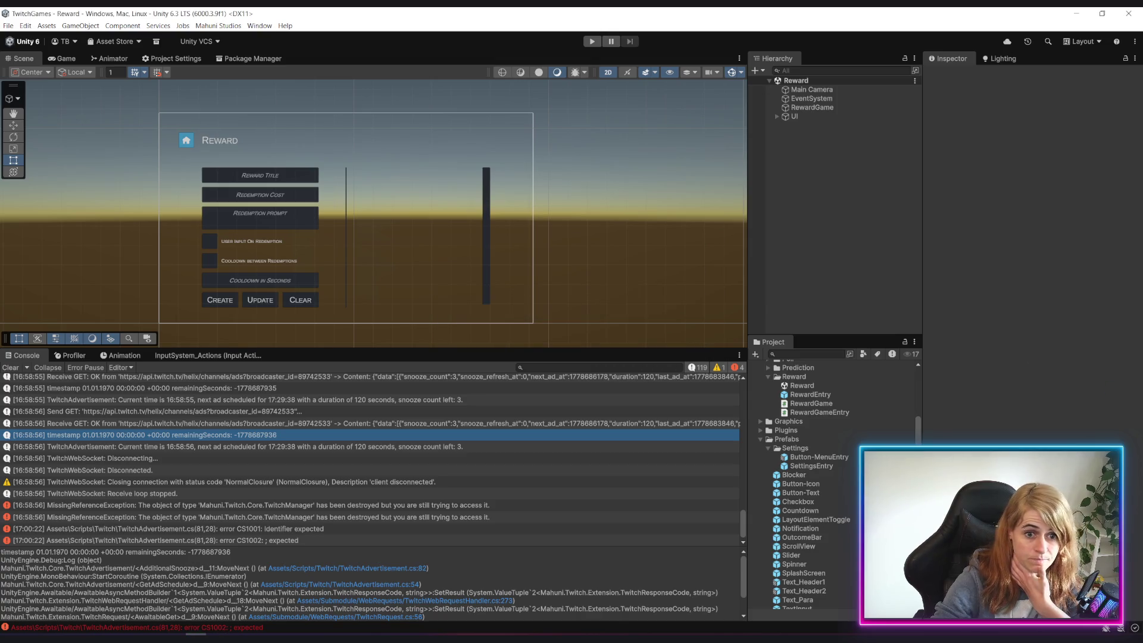
Enter Play mode, connect to Twitch, and inspect the logged nextSnoozeNumber value 0
click(918, 168)
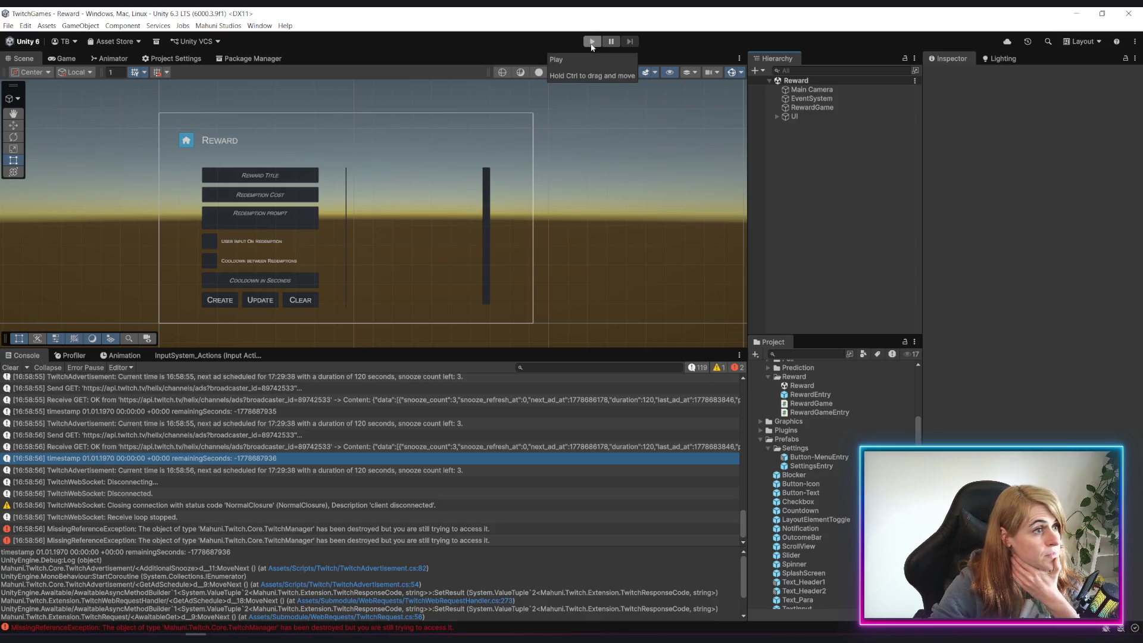
click(592, 43)
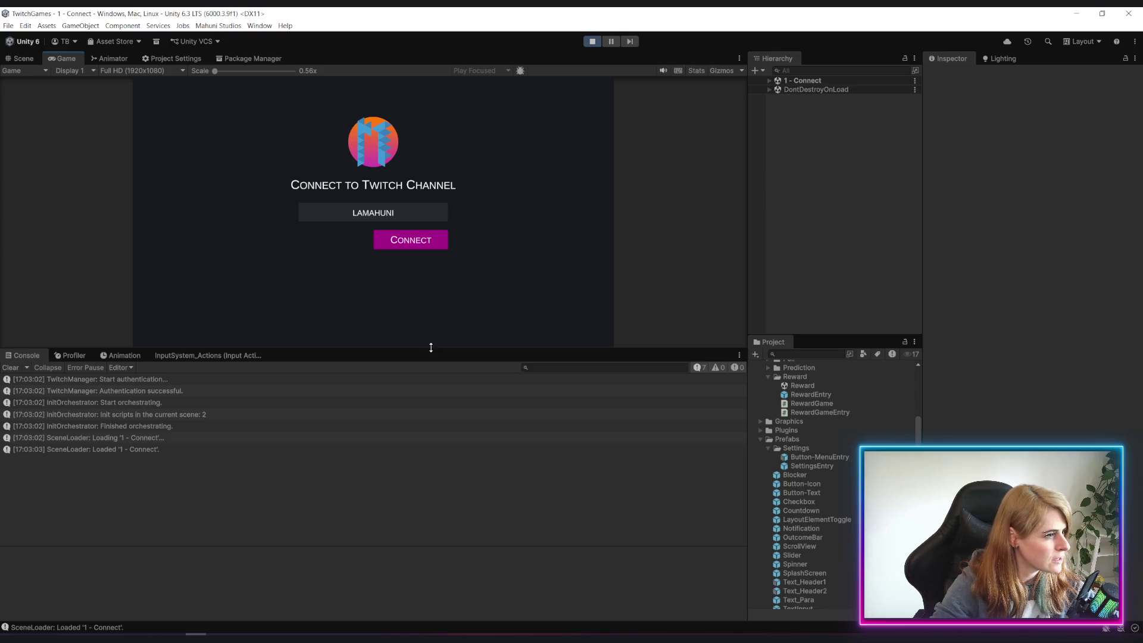
drag(431, 348, 431, 411)
click(436, 285)
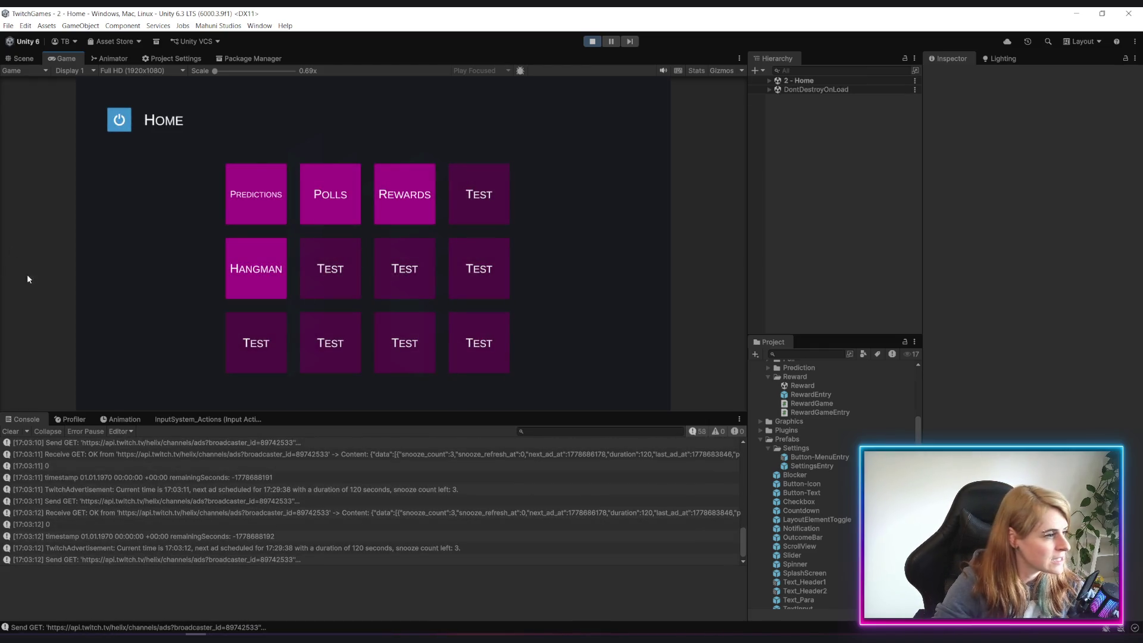
click(62, 534)
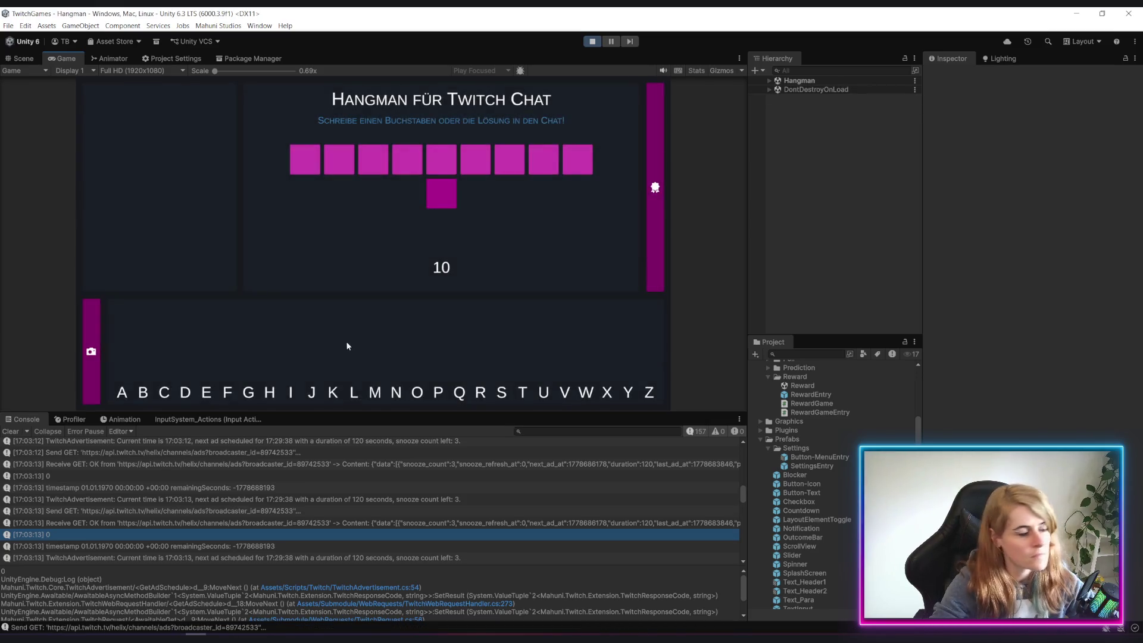
Expand and collapse Hangman's camera panel several times, then bring up the Settings dialog
click(92, 352)
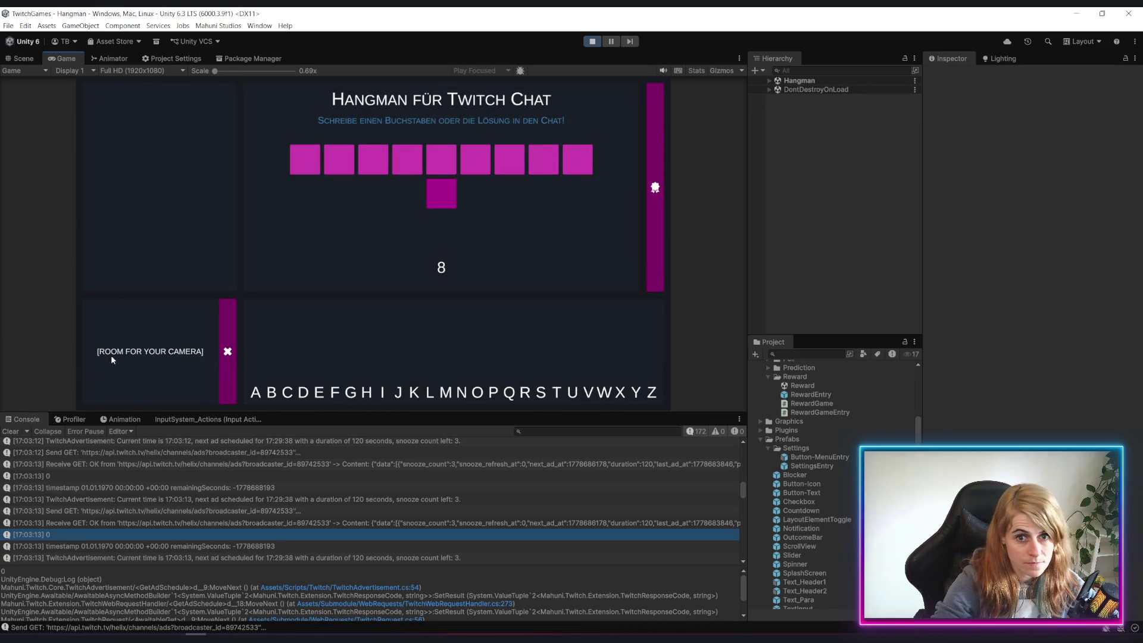
click(227, 351)
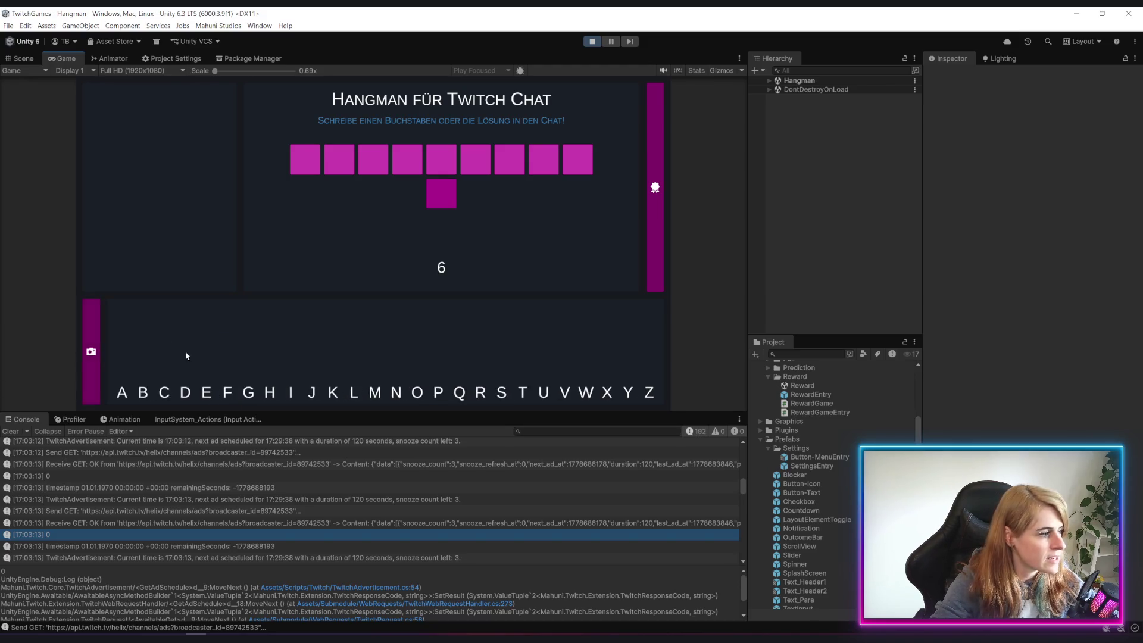
click(94, 358)
click(225, 373)
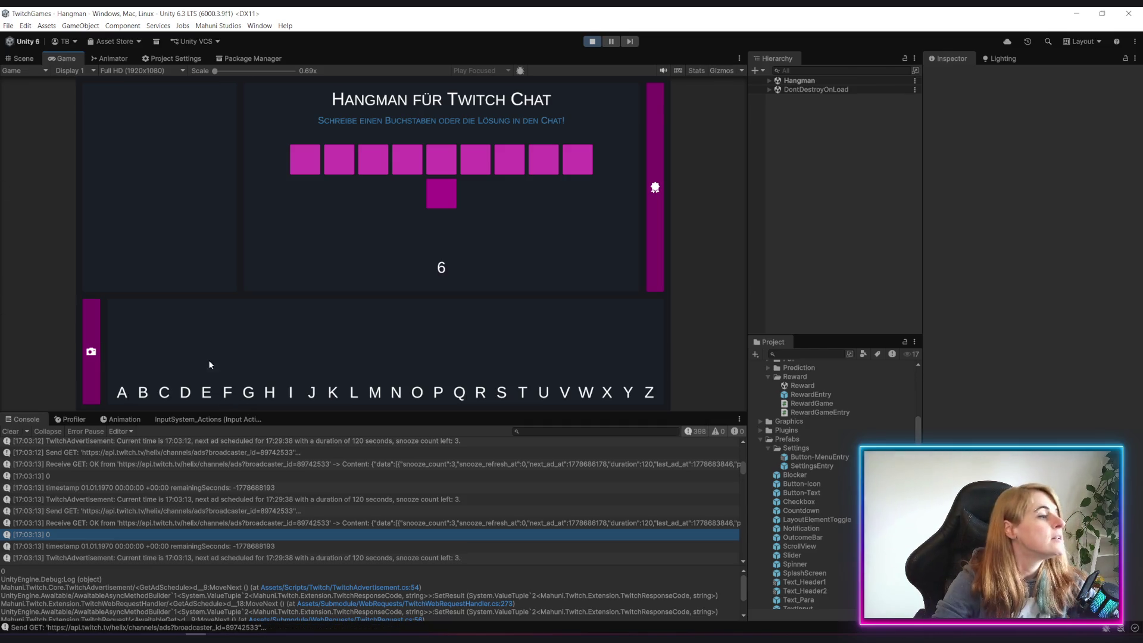
click(92, 377)
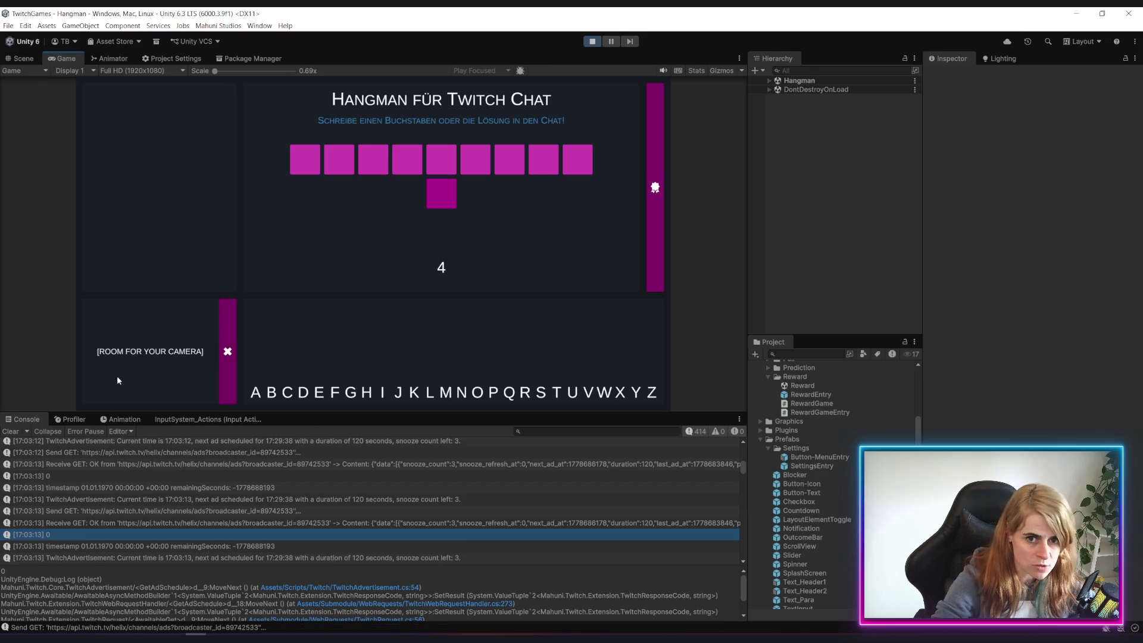
click(230, 375)
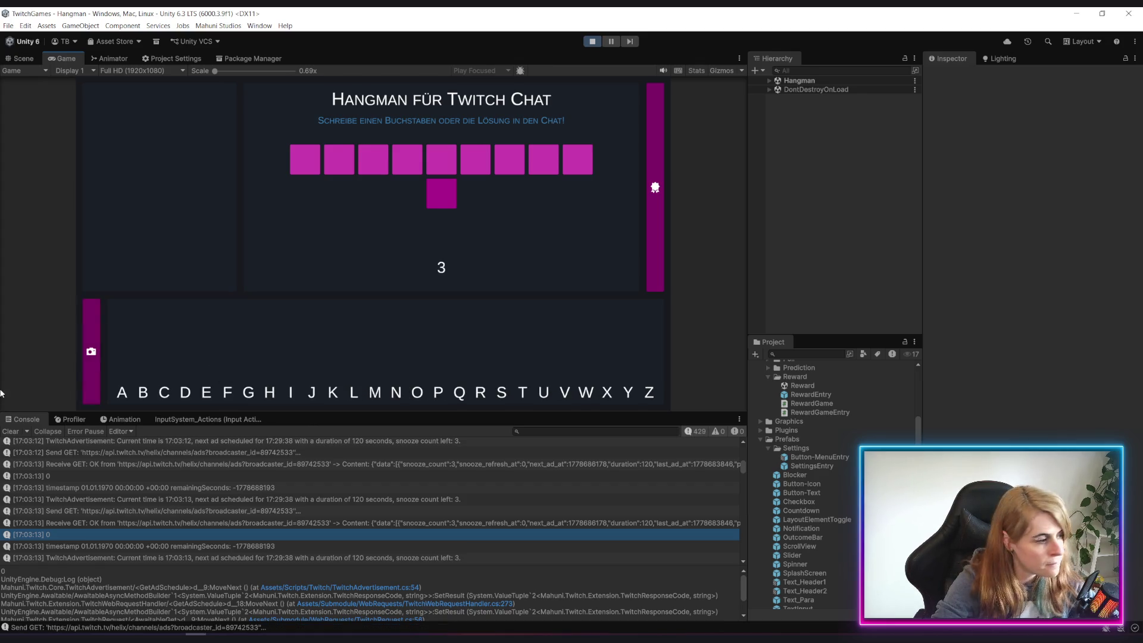
click(98, 364)
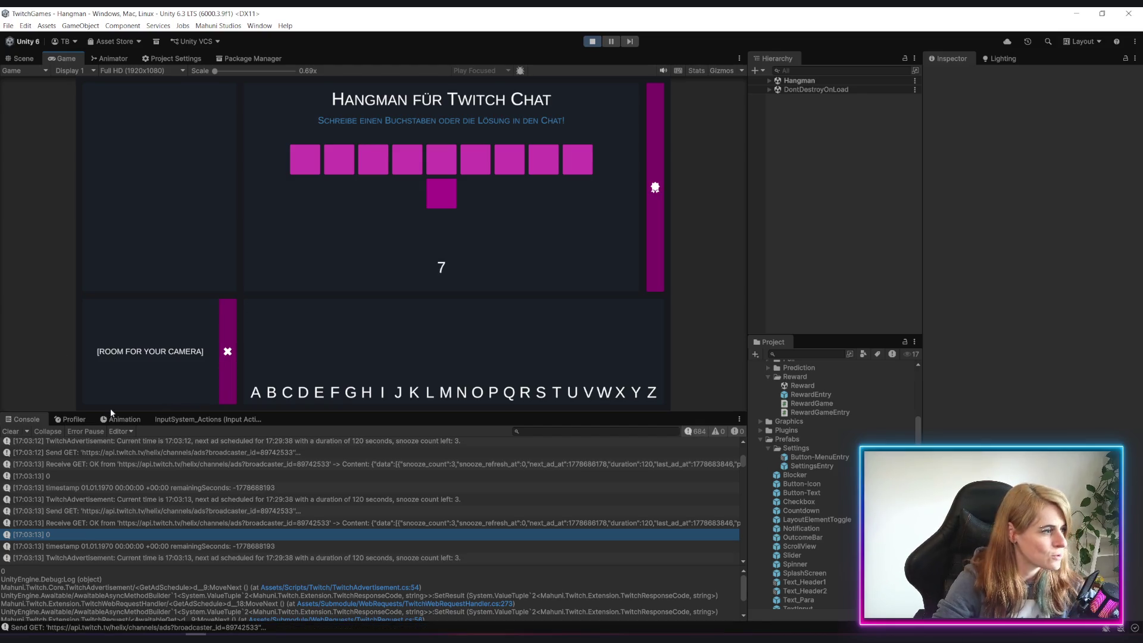
click(223, 377)
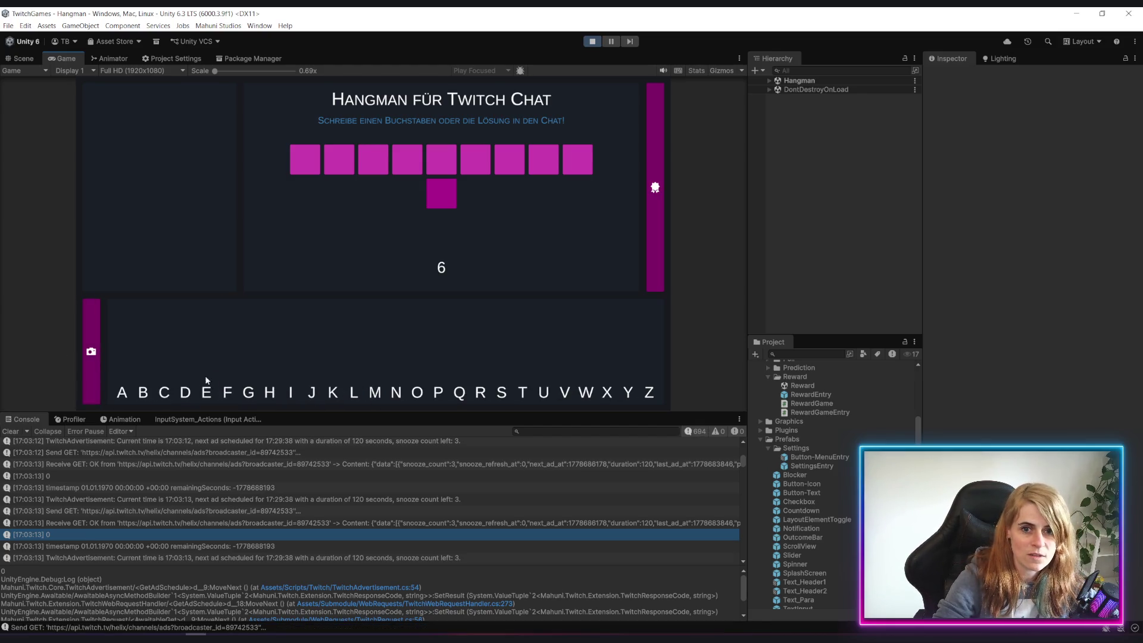
click(100, 375)
key(Escape)
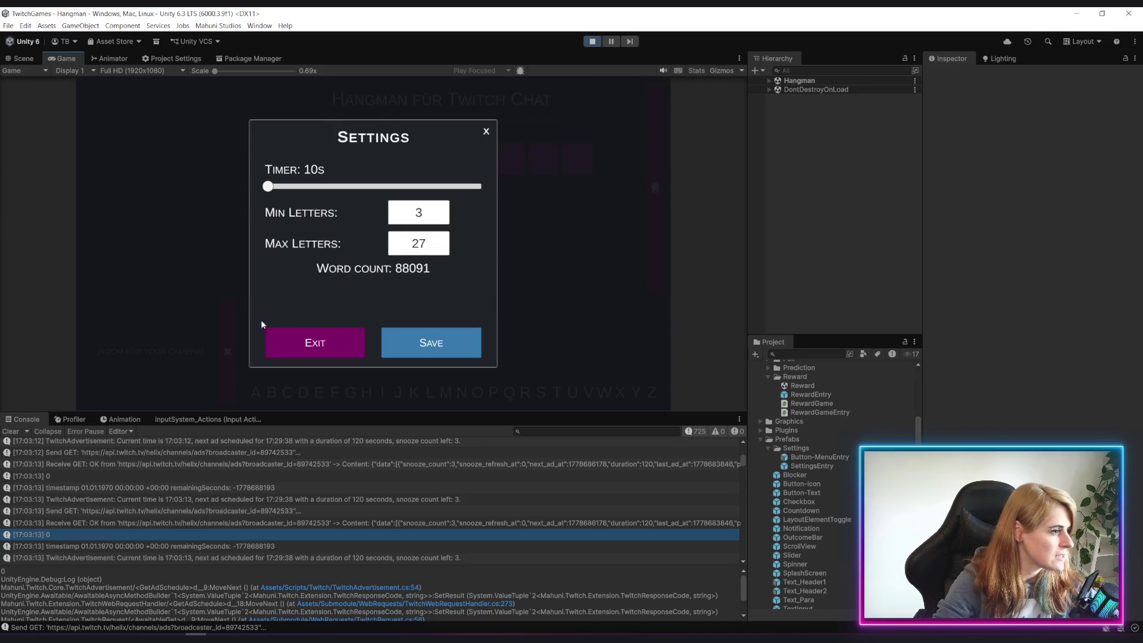
Exit Hangman, visit Predictions and Rewards from the Home menu, then stop Play mode
click(333, 340)
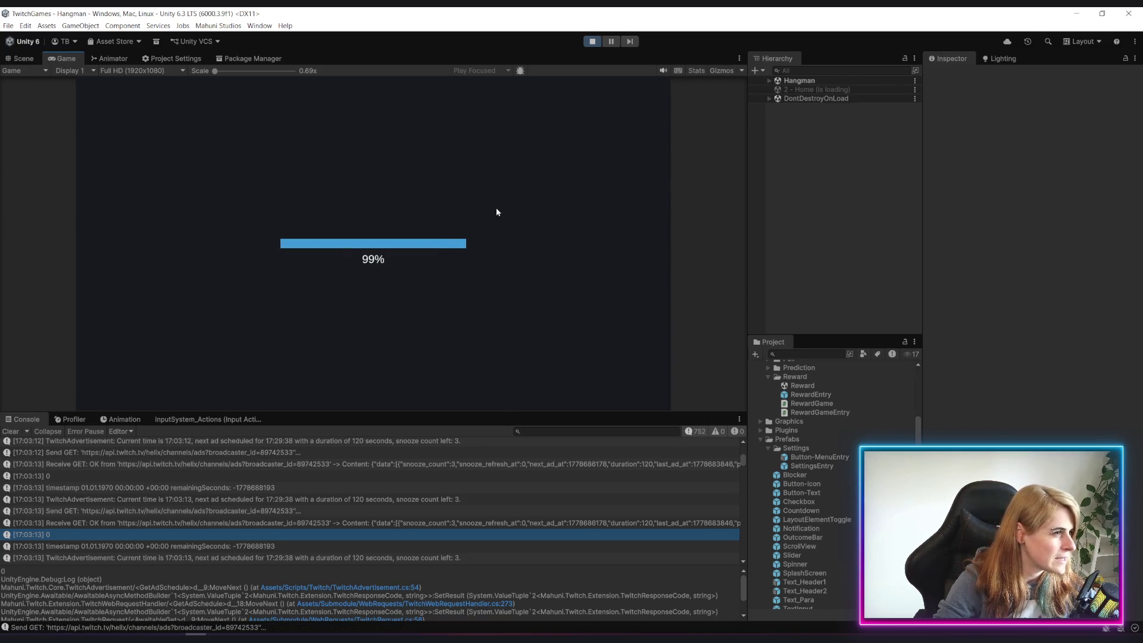
click(247, 195)
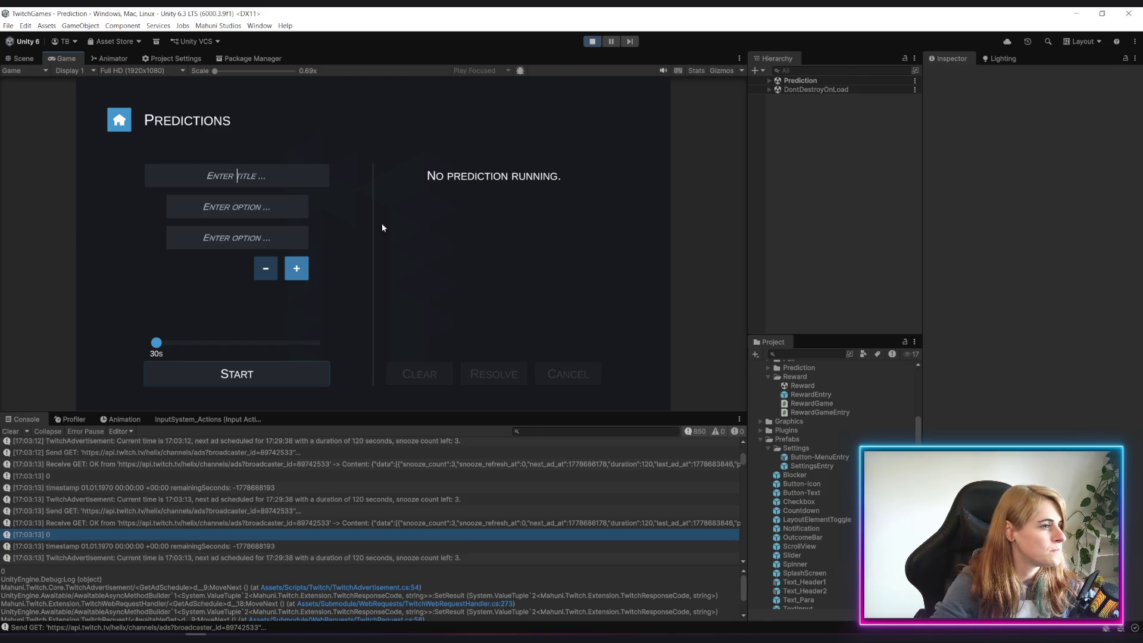
click(130, 128)
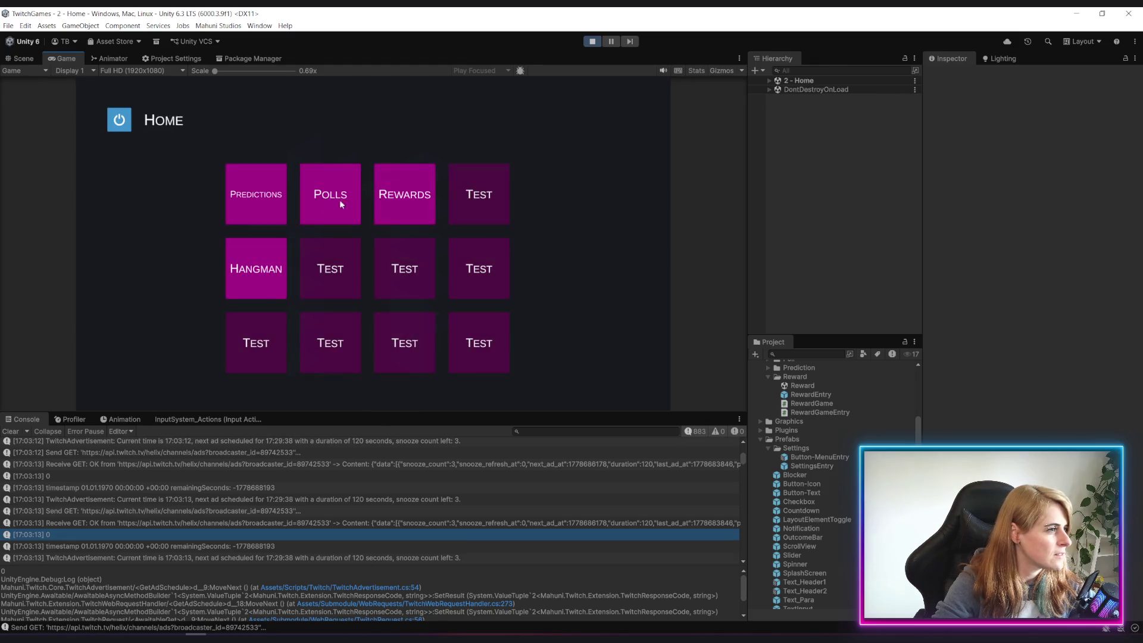
click(383, 199)
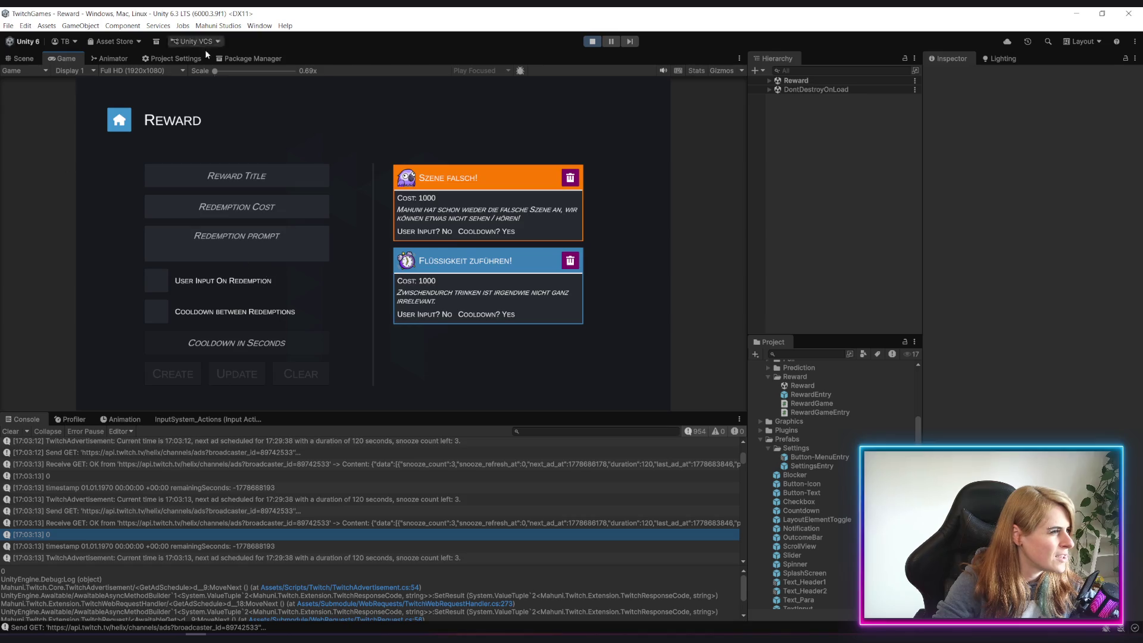
click(119, 121)
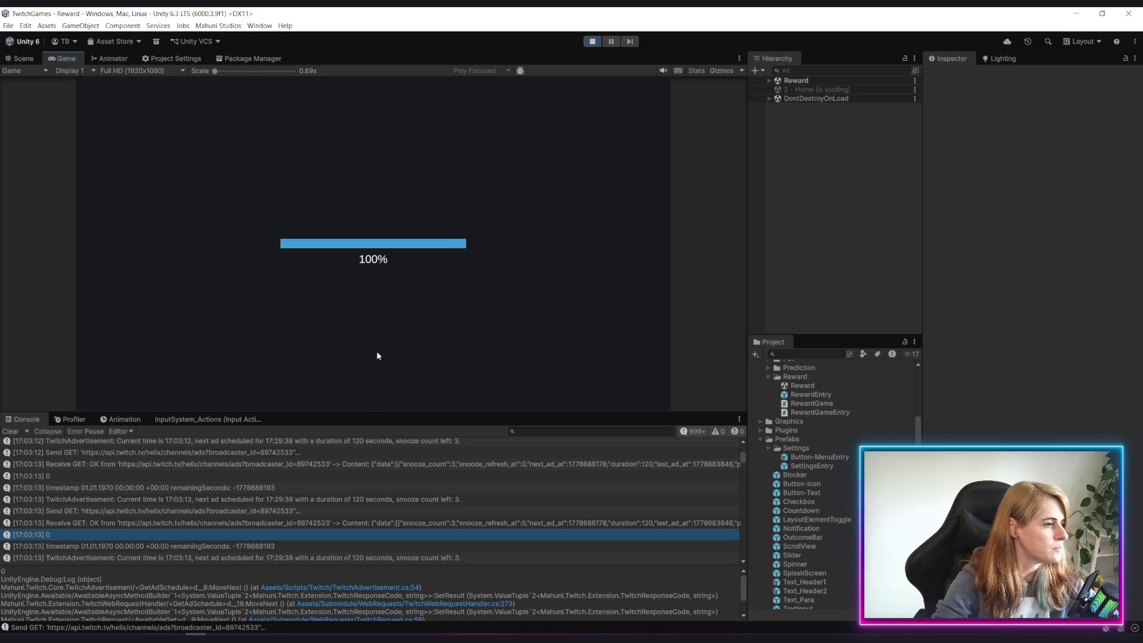
click(595, 44)
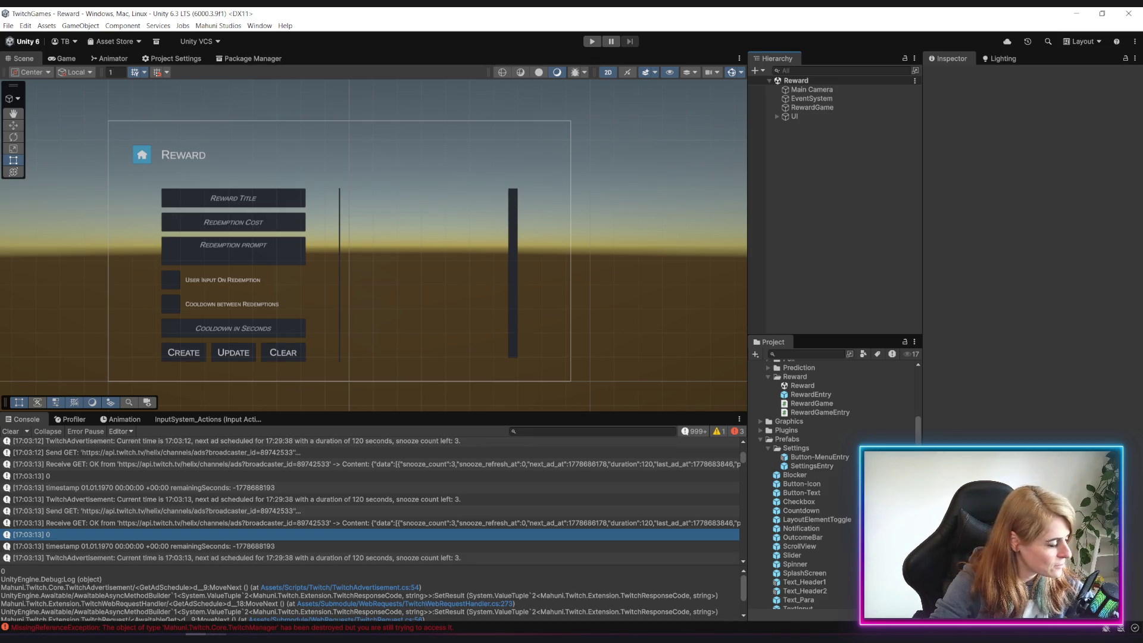
mouse_move(197, 634)
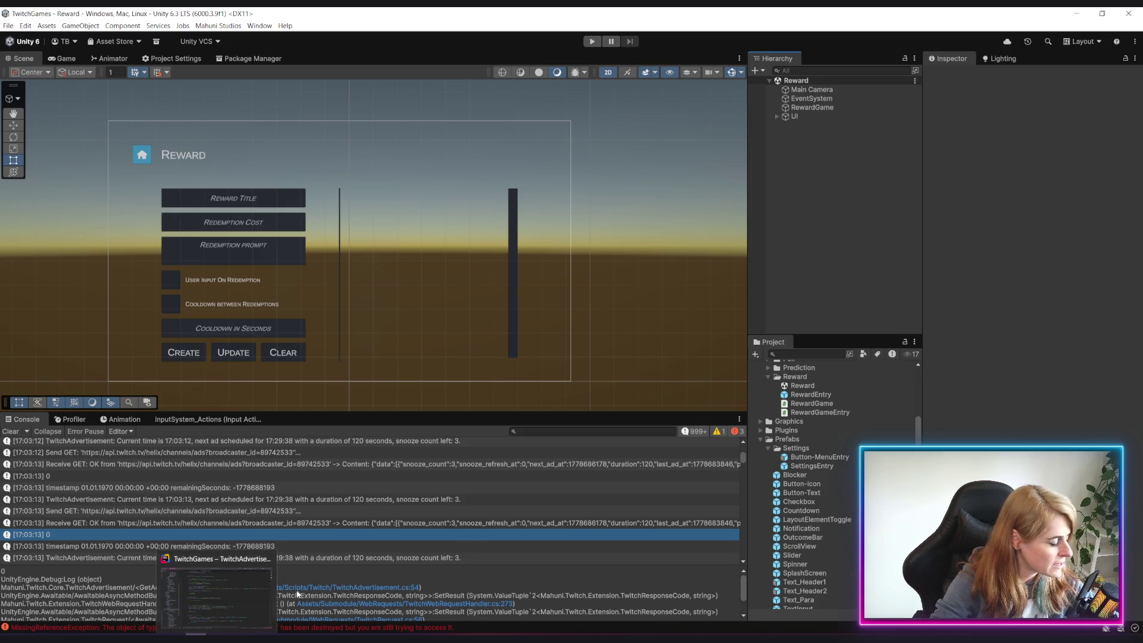
Append '&& nextSnoozeNumber > 0' to the snooze_refresh_at condition on line 52
click(215, 595)
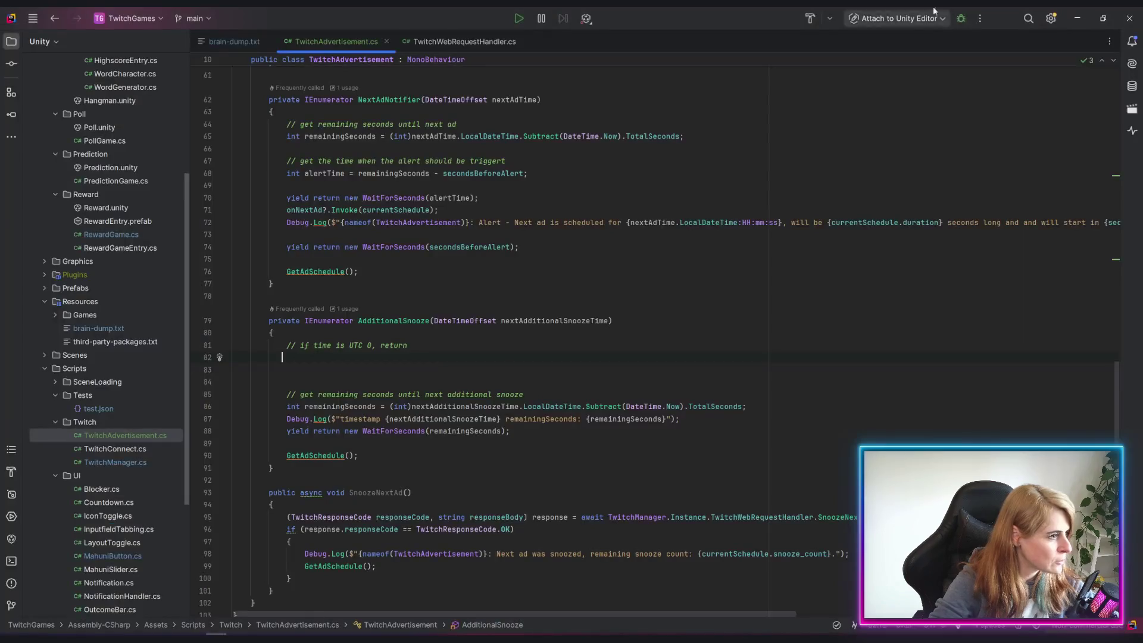
scroll(693, 393, up, 9)
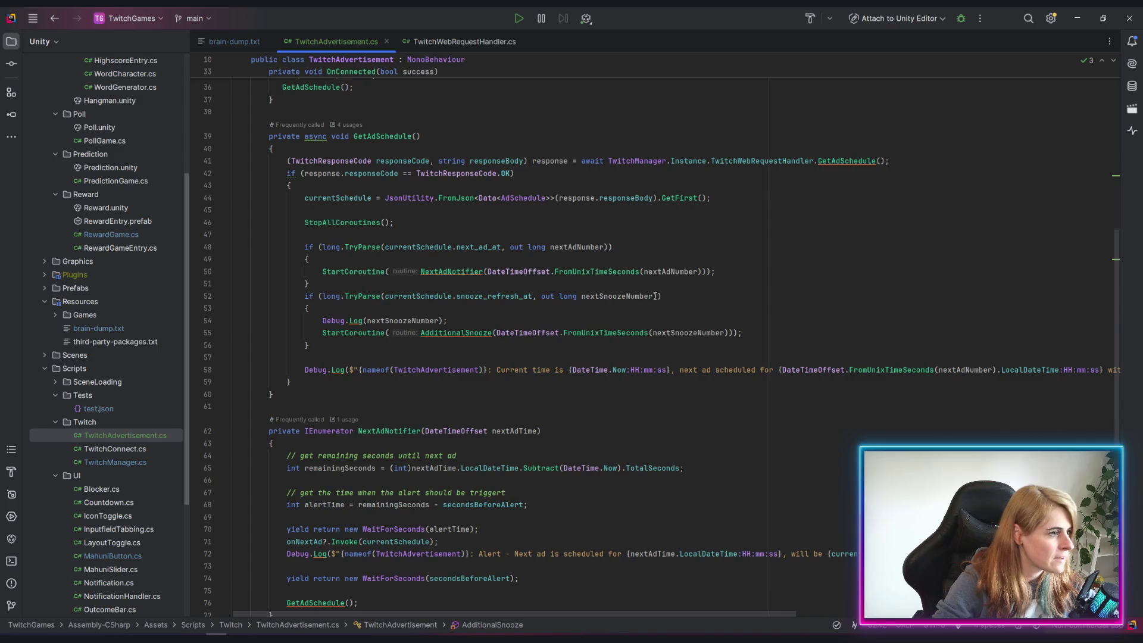
click(659, 300)
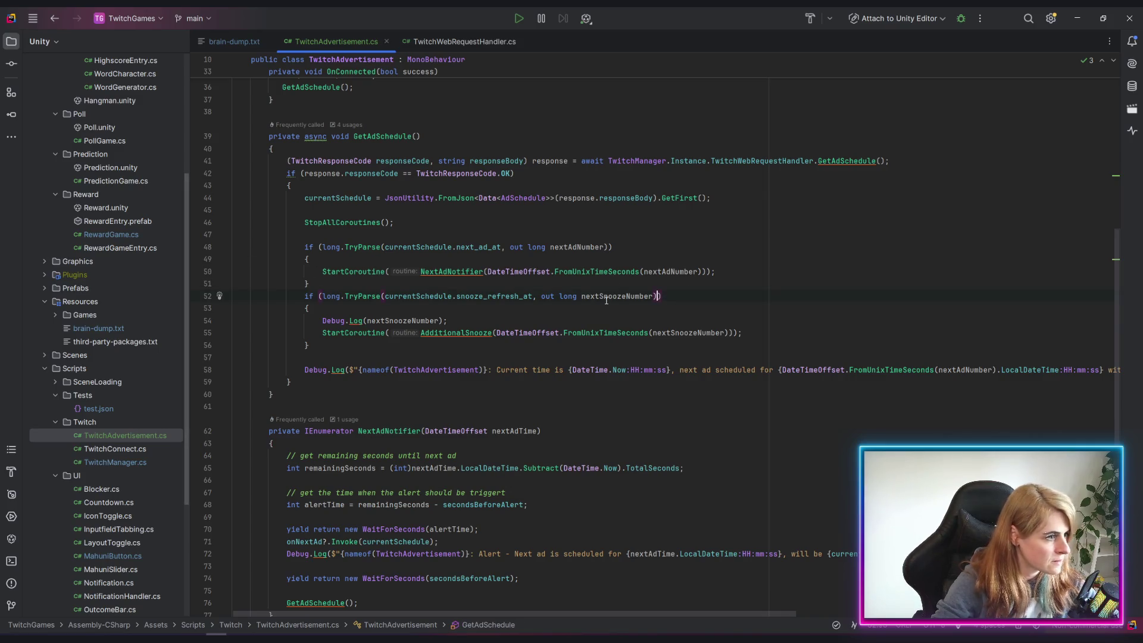
text(&&)
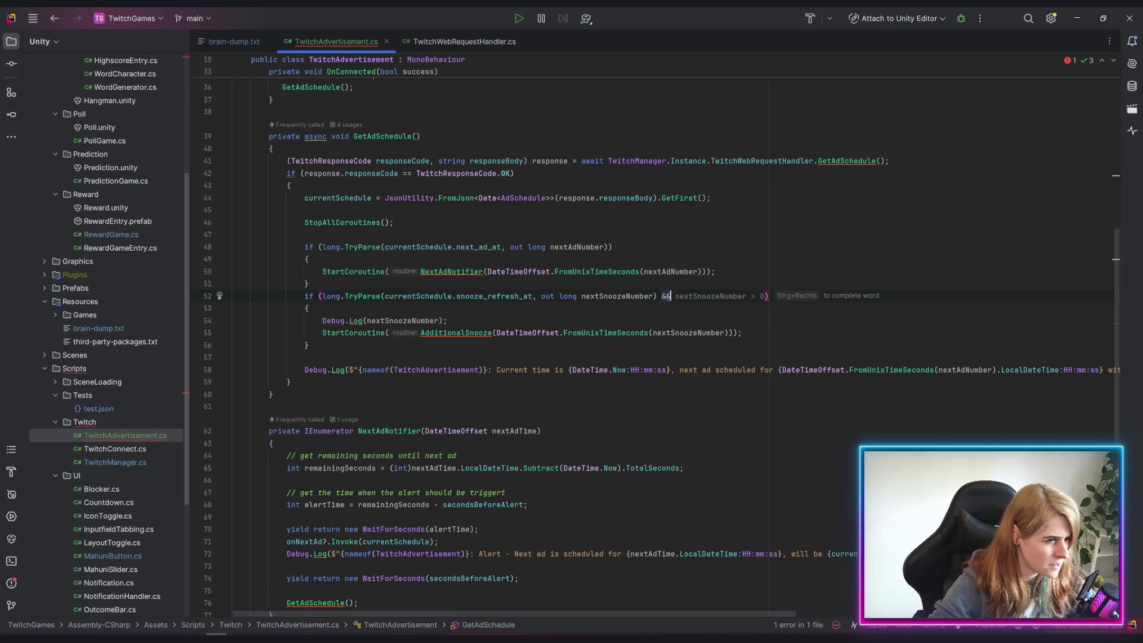
key(Tab)
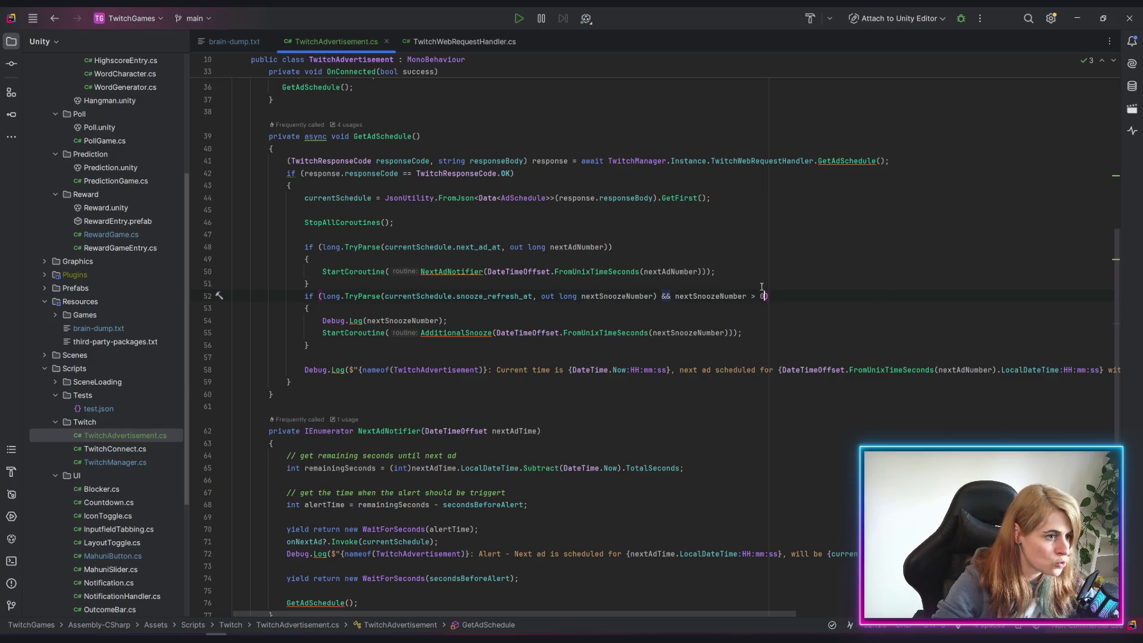
click(756, 297)
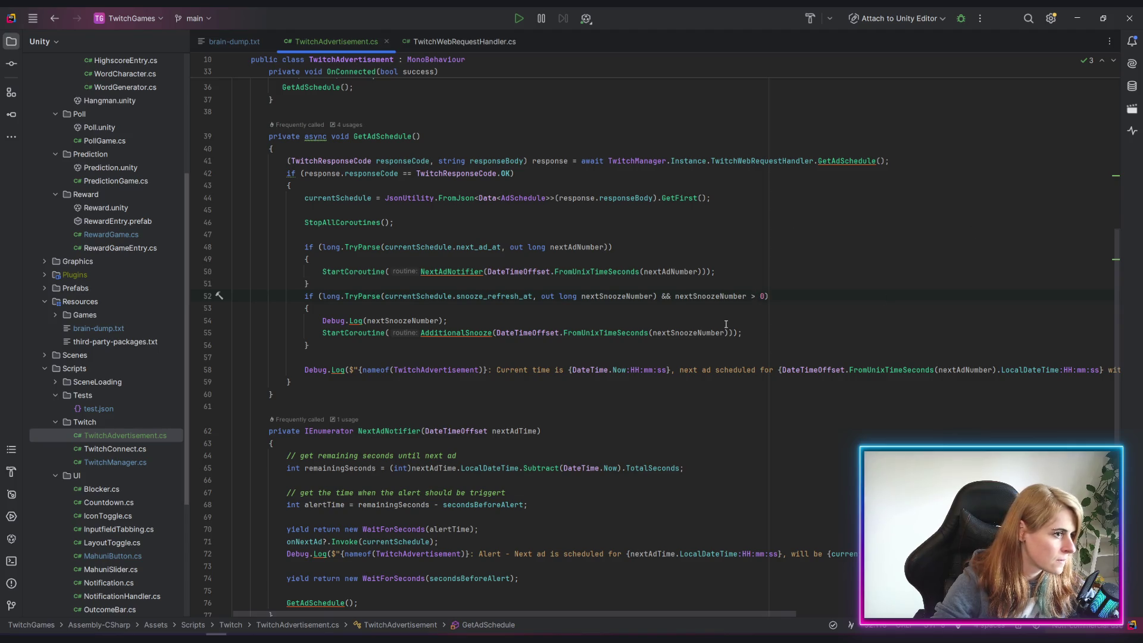
Delete the Debug.Log(nextSnoozeNumber) line from the snooze branch
drag(320, 320, 447, 320)
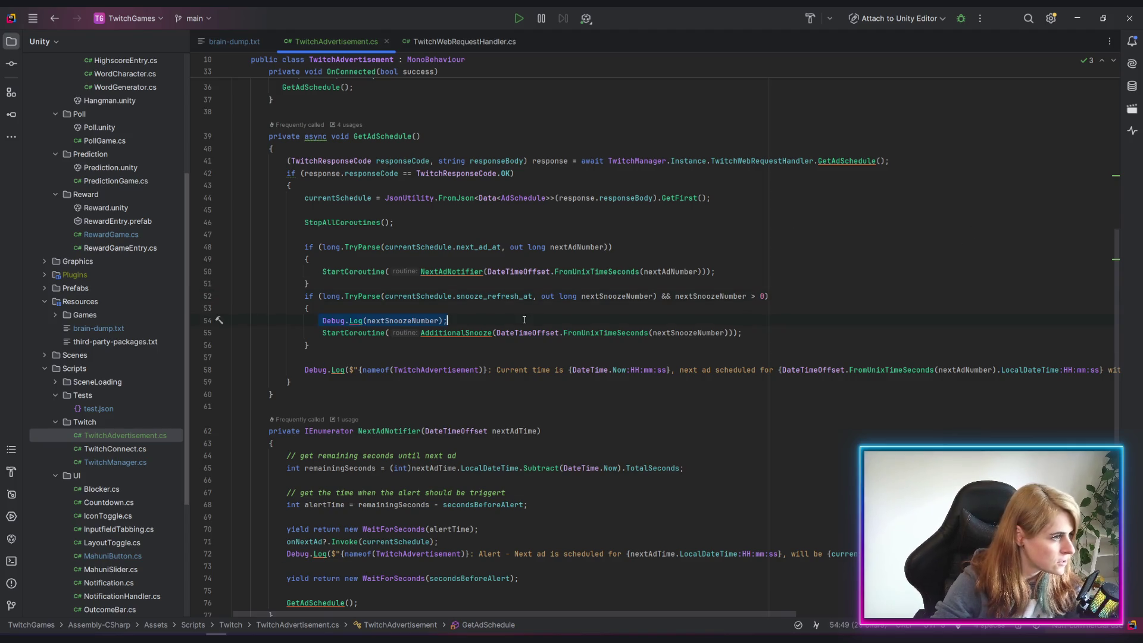
key(BackSpace)
key(BackSpace)
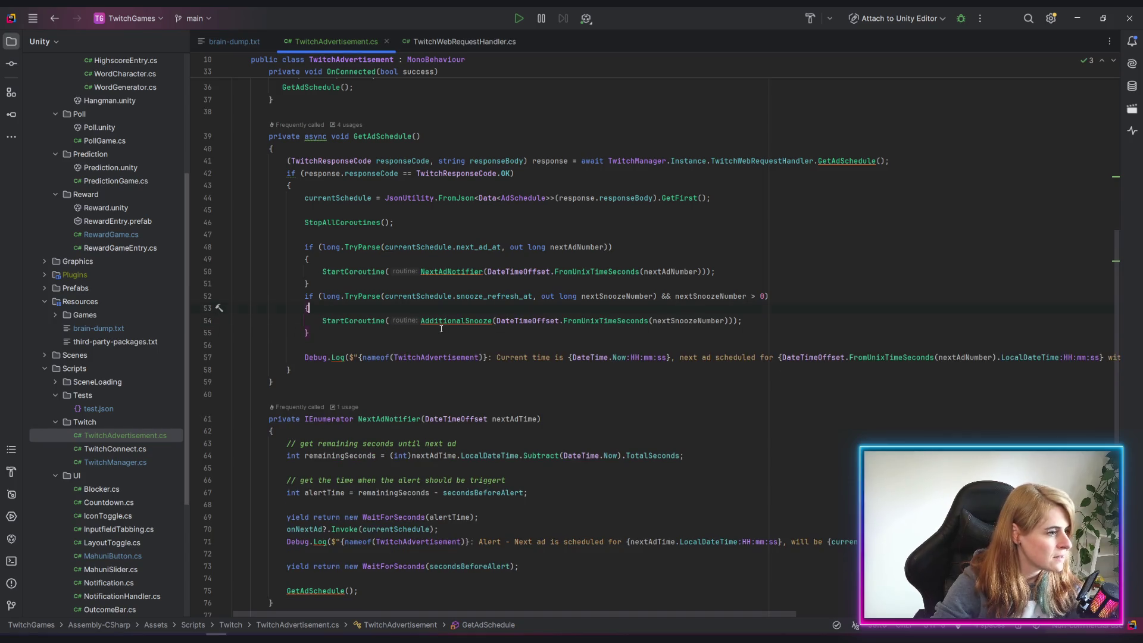
key(Down)
key(Down)
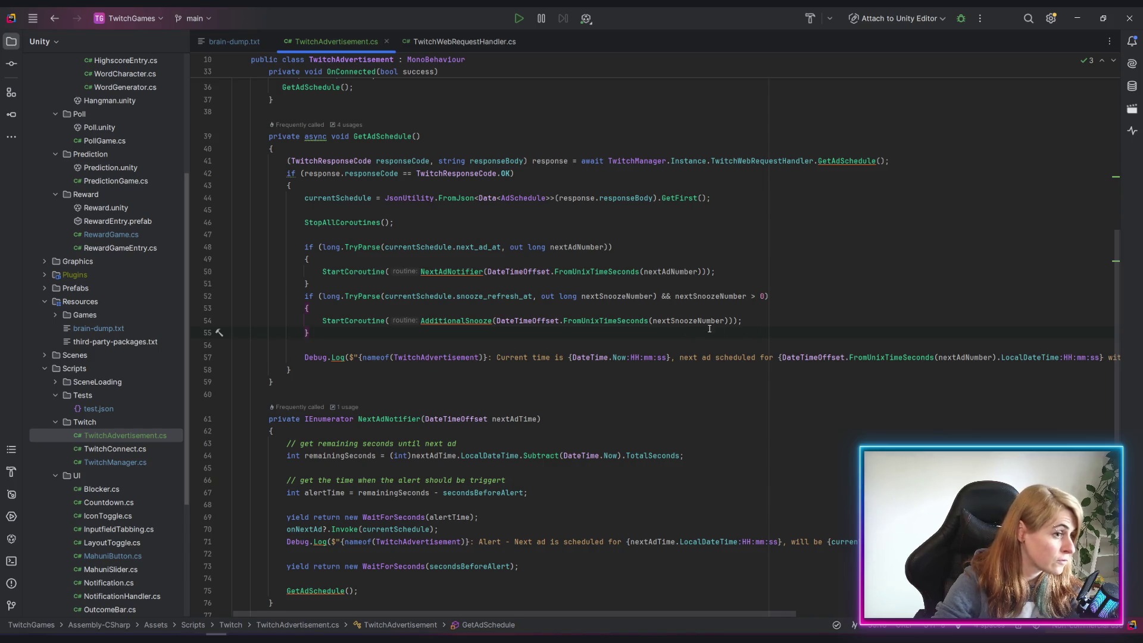
scroll(695, 332, down, 2)
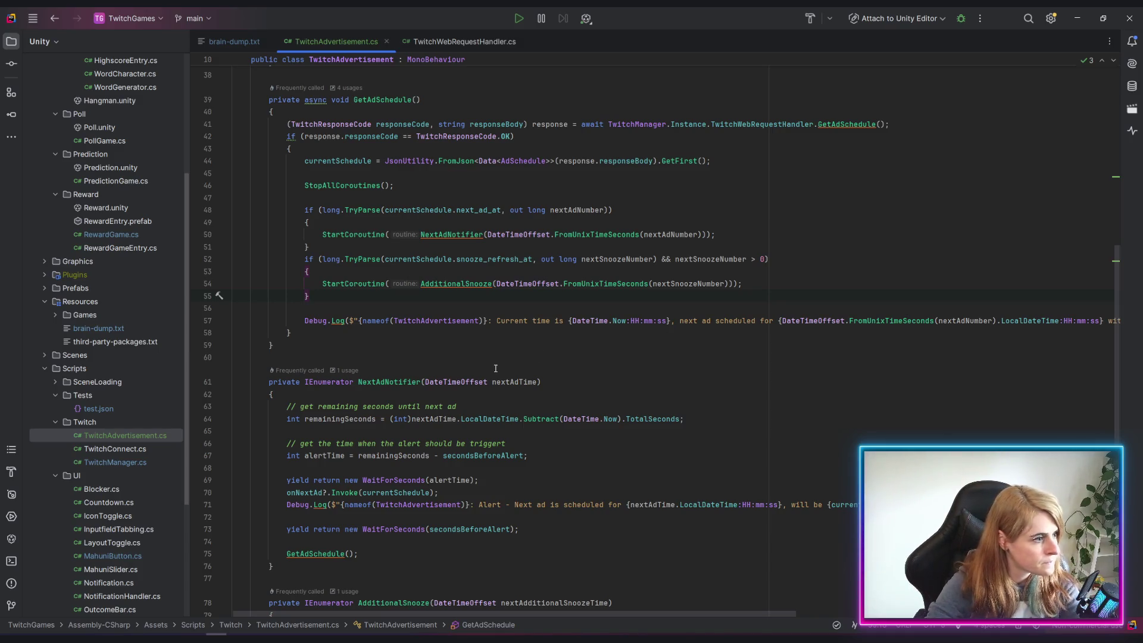
Delete the UTC 0 comment line and the leftover blank lines in AdditionalSnooze
scroll(495, 369, down, 4)
scroll(444, 398, down, 5)
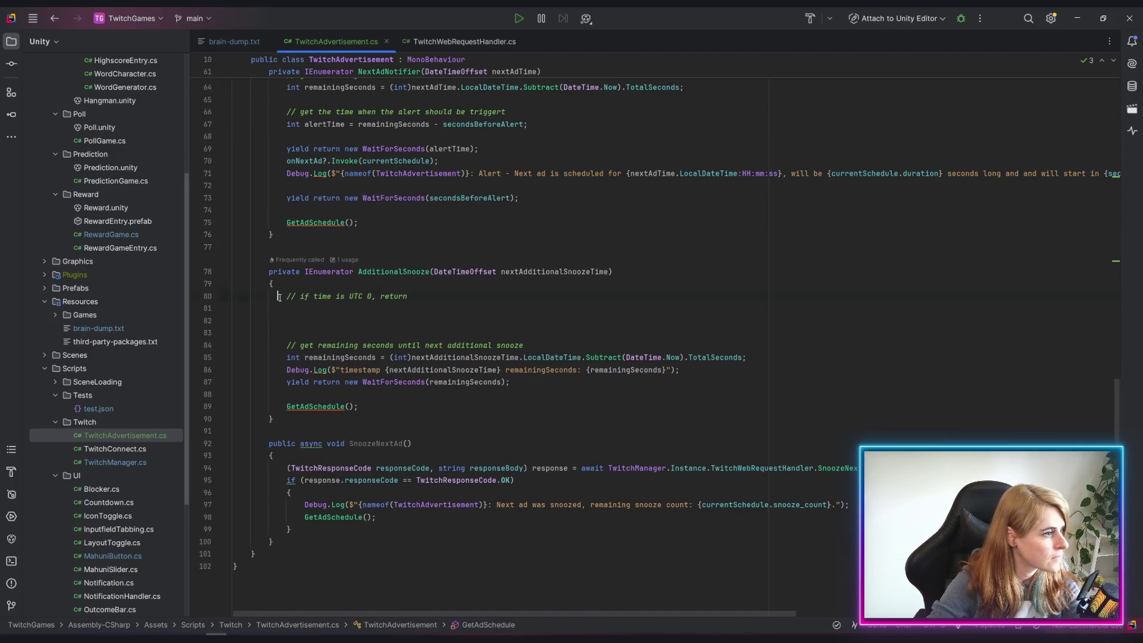
triple_click(301, 294)
key(BackSpace)
key(BackSpace)
key(Delete)
key(Delete)
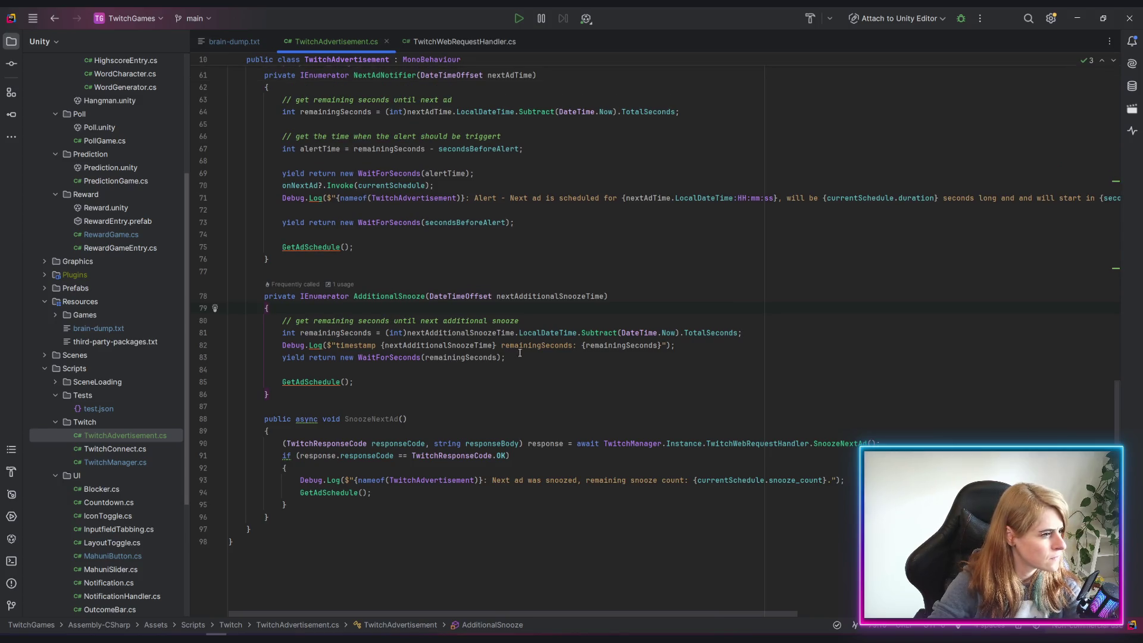
Review the GetAdSchedule call and timestamp debug log, briefly switching to Unity to recompile
click(549, 386)
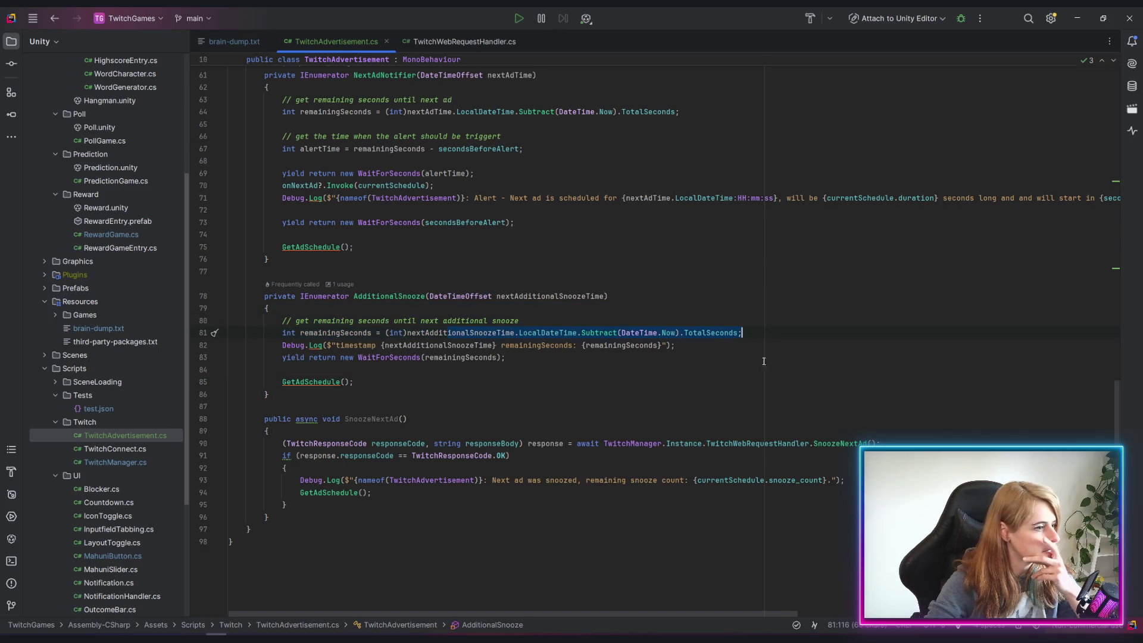
click(659, 396)
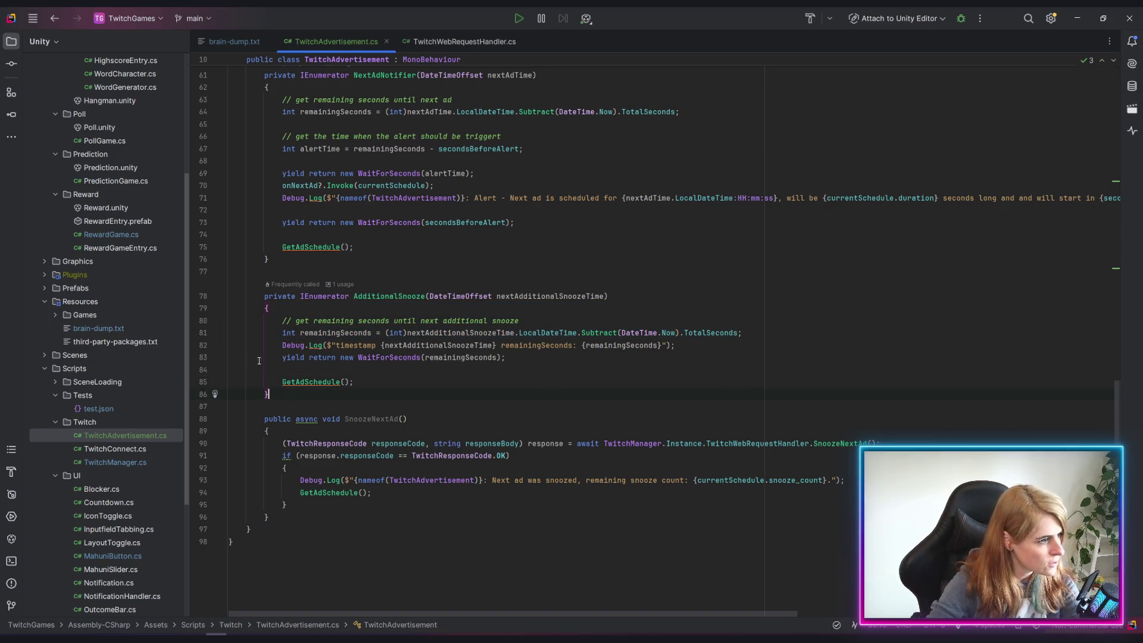
click(281, 345)
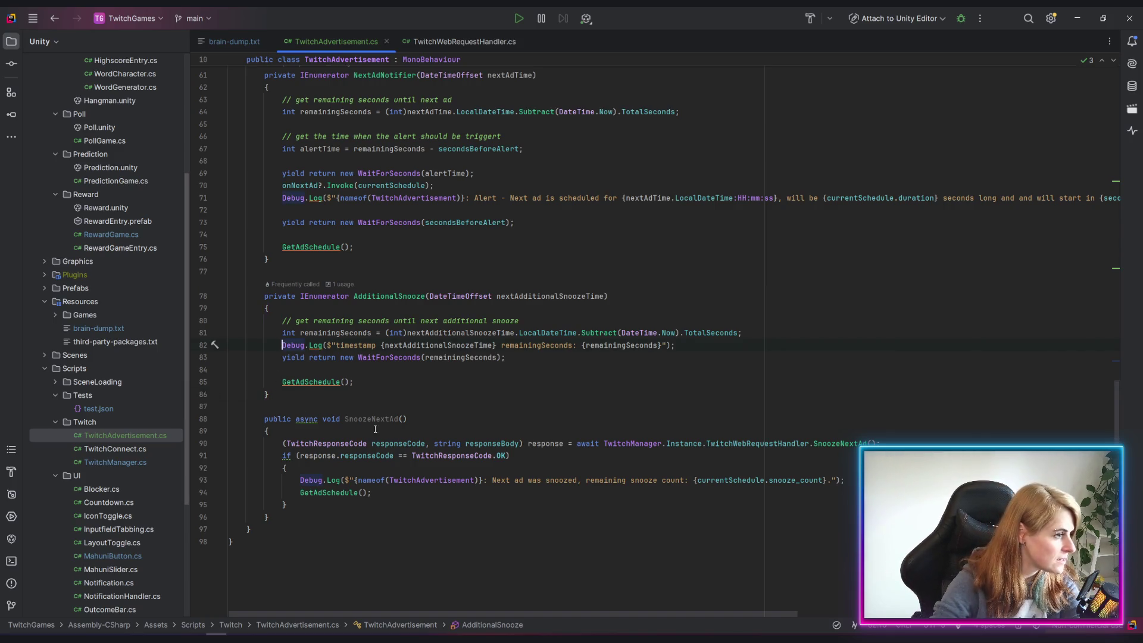
click(457, 387)
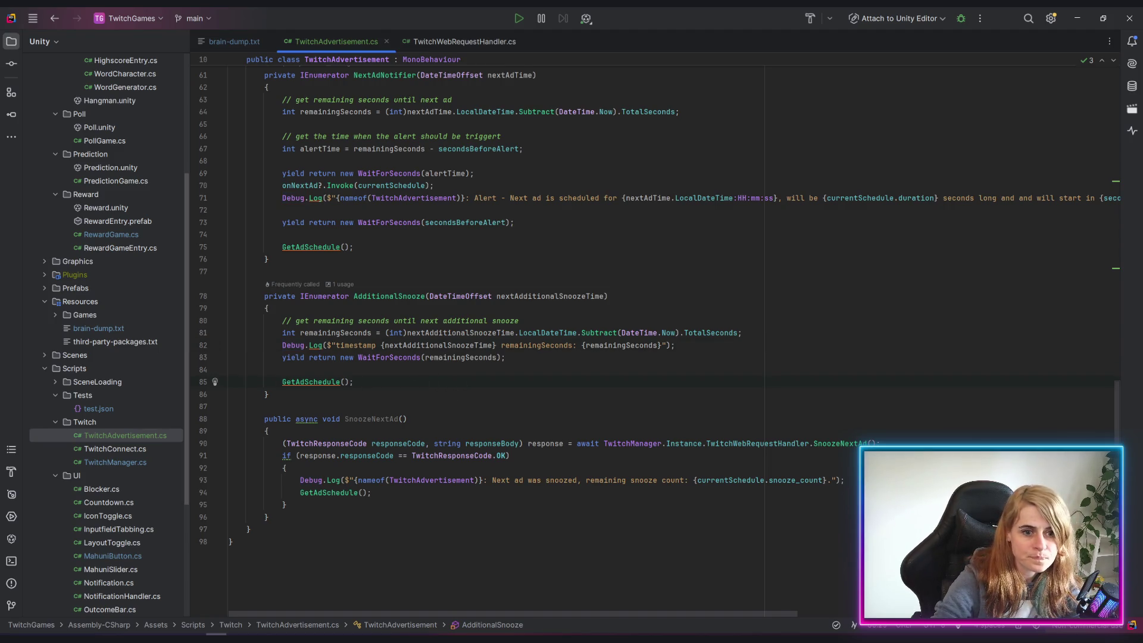
key(alt+Tab)
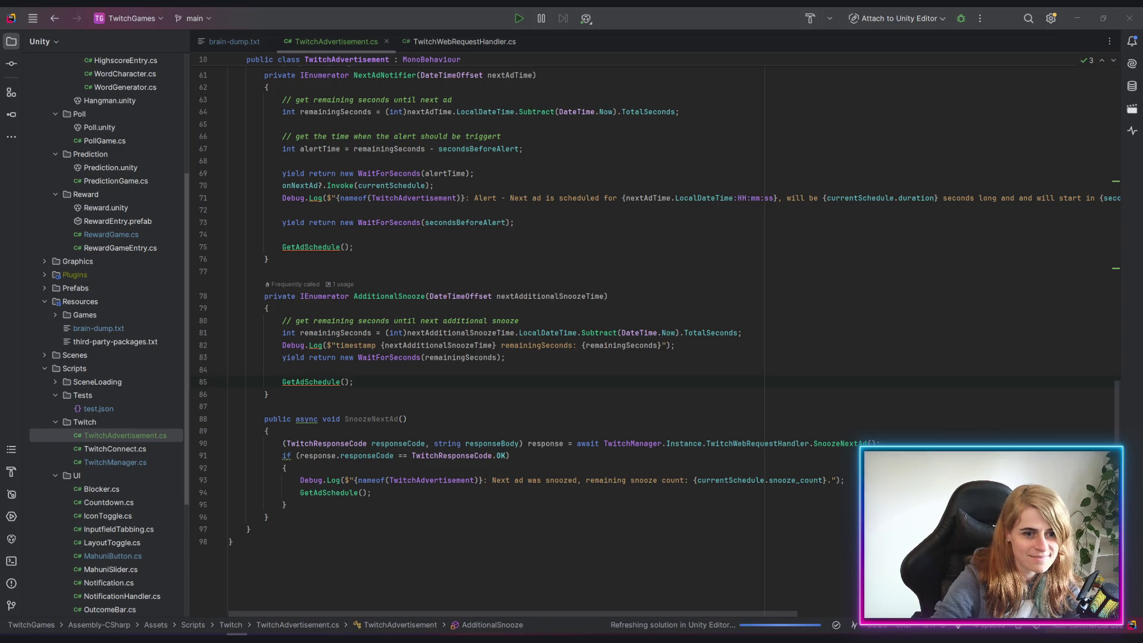
click(672, 369)
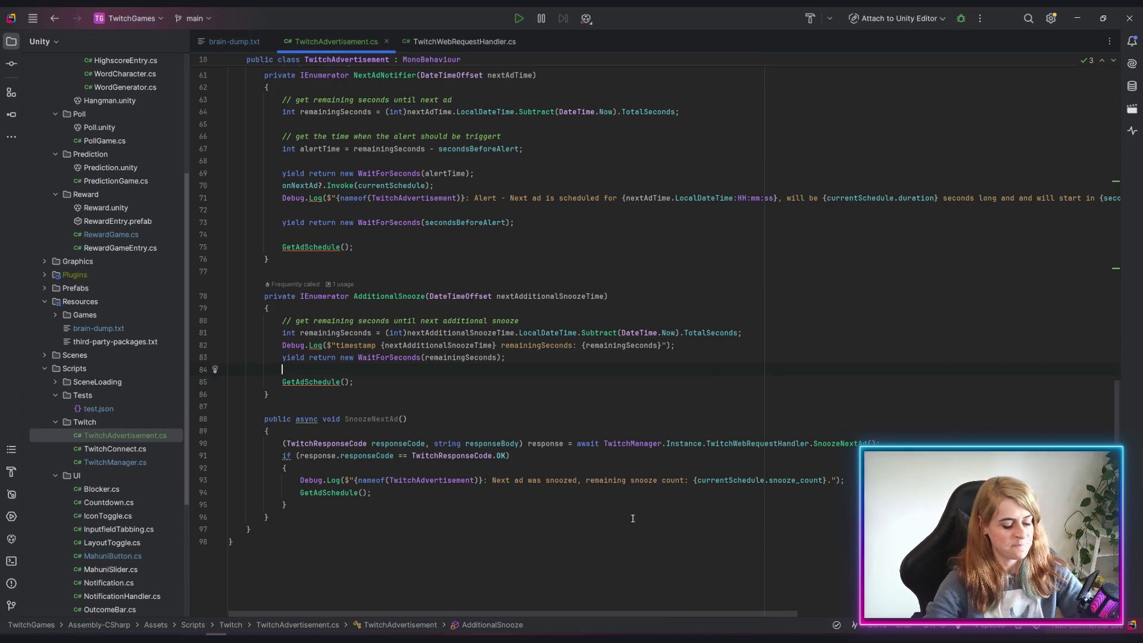
Look over the SnoozeNextAd signature and body, then return to the Unity Editor
click(626, 393)
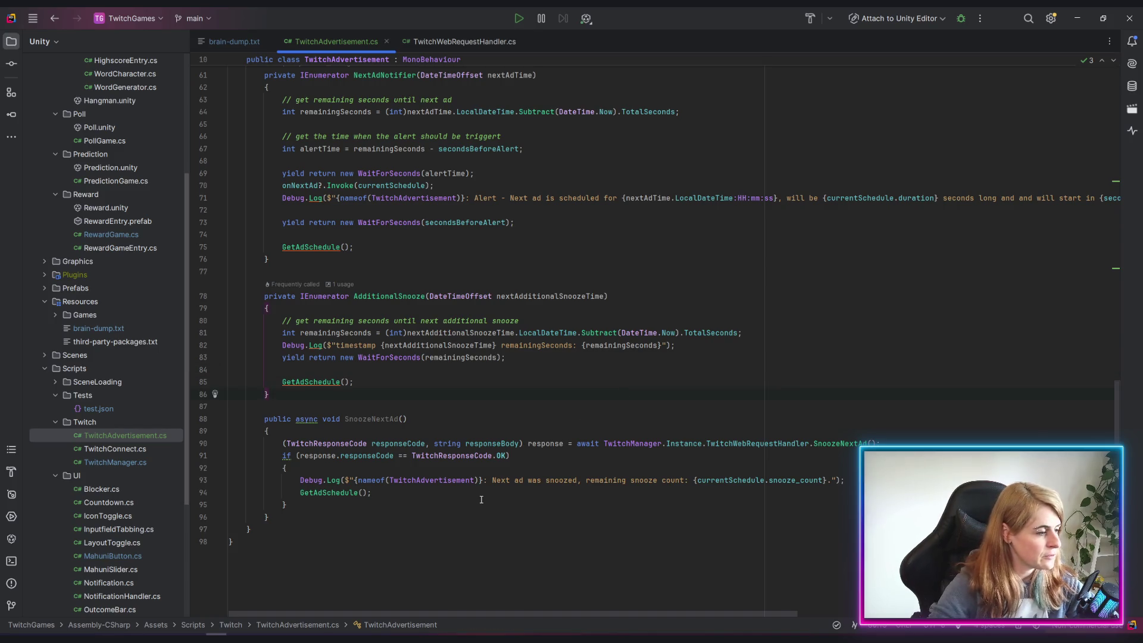
scroll(596, 420, up, 10)
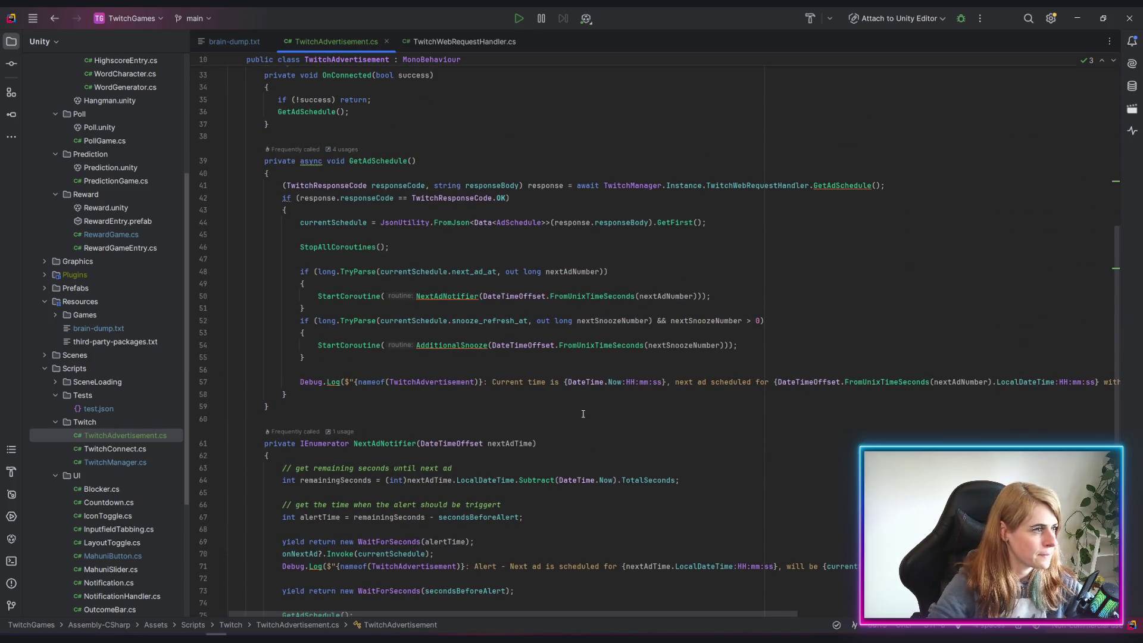
scroll(583, 414, down, 10)
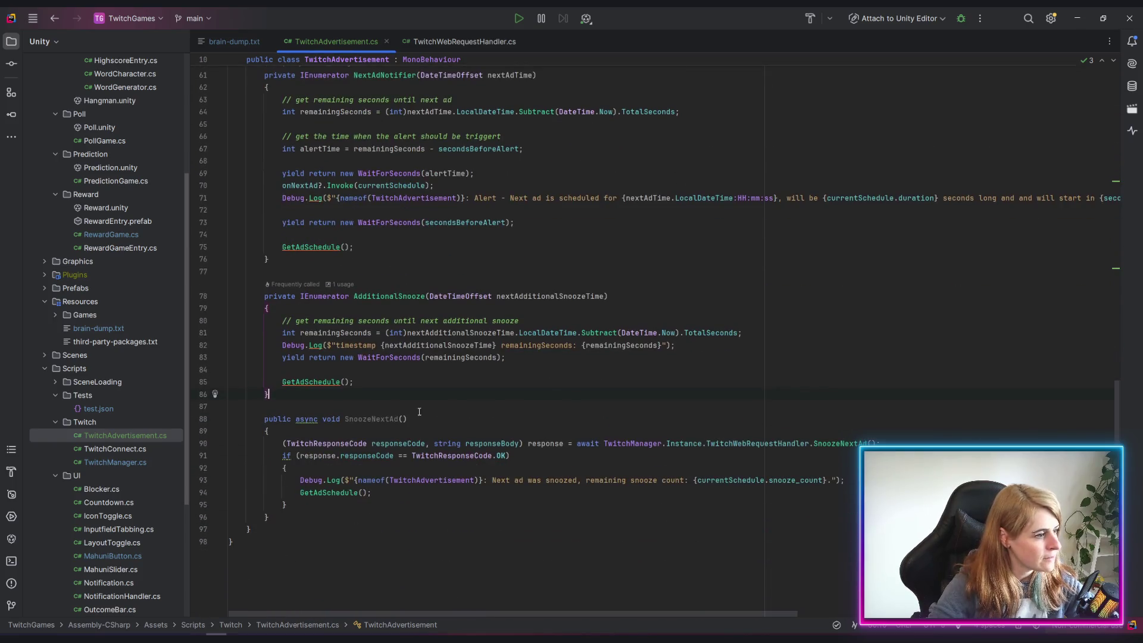
click(461, 419)
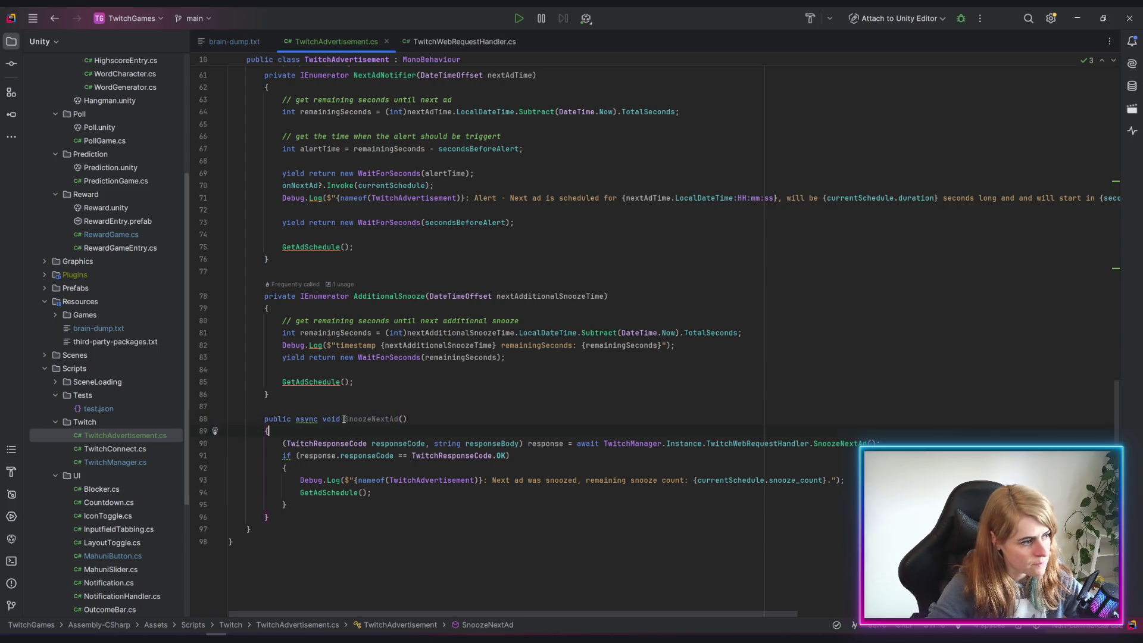
key(ctrl+w)
click(428, 418)
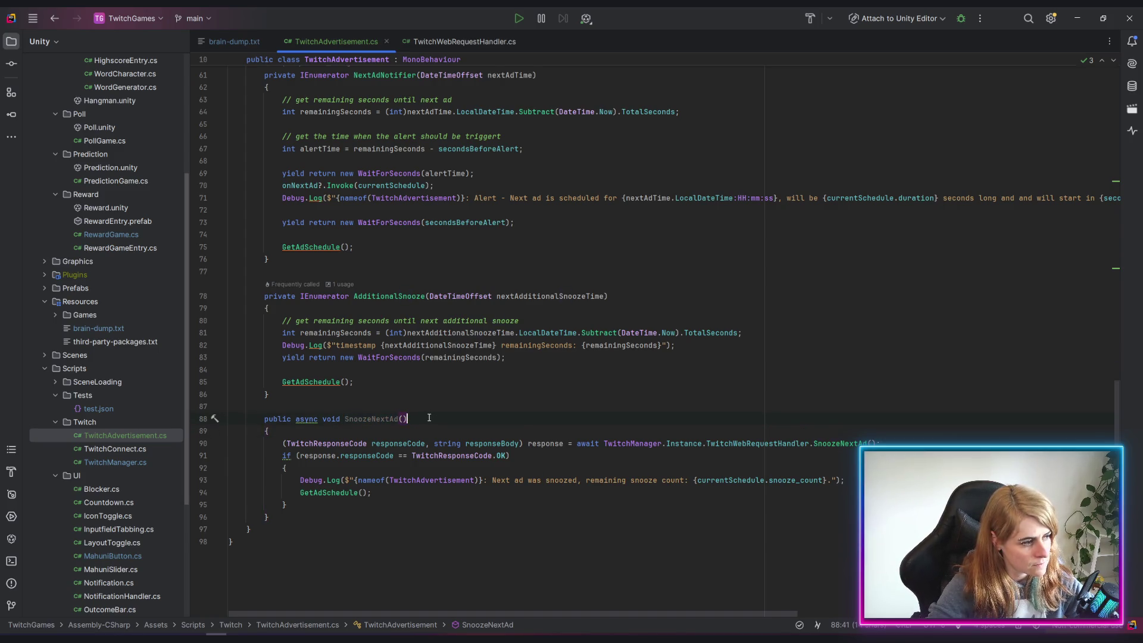
drag(347, 420, 408, 425)
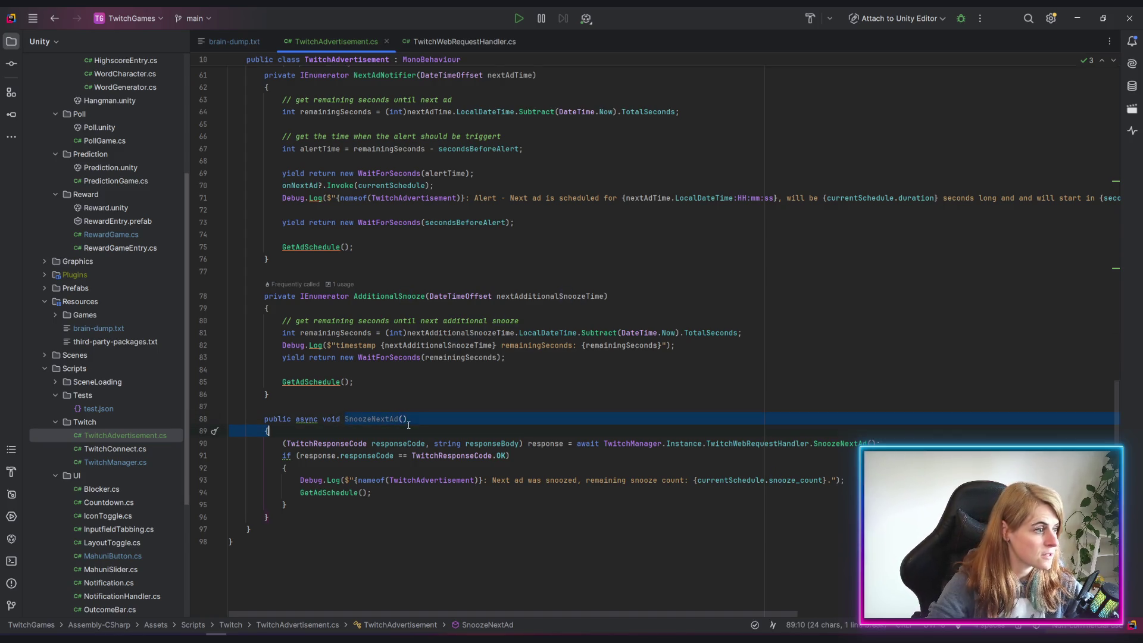
click(375, 427)
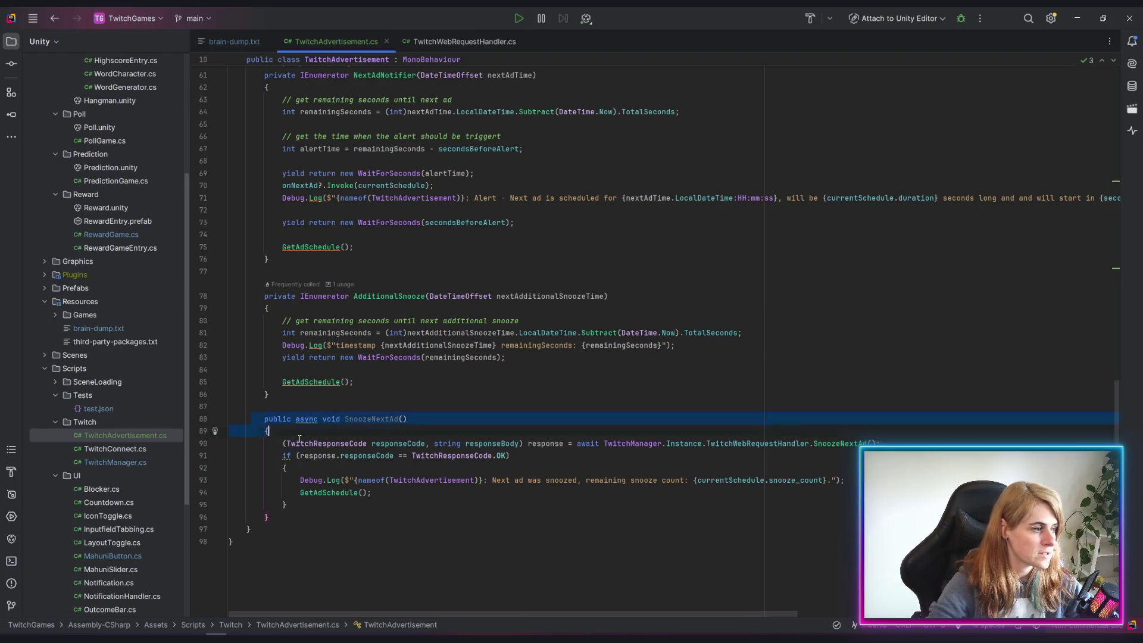
drag(317, 430, 417, 494)
click(418, 528)
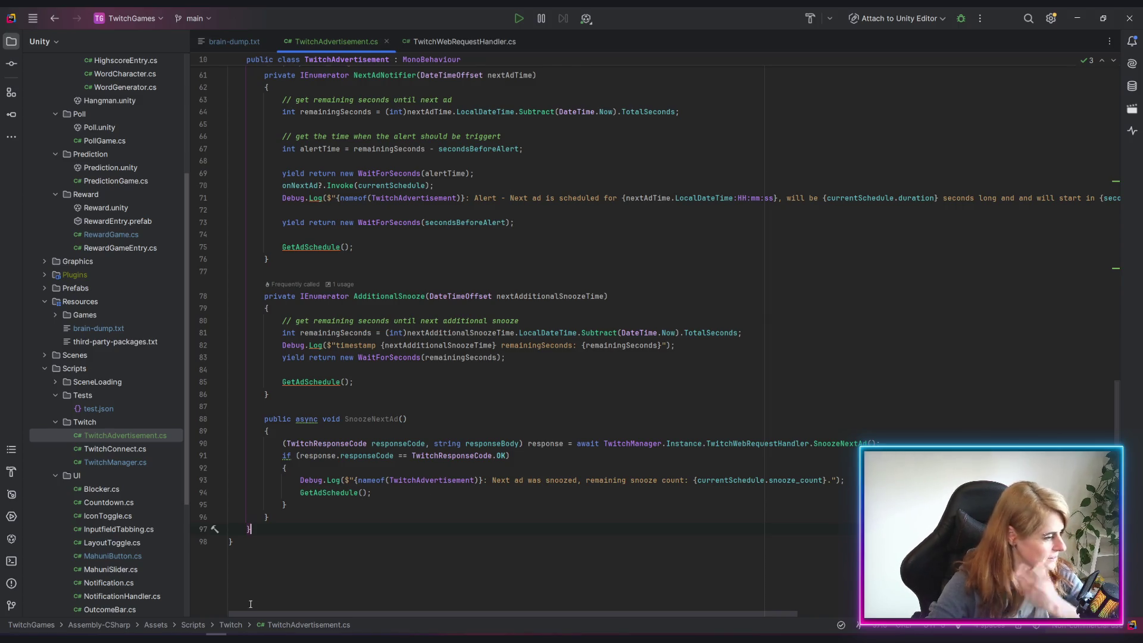
key(alt+Tab)
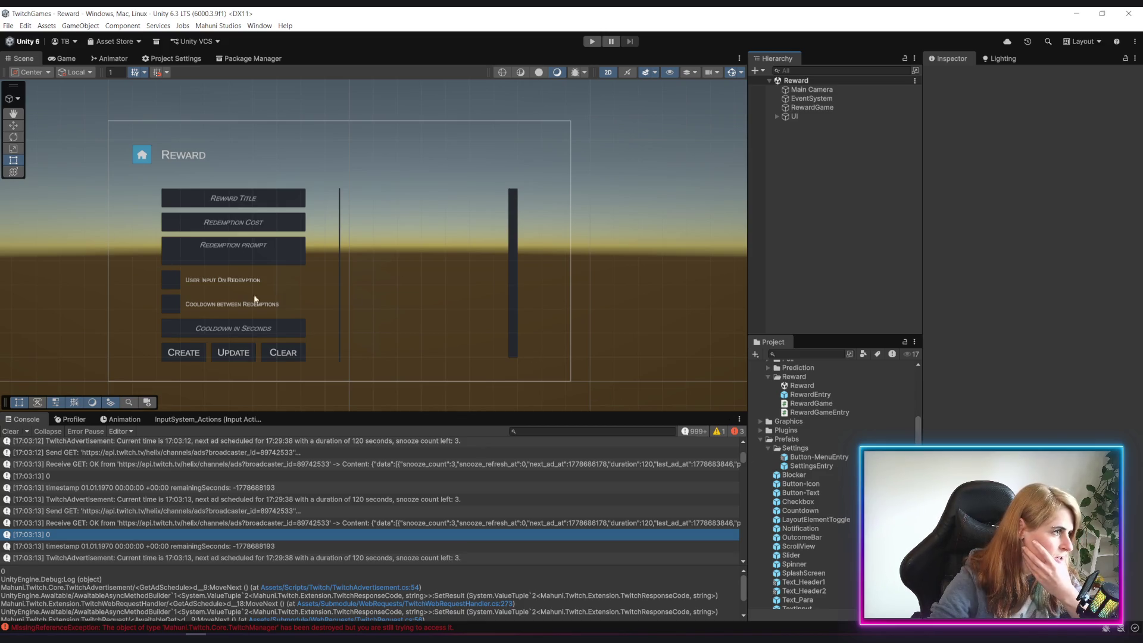
scroll(255, 299, down, 2)
scroll(232, 223, up, 1)
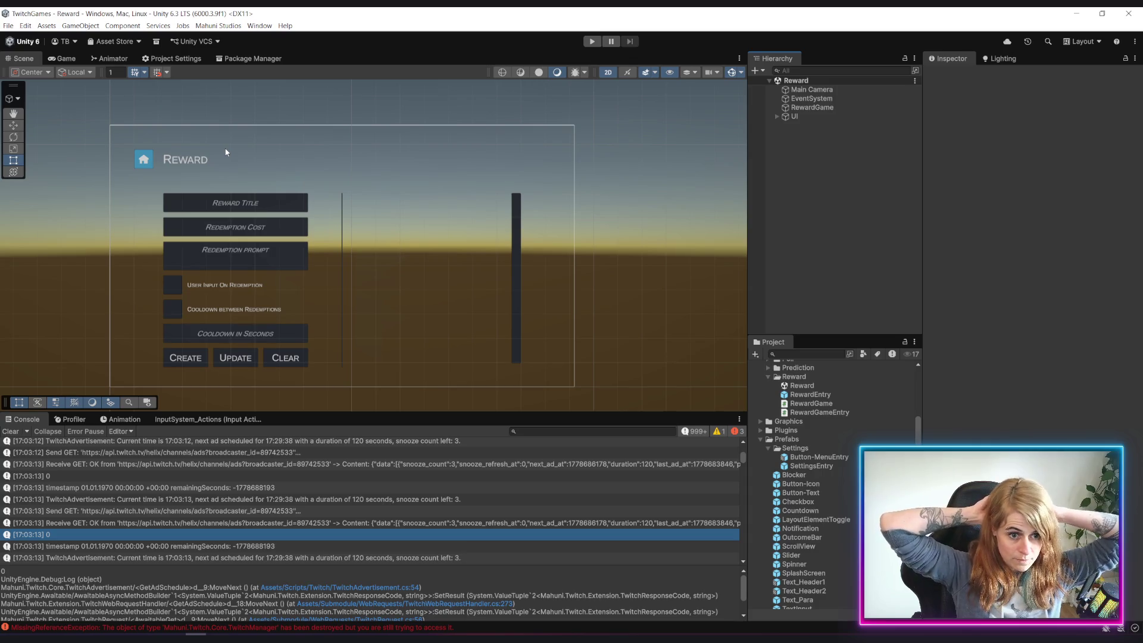
click(291, 500)
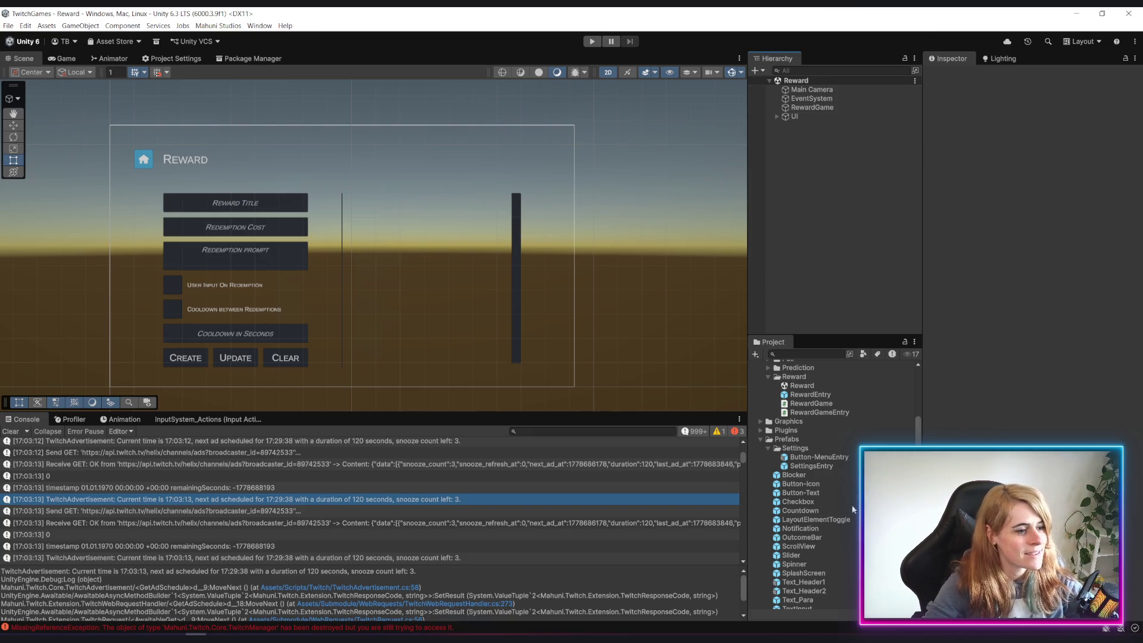
scroll(818, 456, up, 5)
scroll(814, 460, down, 10)
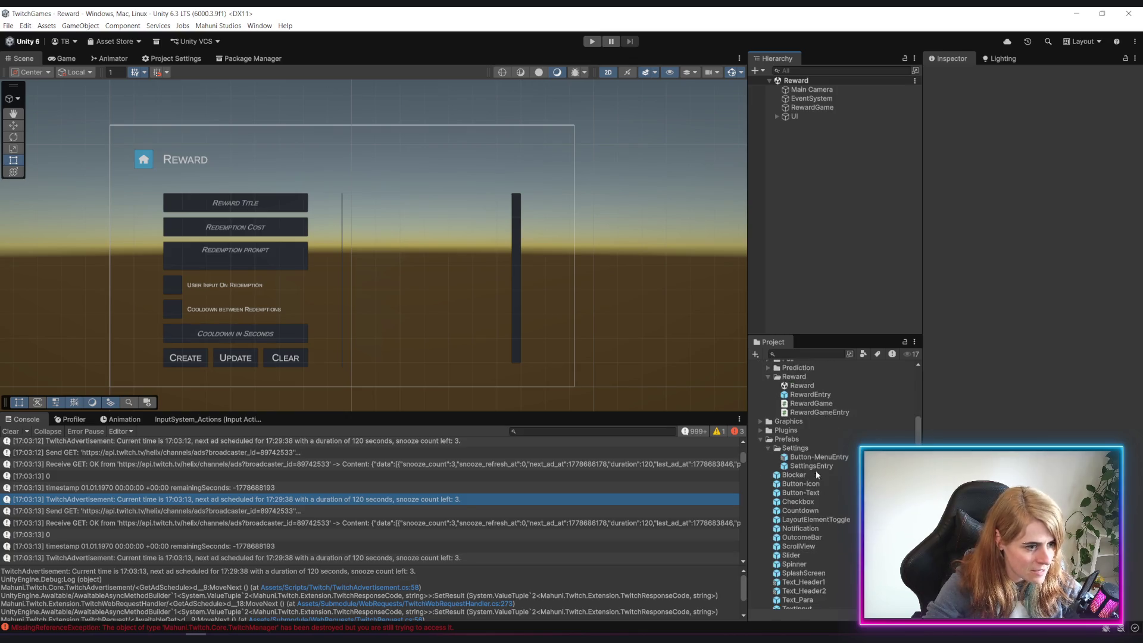
double_click(799, 531)
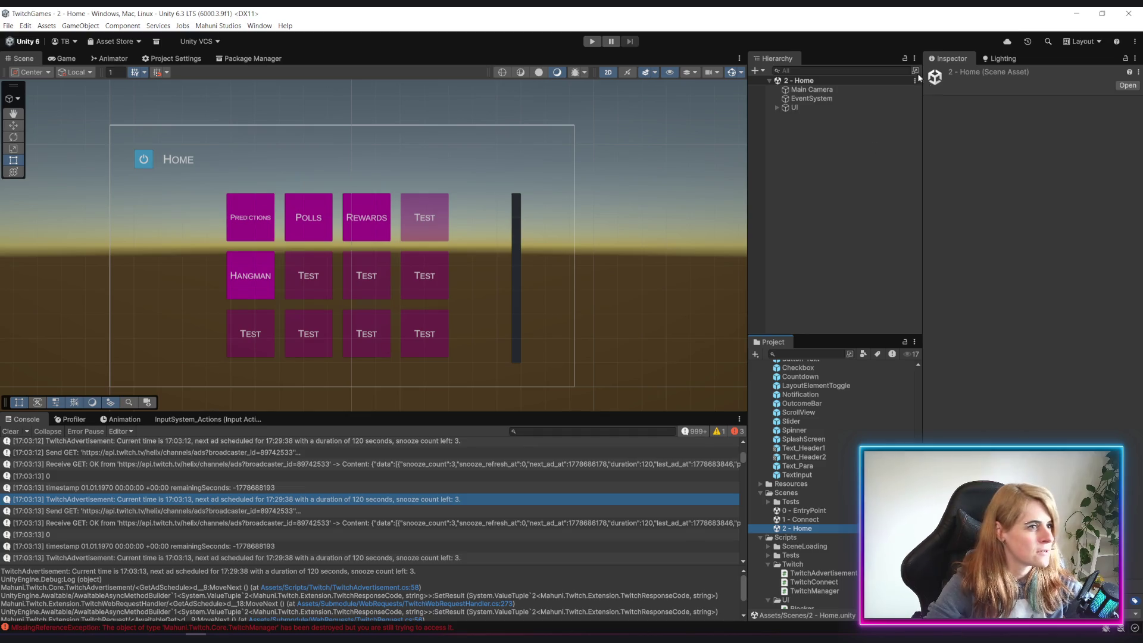
Expand the Home scene's UI object and inspect its canvas settings
click(777, 108)
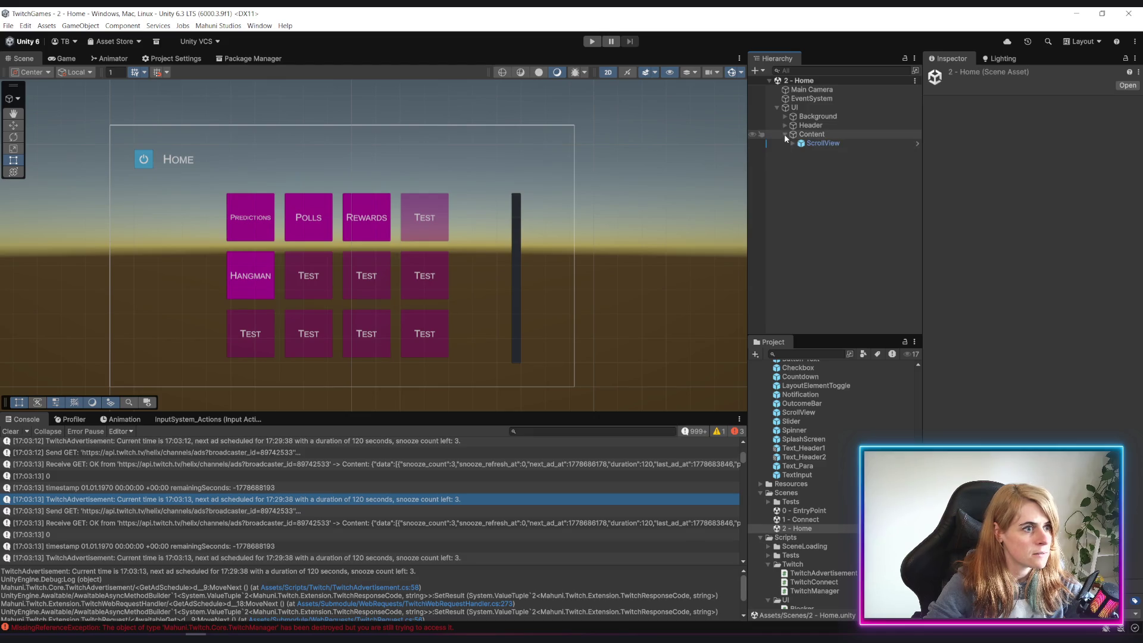
click(794, 107)
scroll(407, 196, up, 2)
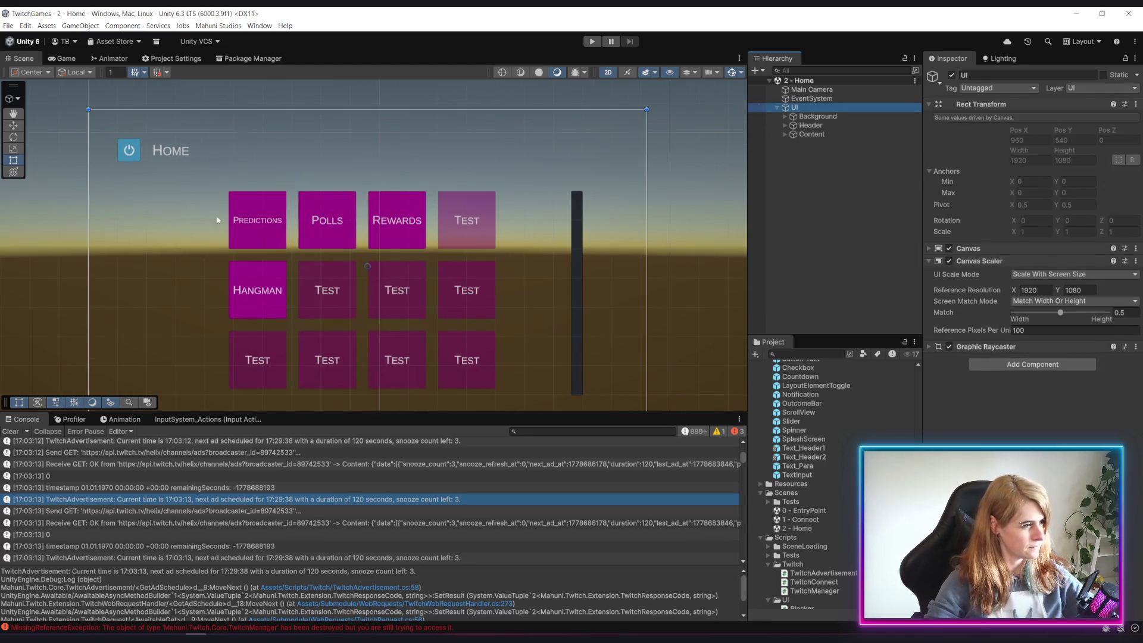
drag(368, 151, 353, 161)
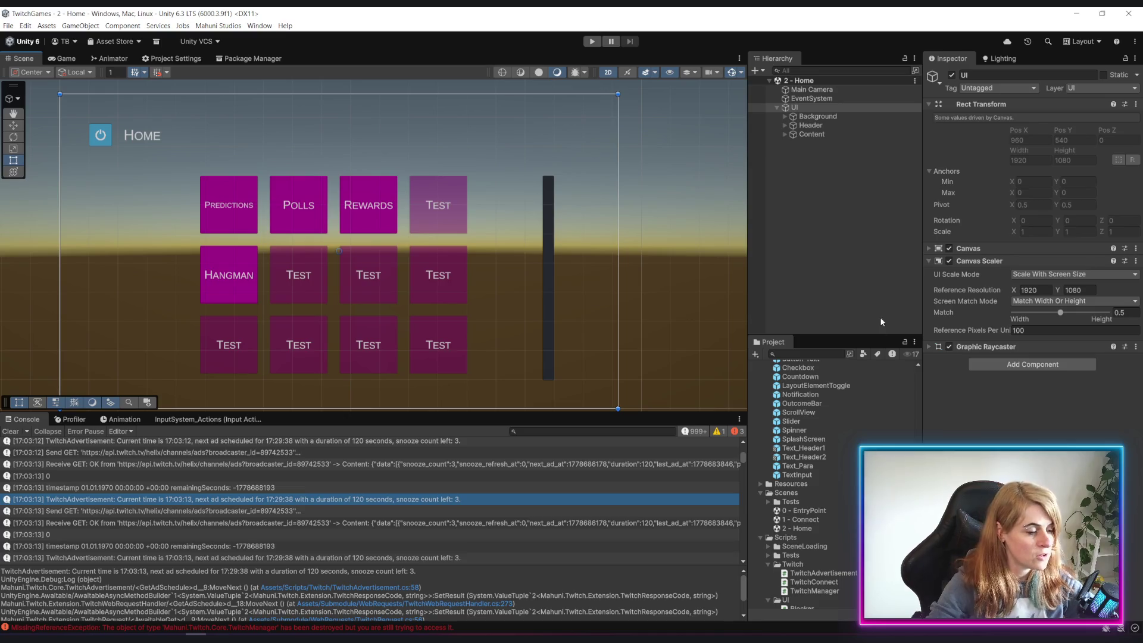
scroll(812, 546, up, 10)
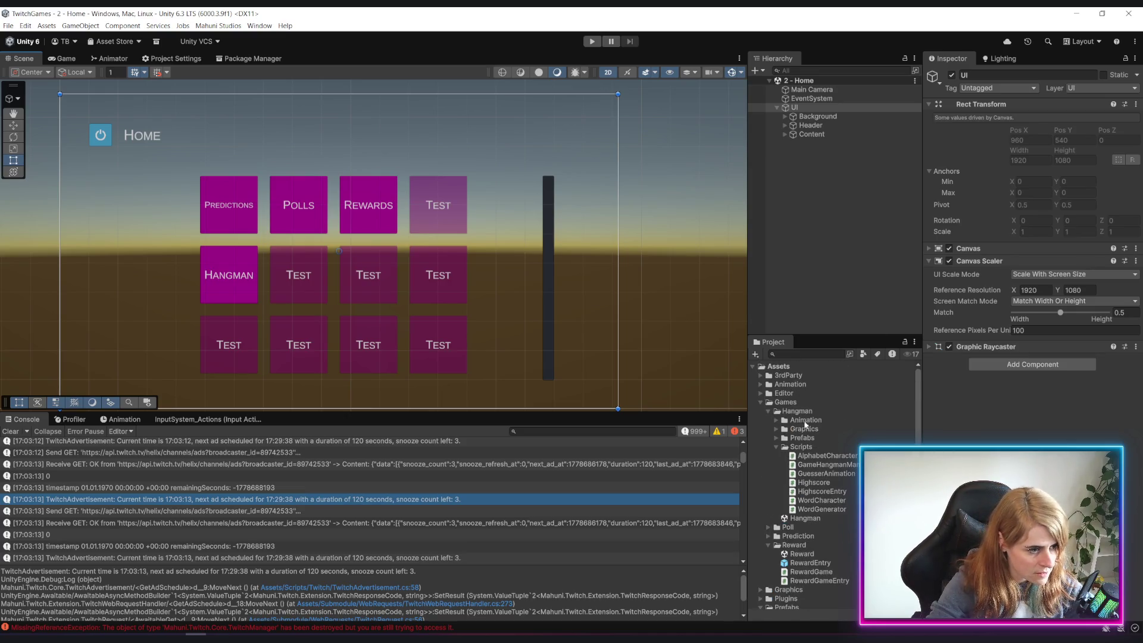
Collapse the Hangman folder and select the Notification prefab in Prefabs
click(767, 411)
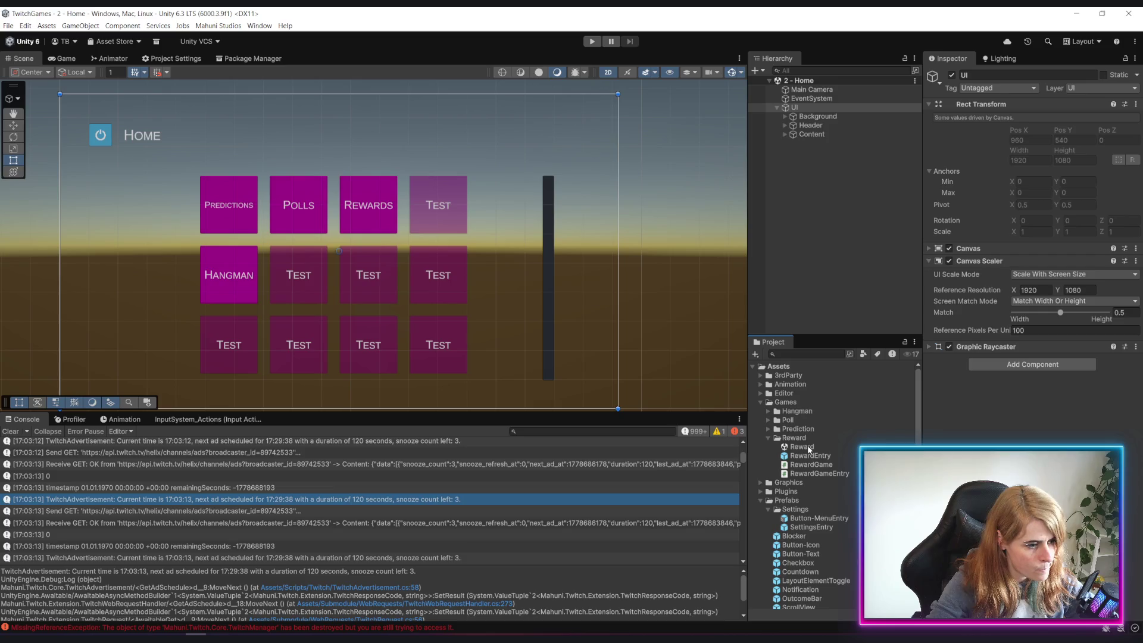
scroll(798, 499, down, 2)
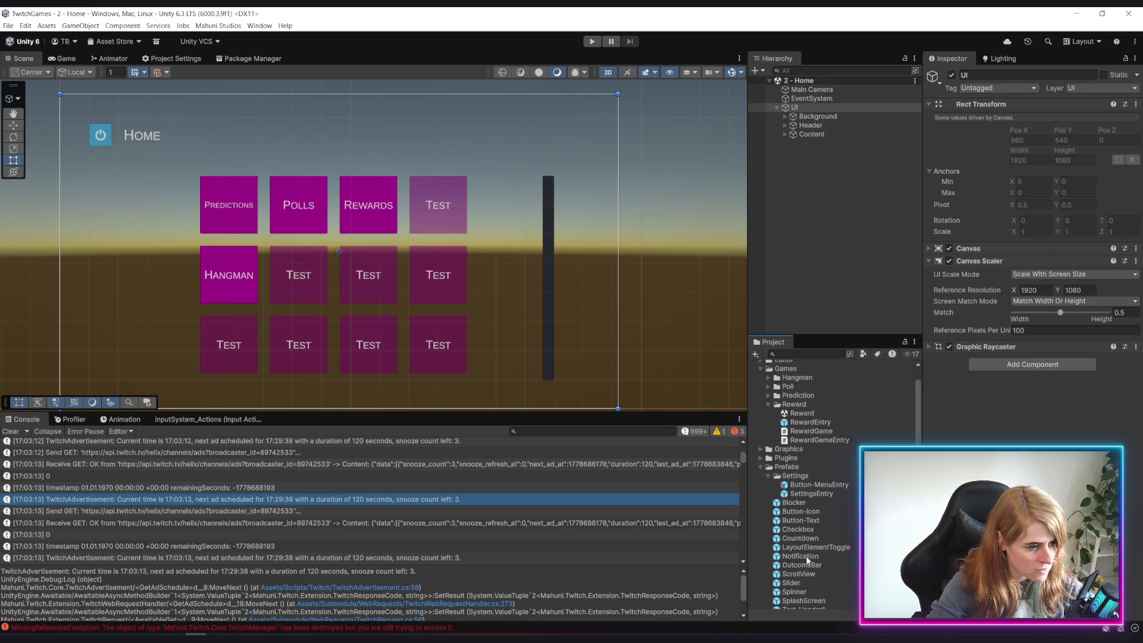
click(807, 558)
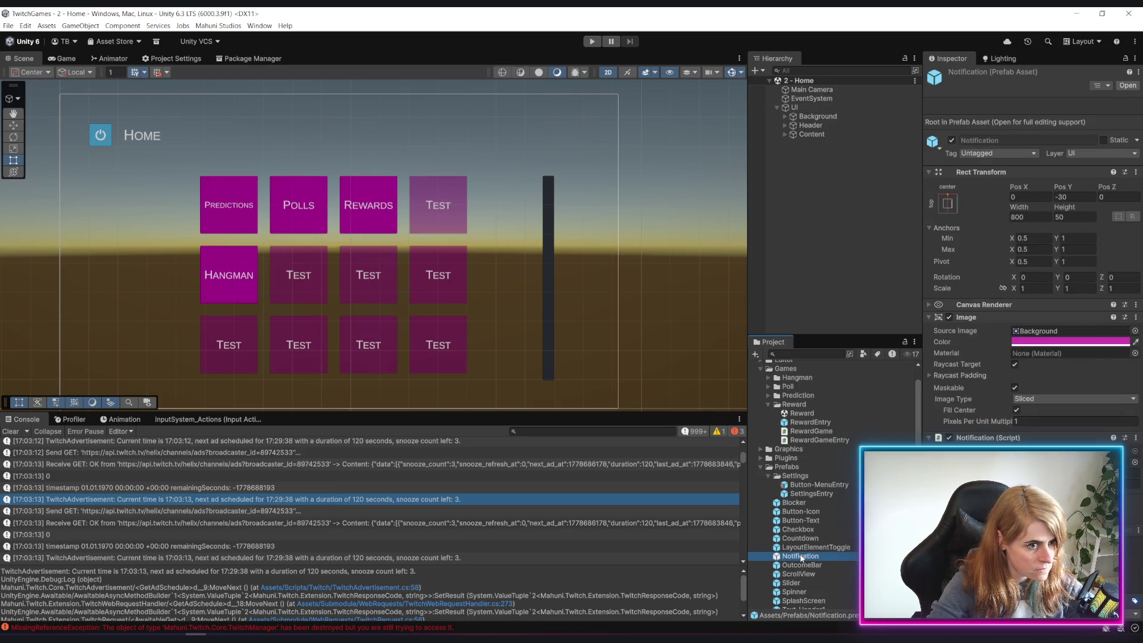
Add a Notification prefab instance under UI at Pos X 0, Pos Y 0
mouse_move(800, 557)
mouse_down()
mouse_move(813, 516)
mouse_move(795, 111)
mouse_up()
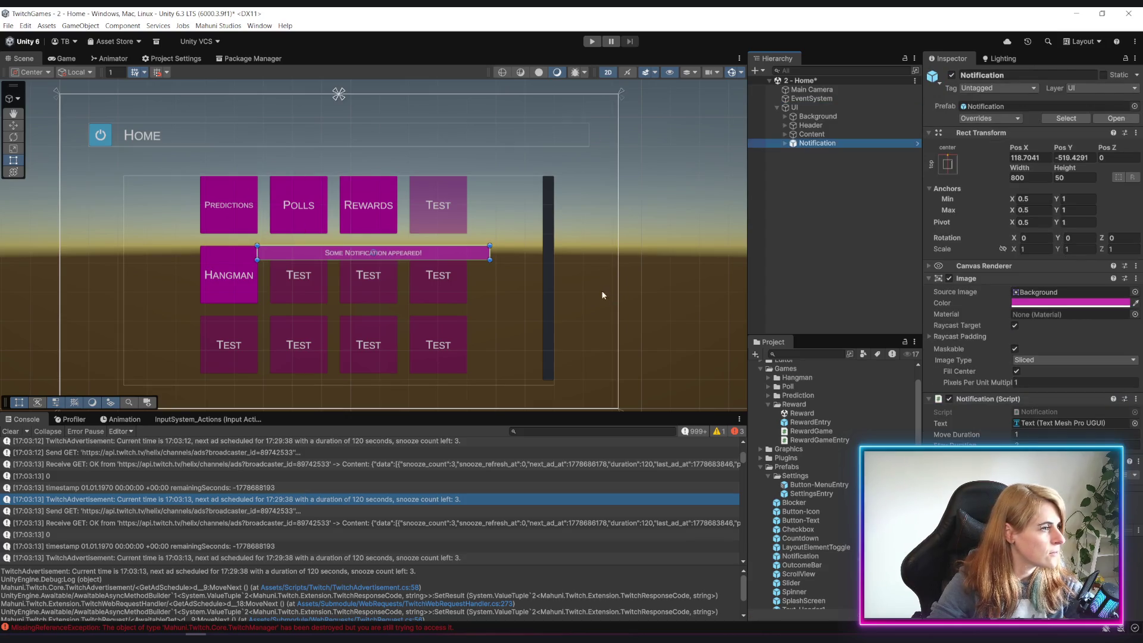
click(1025, 158)
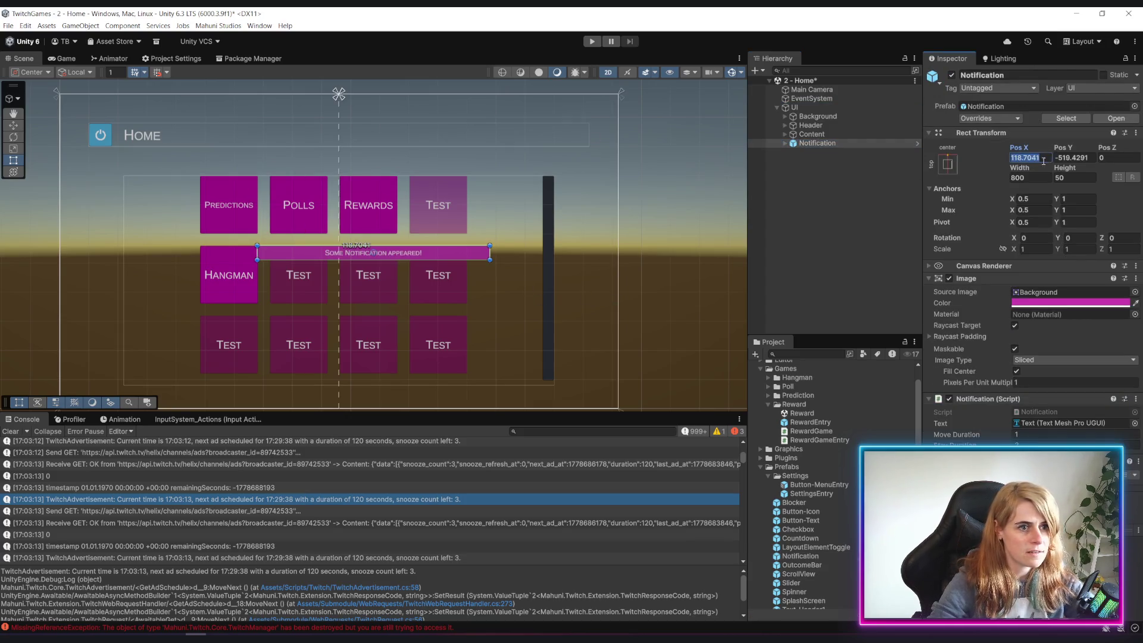
text(0)
key(Tab)
text(0)
key(Return)
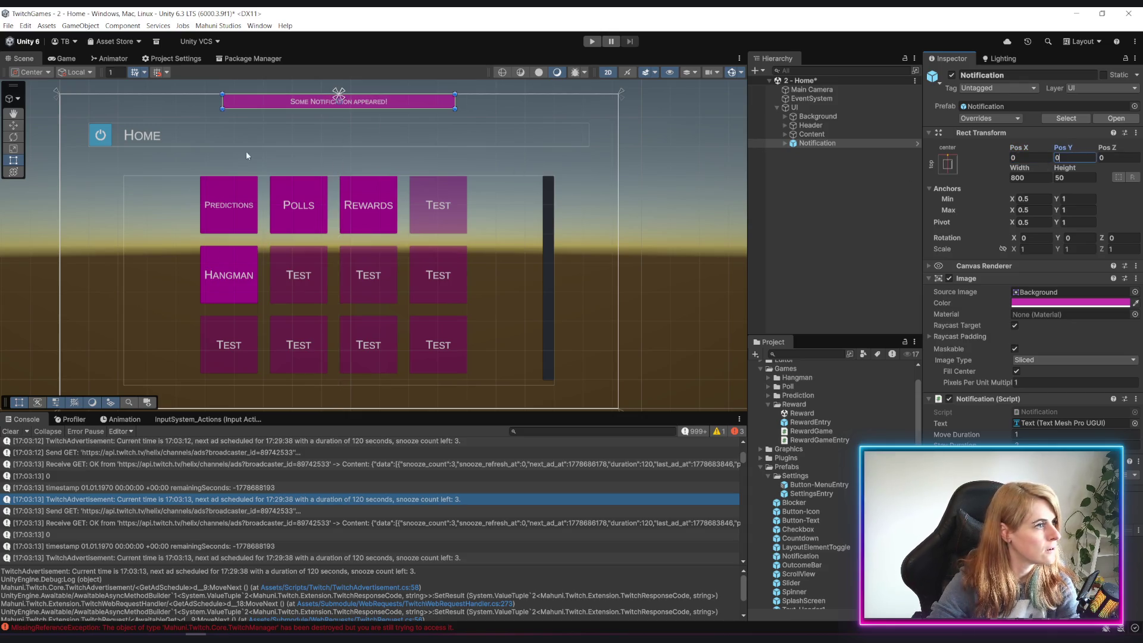
Frame the top notification in the Scene view and bring up its object options
mouse_move(245, 151)
mouse_down()
mouse_move(286, 247)
mouse_move(394, 271)
mouse_up()
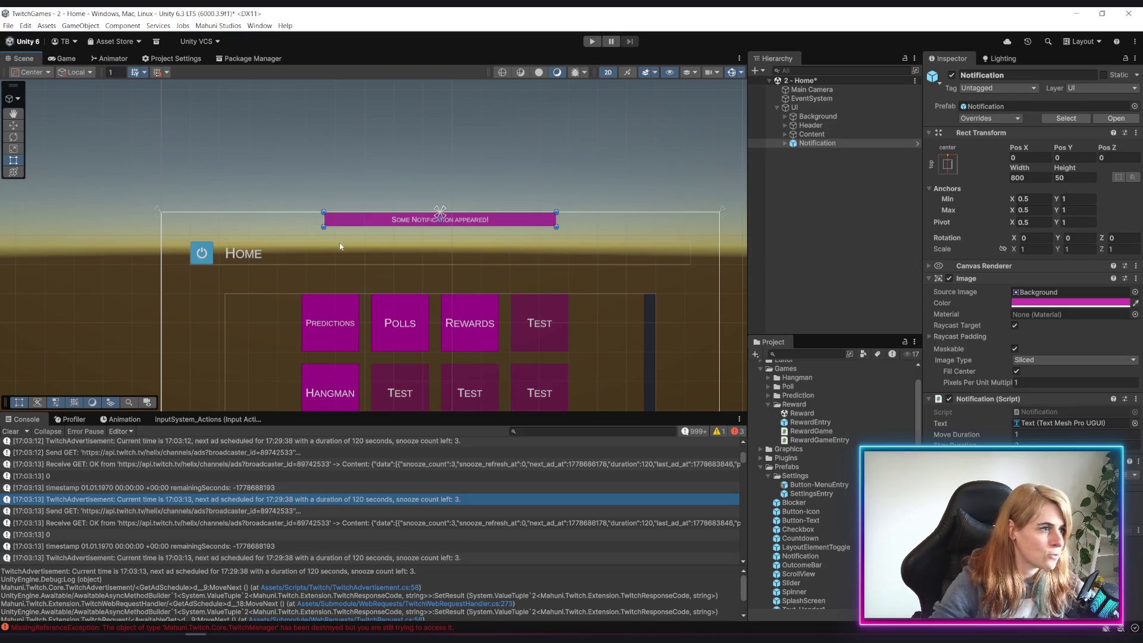
scroll(458, 229, up, 4)
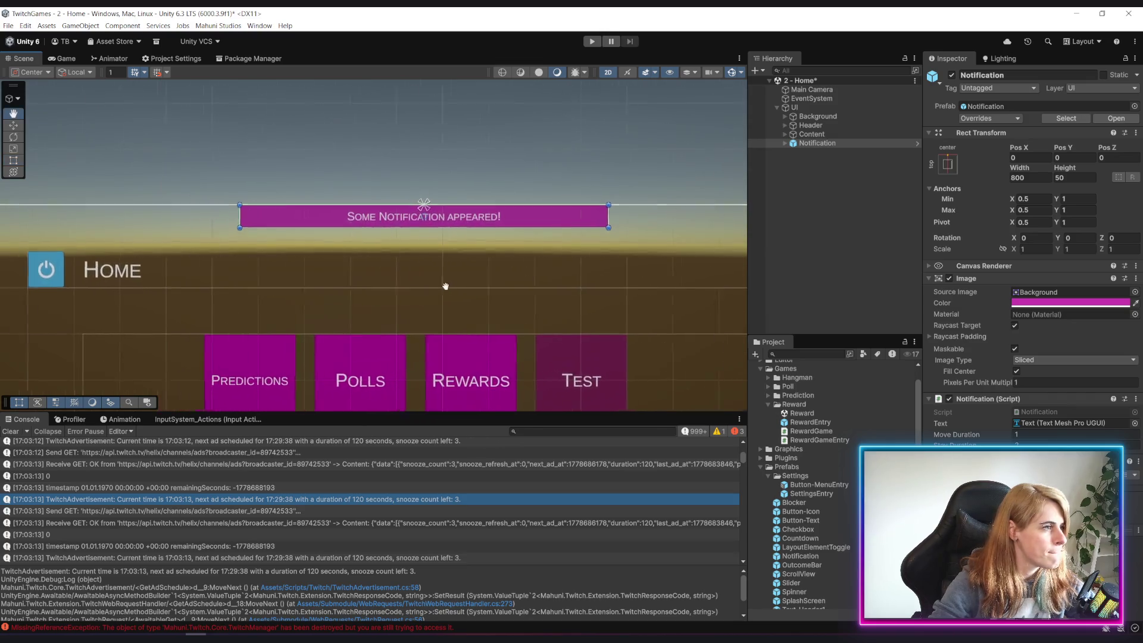
right_click(809, 146)
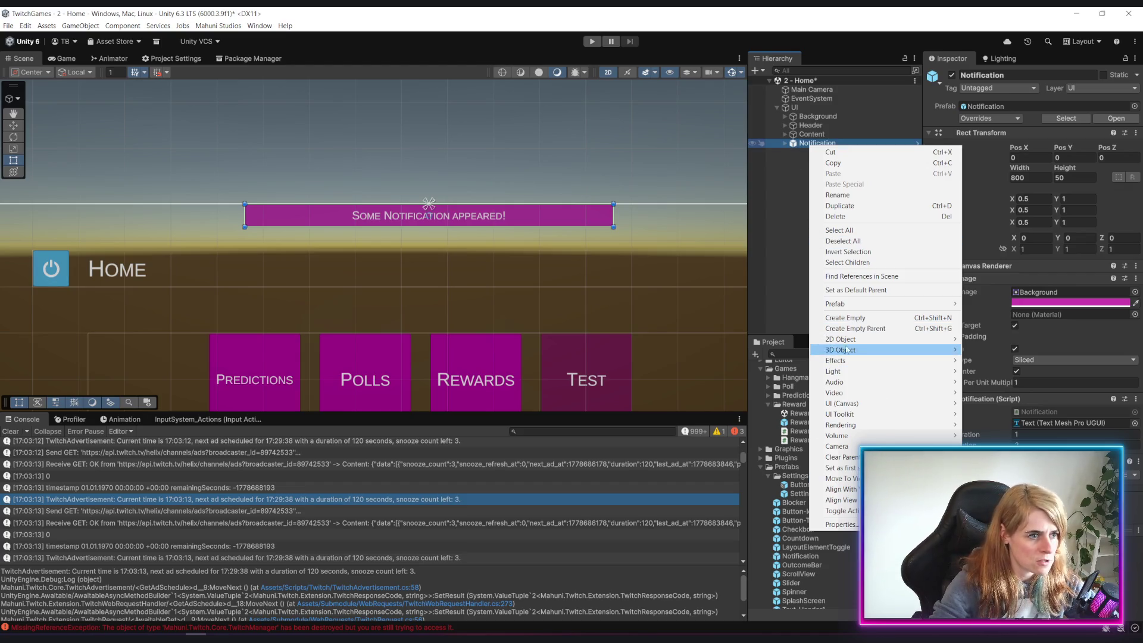
Unpack the Notification prefab instance and rename it AdAlert
mouse_move(872, 309)
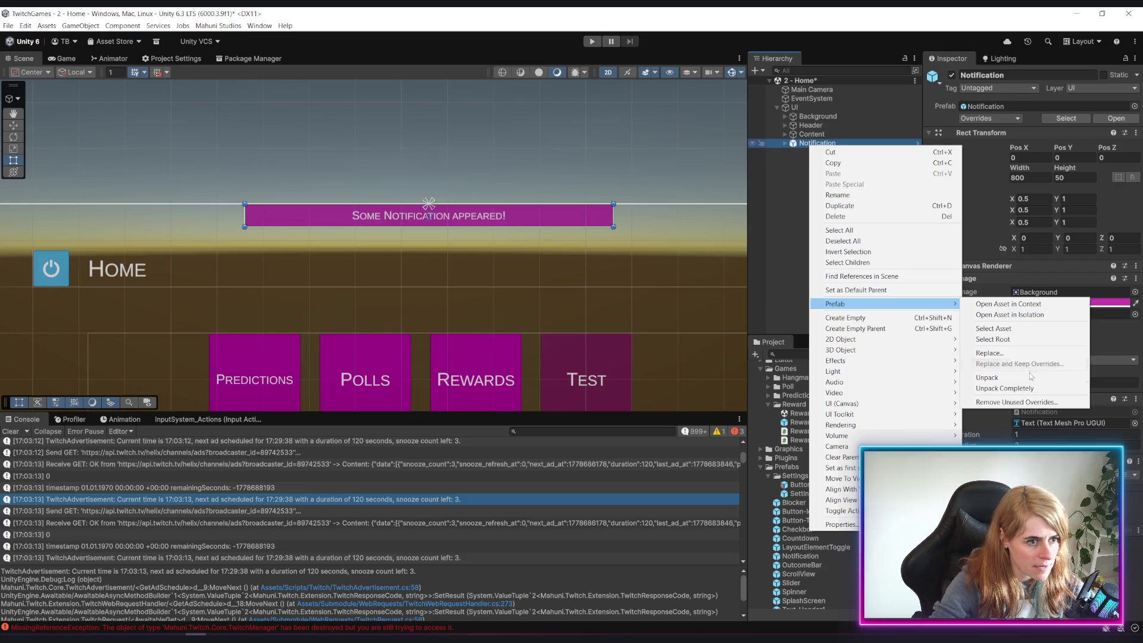
click(801, 162)
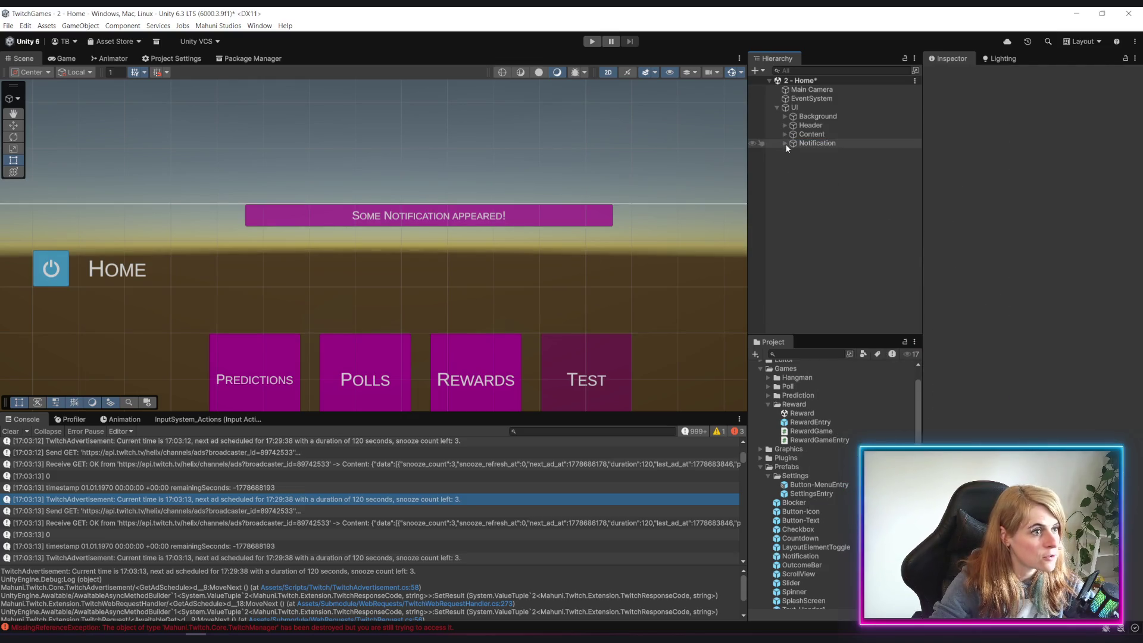
click(785, 144)
click(817, 146)
key(F2)
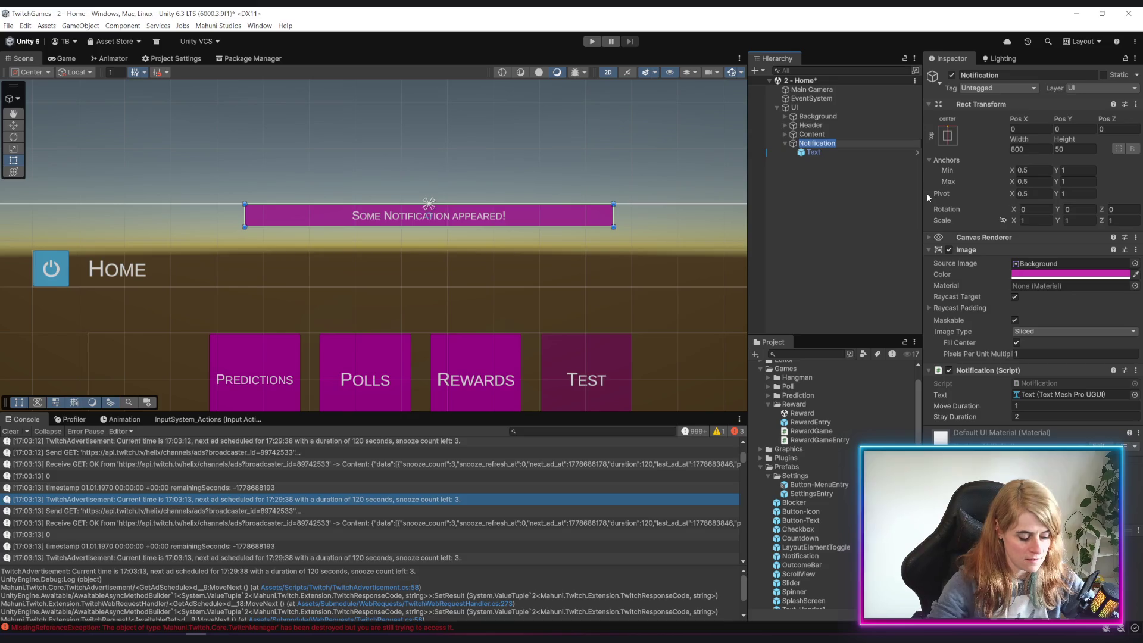
text(AdAlert)
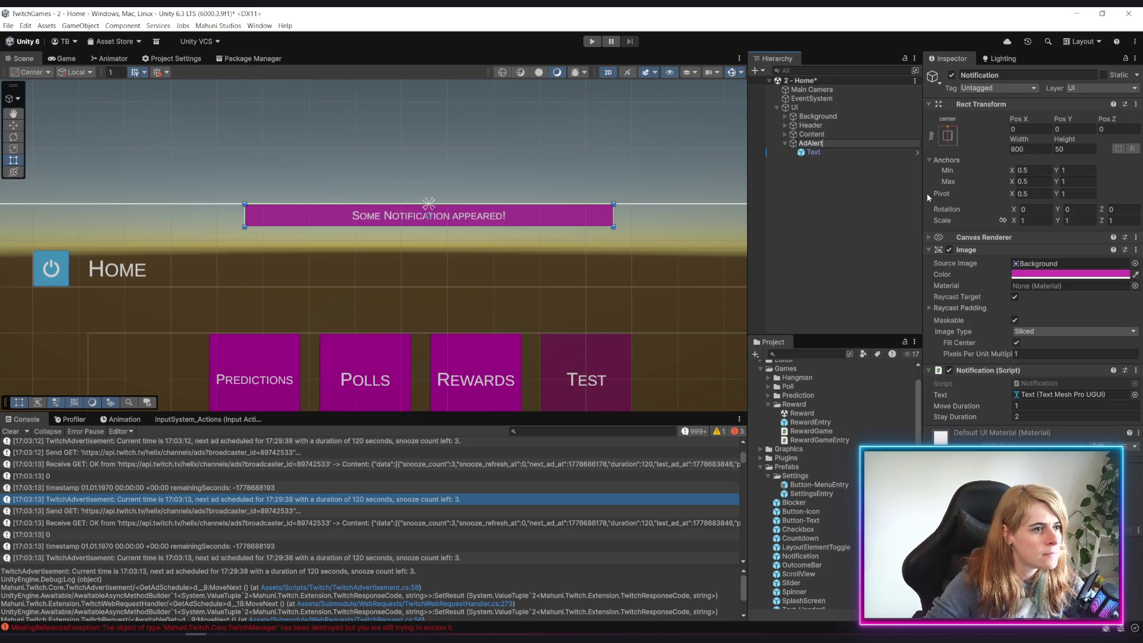
key(Return)
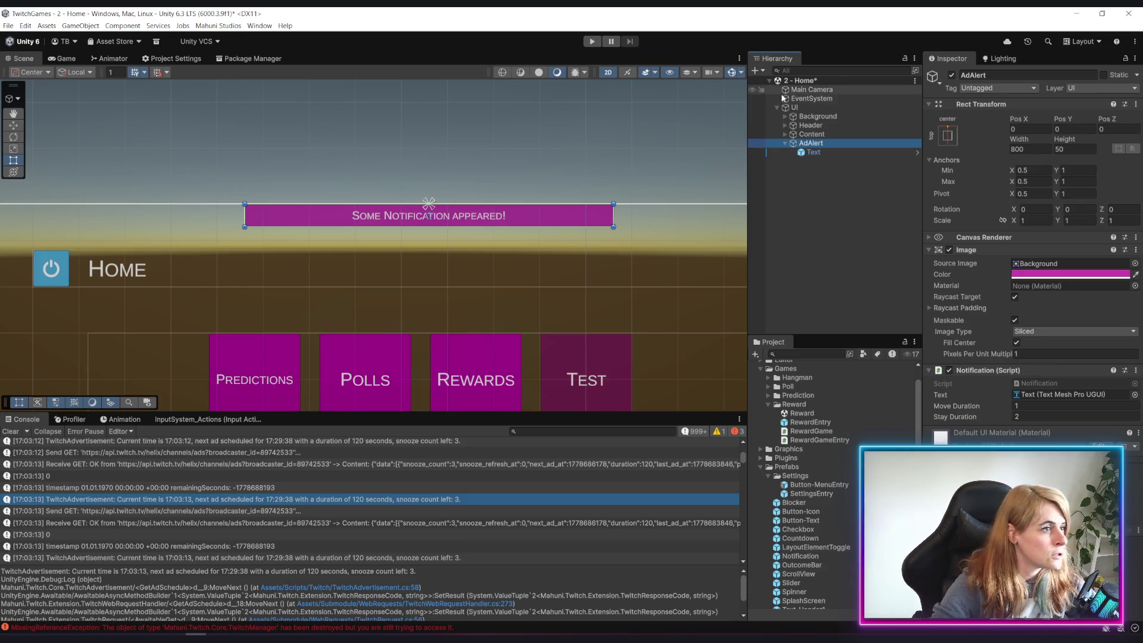
Change the banner's Text child to read 'Next Twitch ad in (x) seconds...'
click(816, 154)
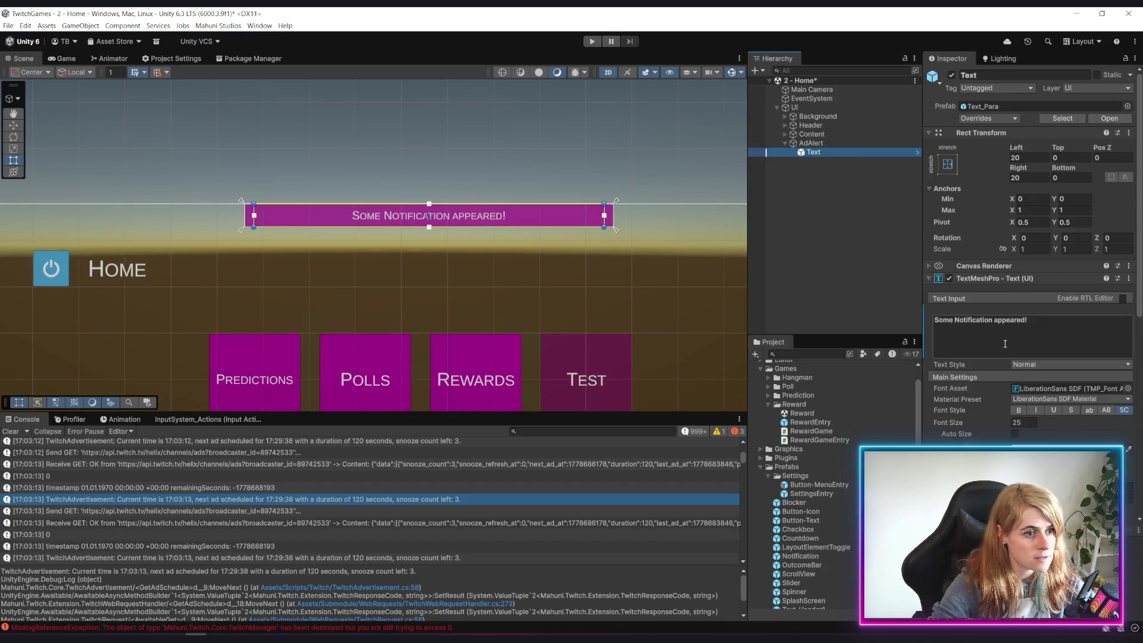
click(1045, 344)
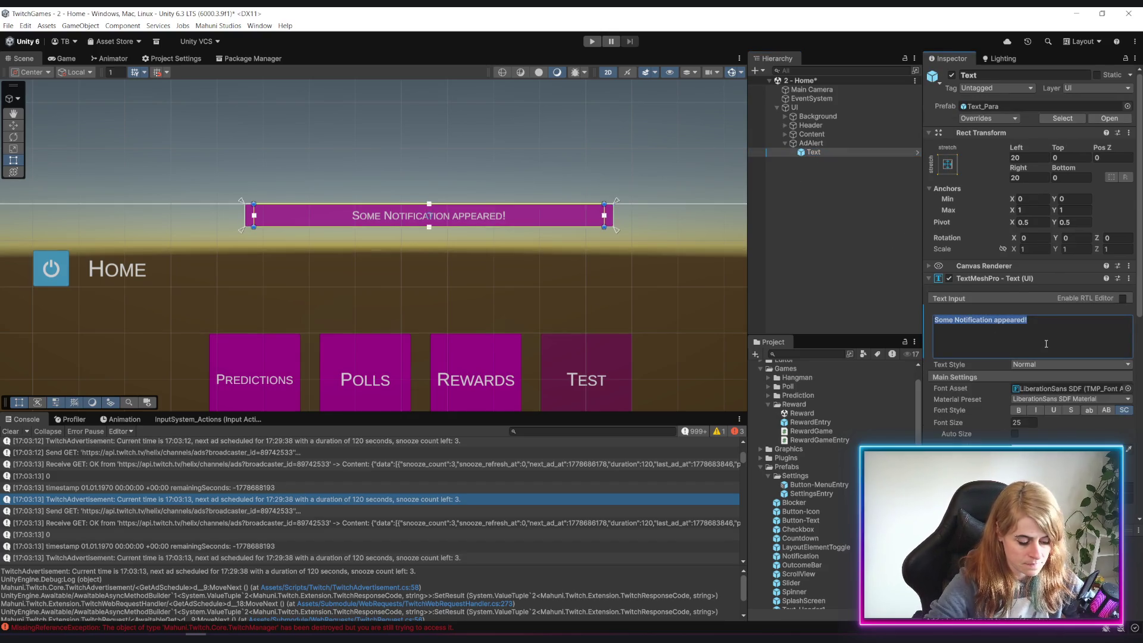
text(Next)
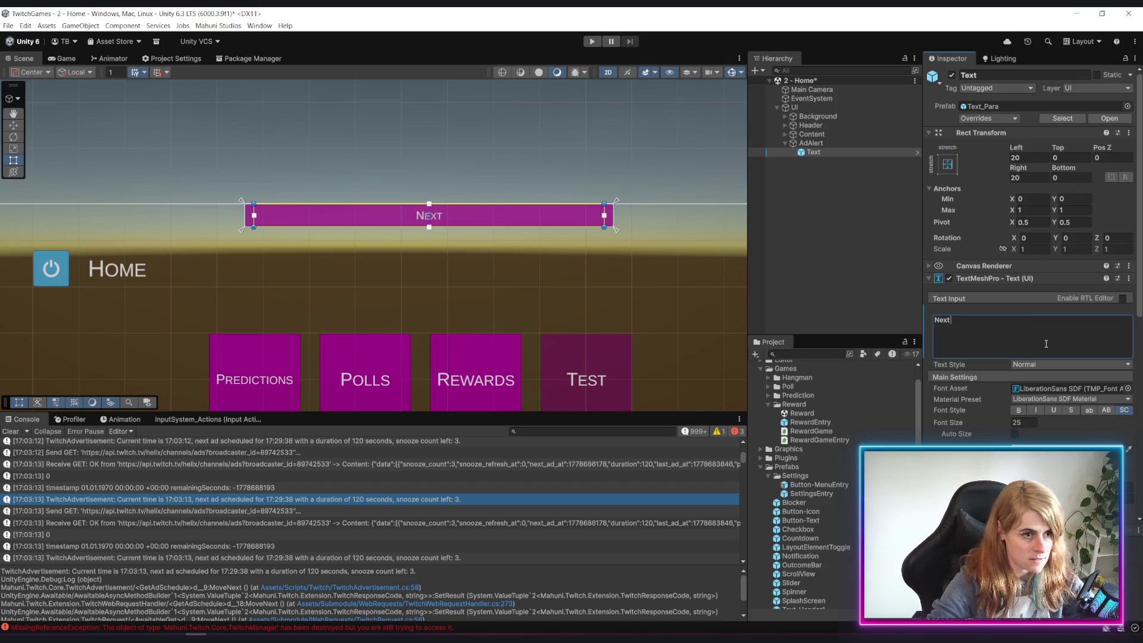
text( Twitch)
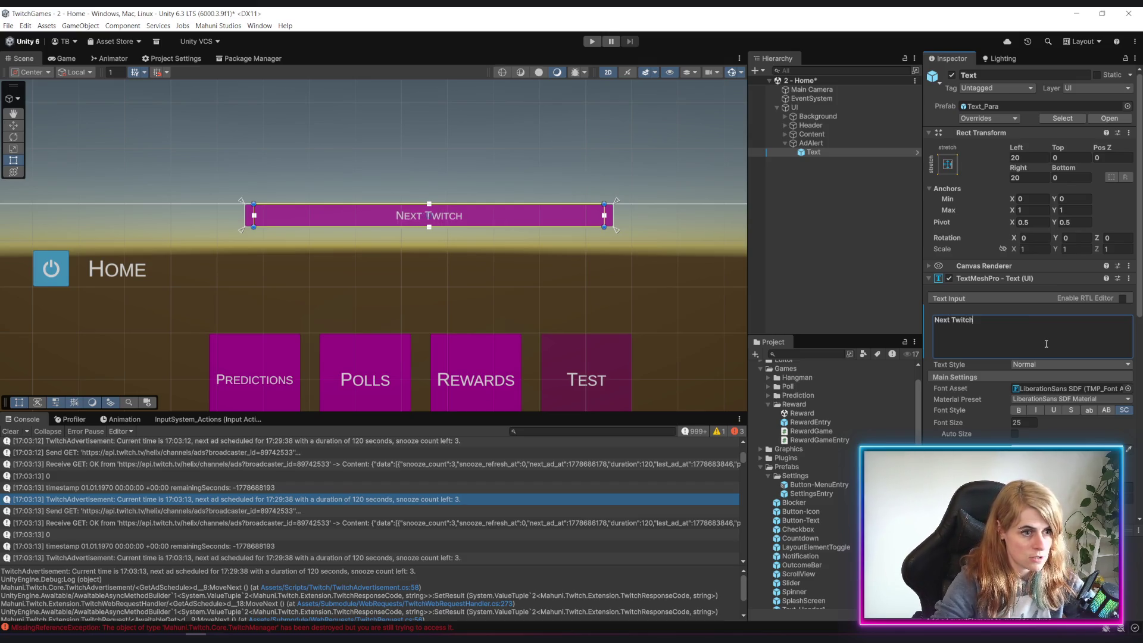
text( ad in)
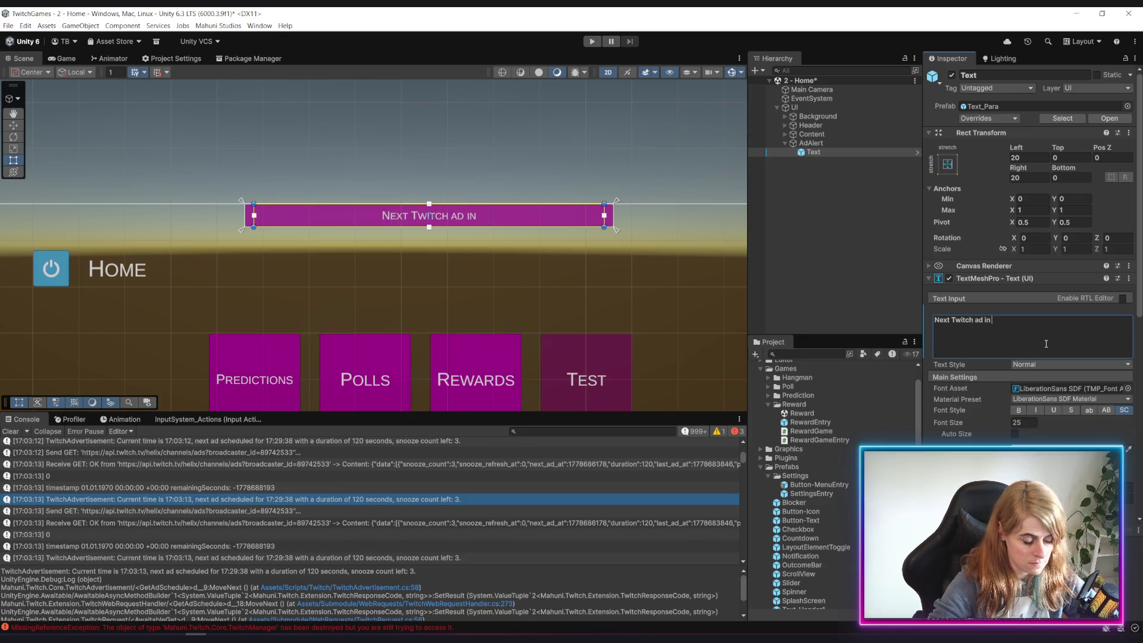
text( (x)
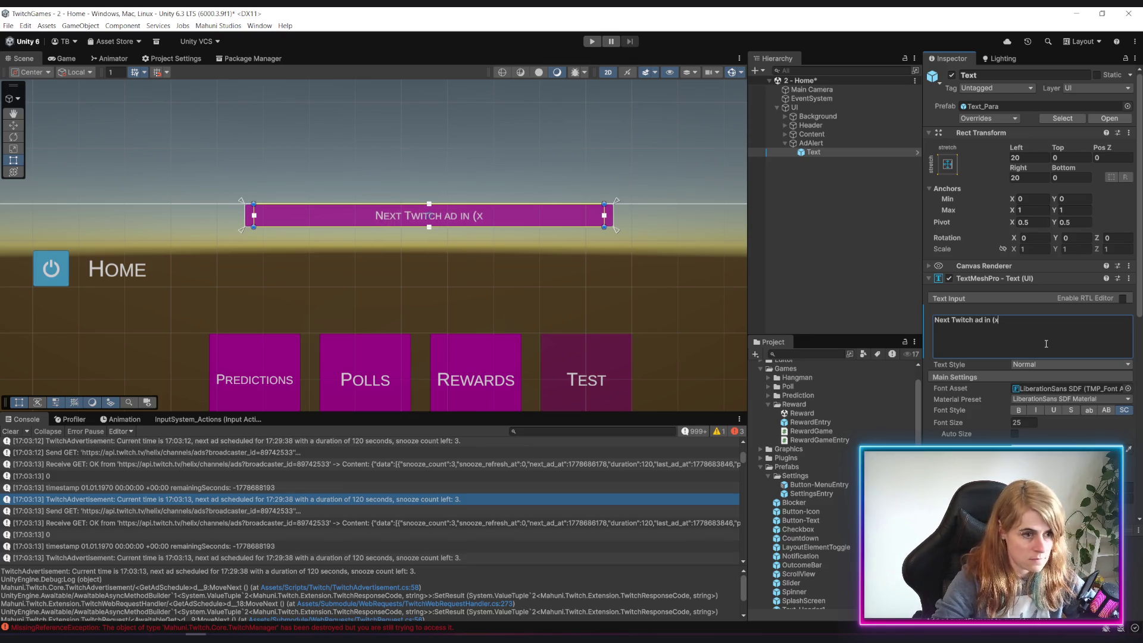
text() seconds...)
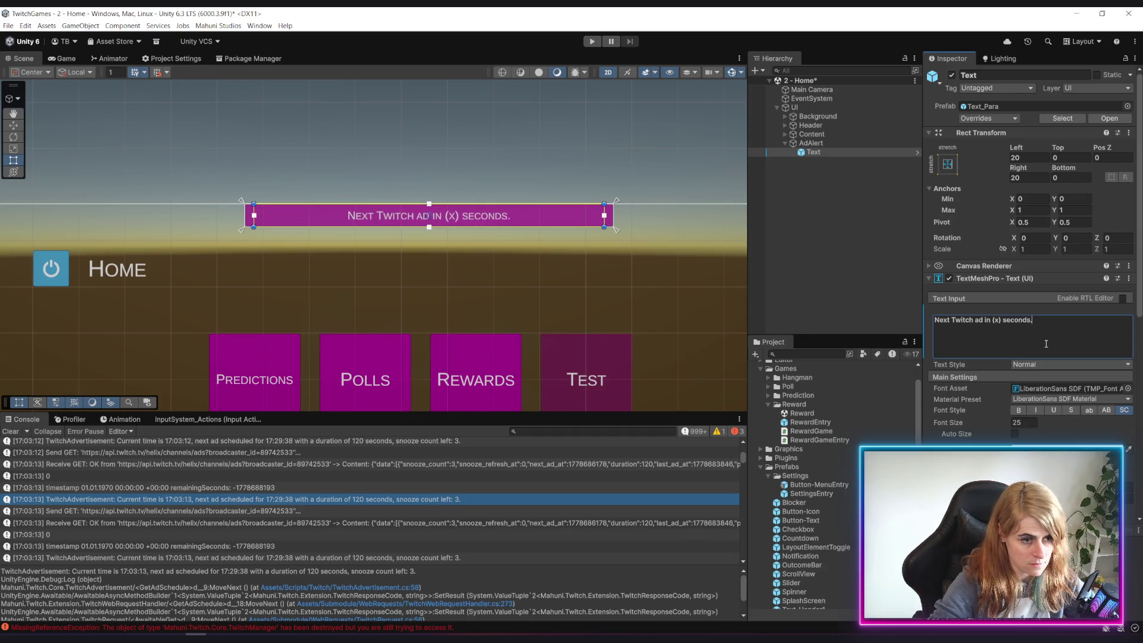
click(791, 247)
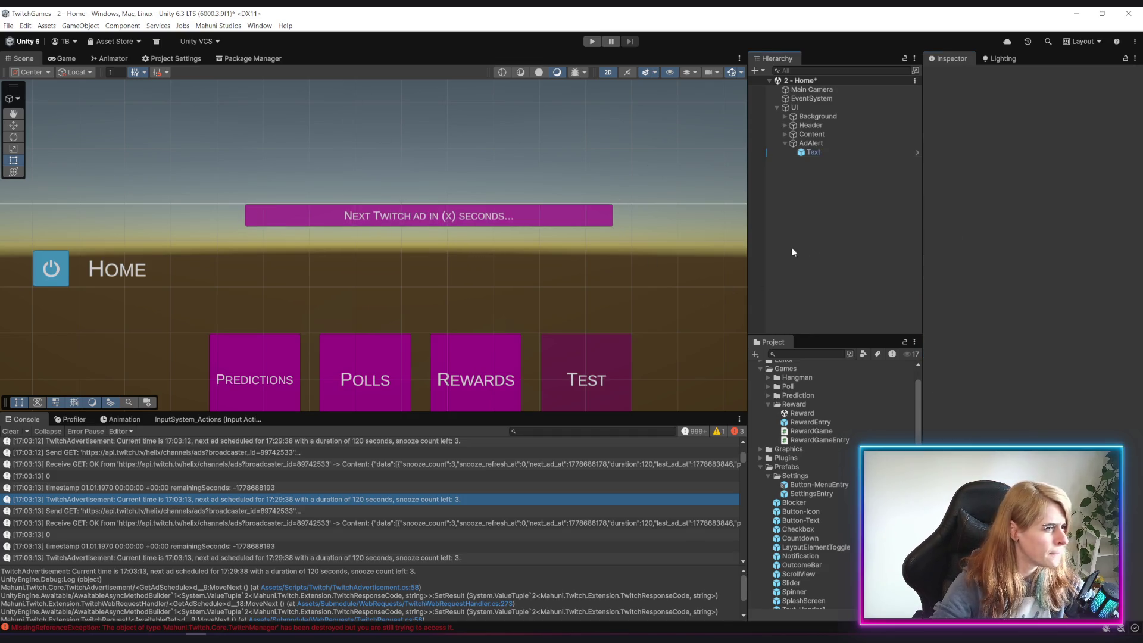
click(812, 144)
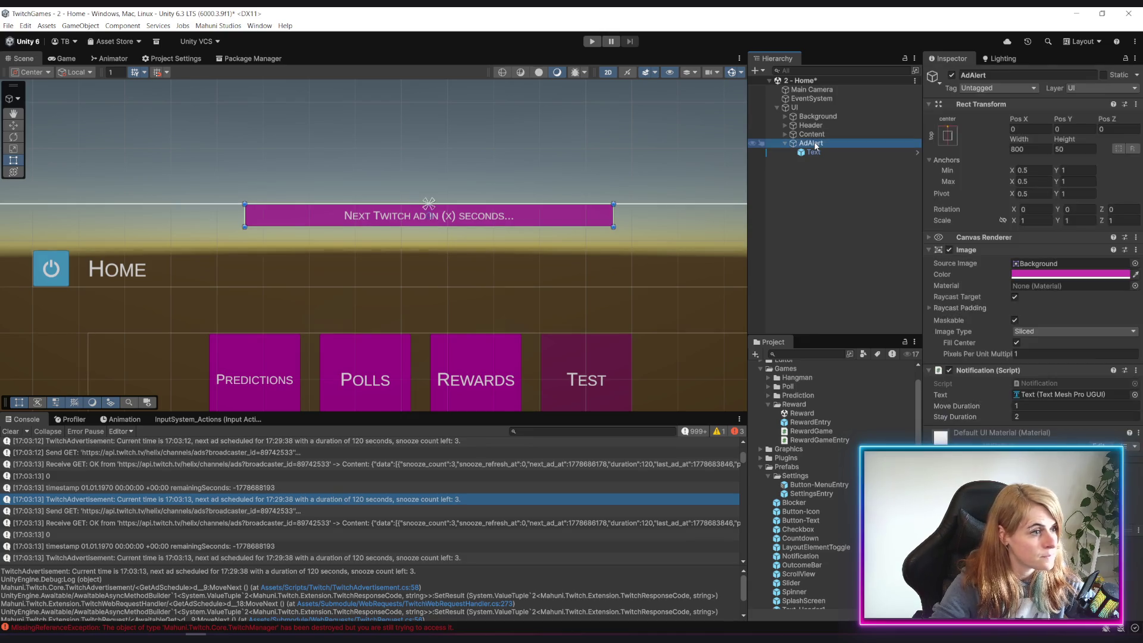
Remove the Notification (Script) component from AdAlert
right_click(815, 146)
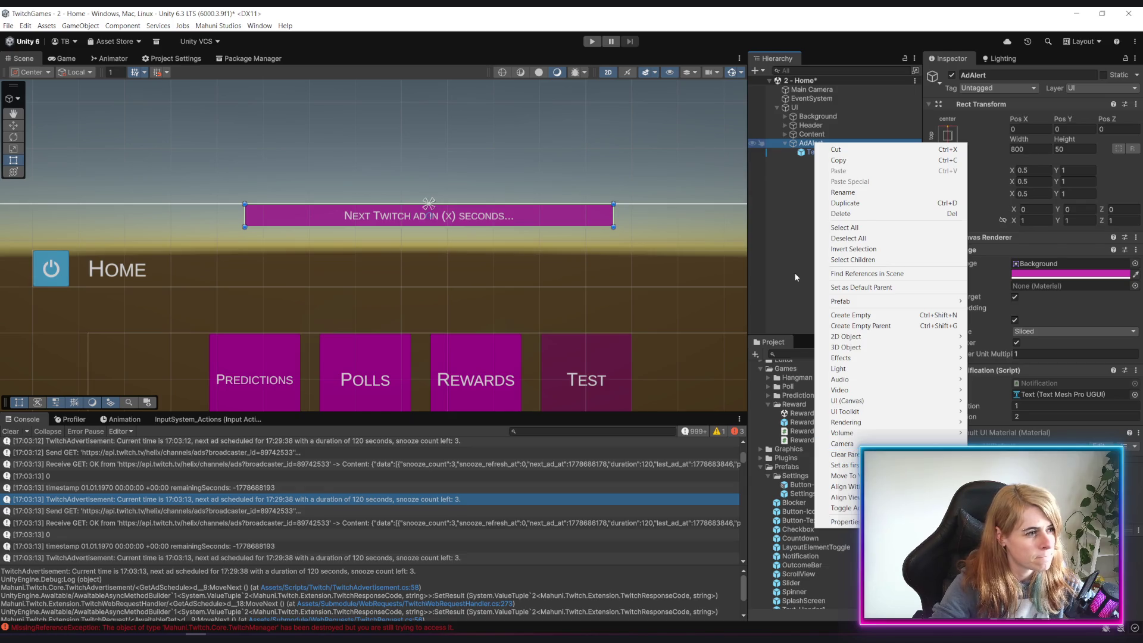
click(788, 219)
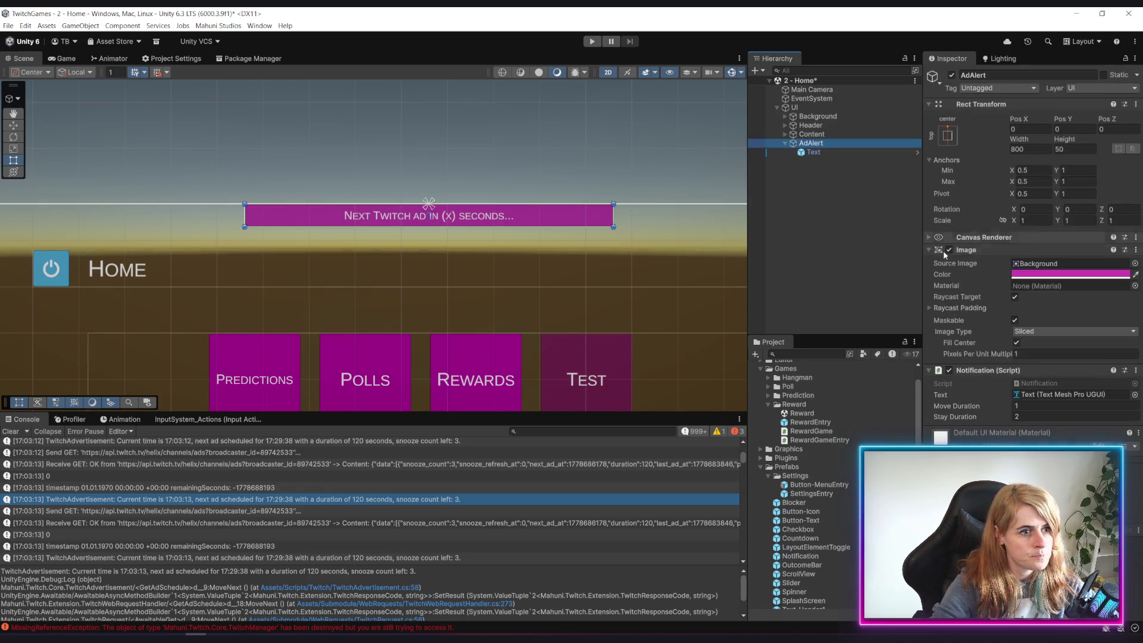
click(1136, 370)
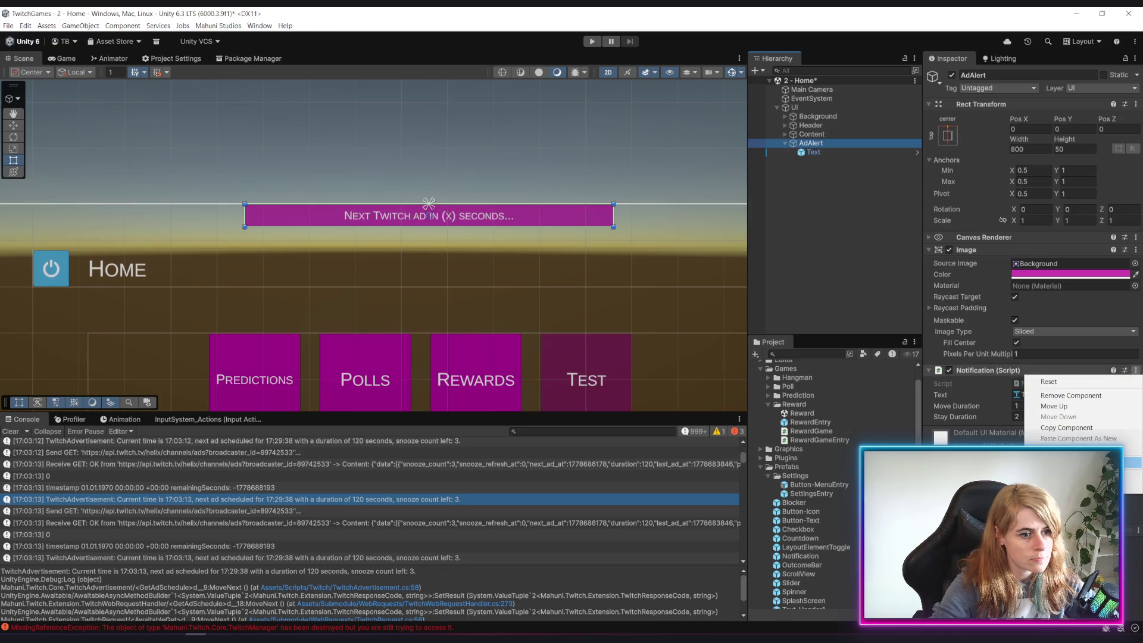
click(1066, 396)
click(799, 207)
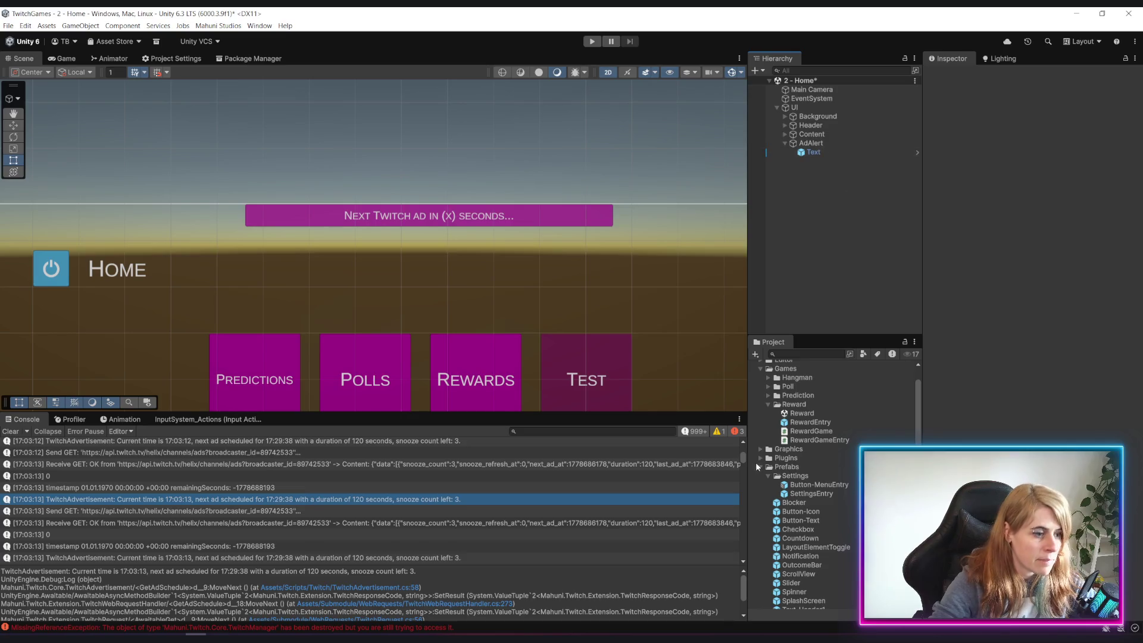
Place a Button-Text prefab instance inside AdAlert in the Hierarchy
scroll(834, 506, down, 5)
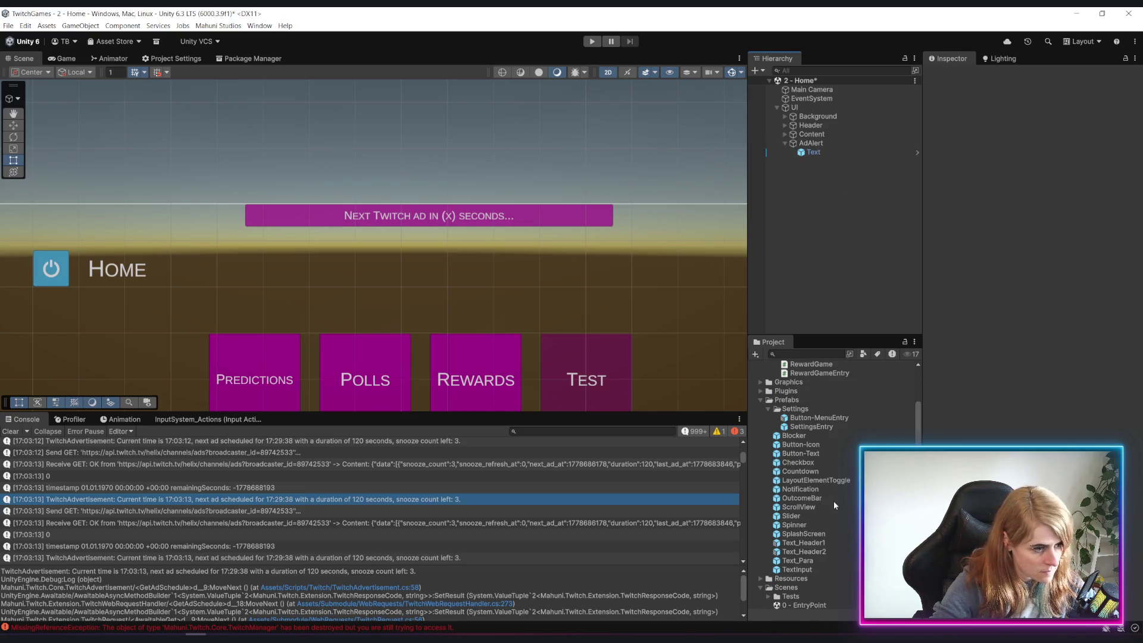
mouse_move(813, 454)
mouse_down()
mouse_move(865, 122)
mouse_move(812, 152)
mouse_up()
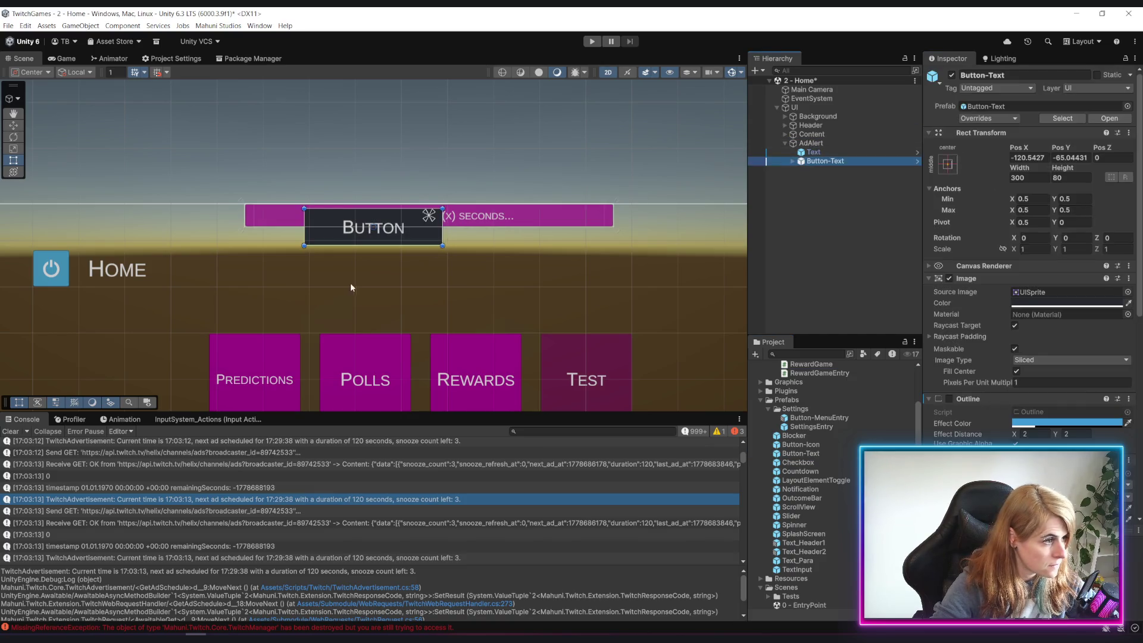
scroll(436, 261, down, 6)
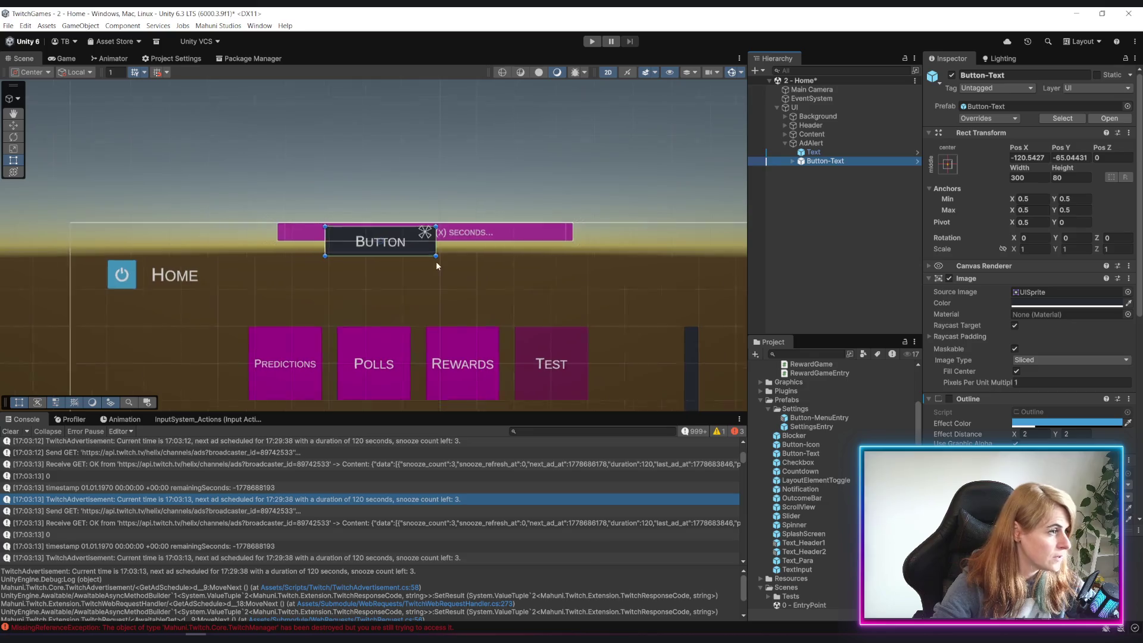
Change the Button-Text's Text (TMP) label from 'Button' to 'Snooze'
scroll(458, 191, up, 4)
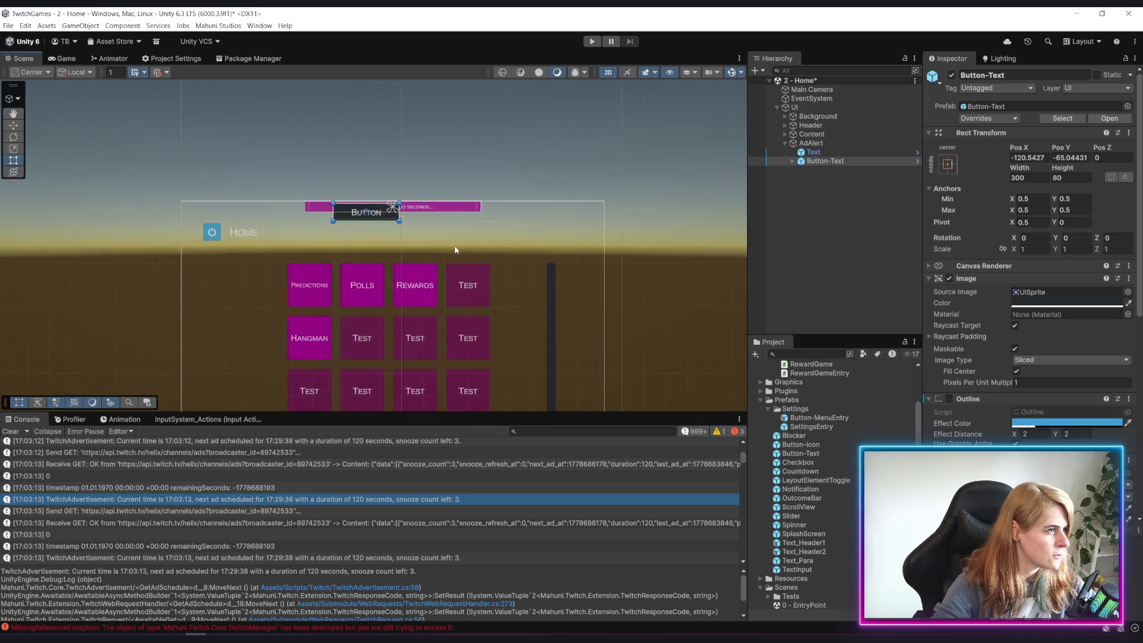
click(1058, 178)
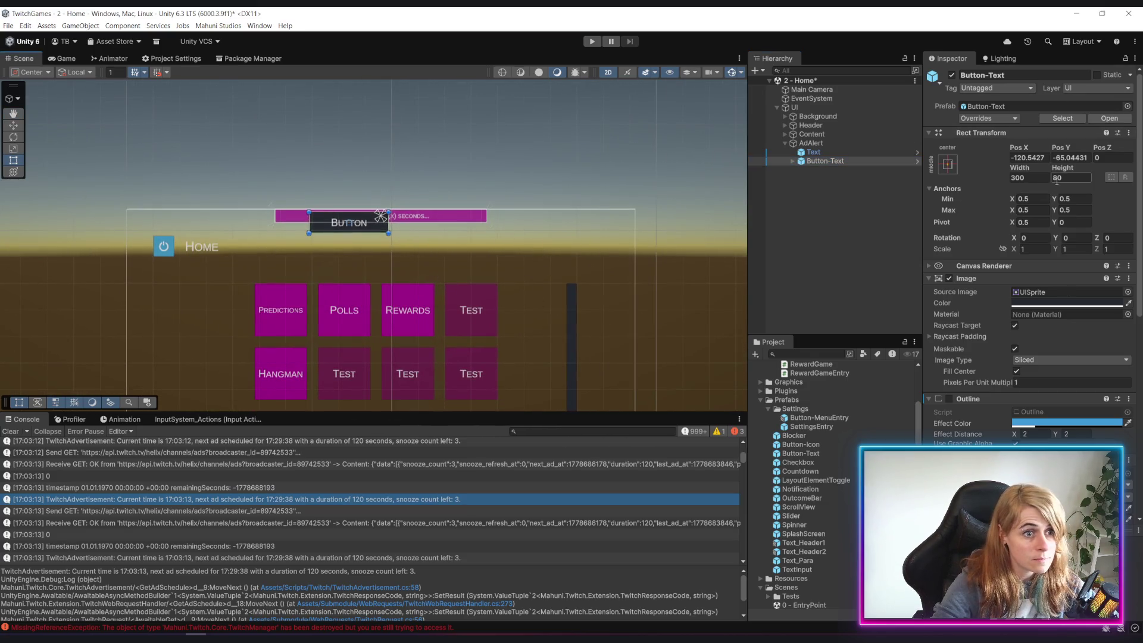
click(790, 162)
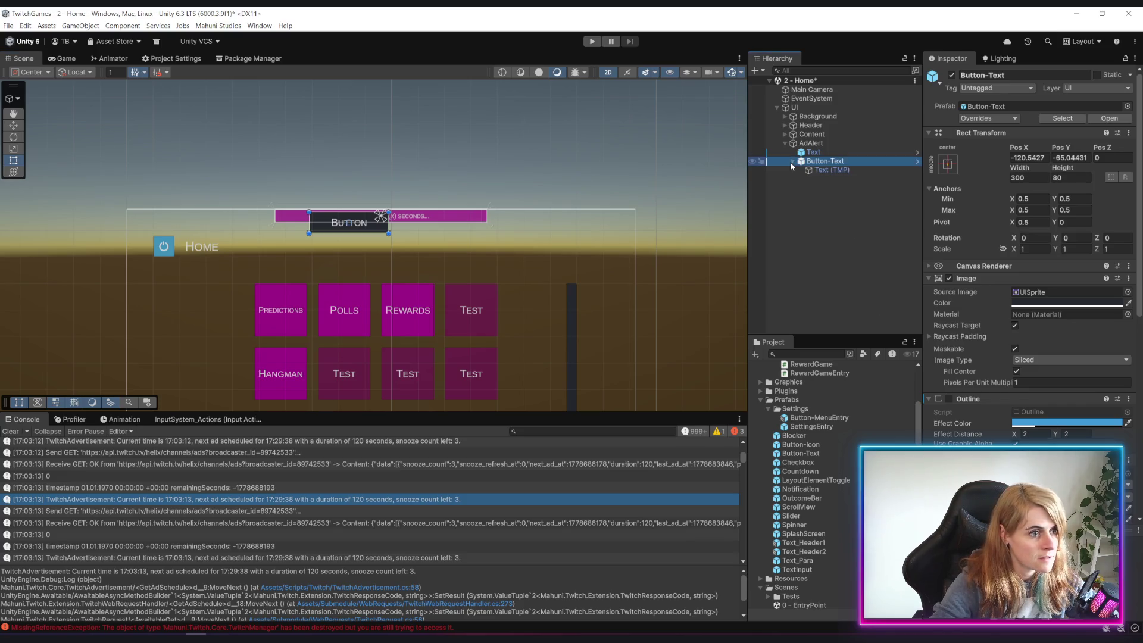
click(832, 171)
click(1036, 316)
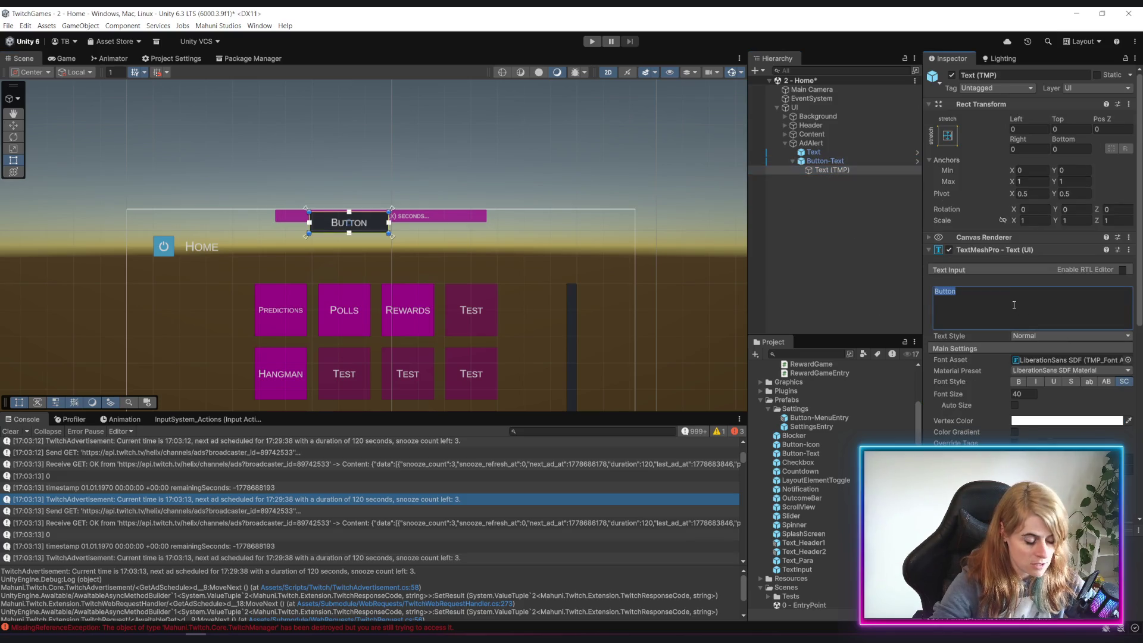
text(Snooze)
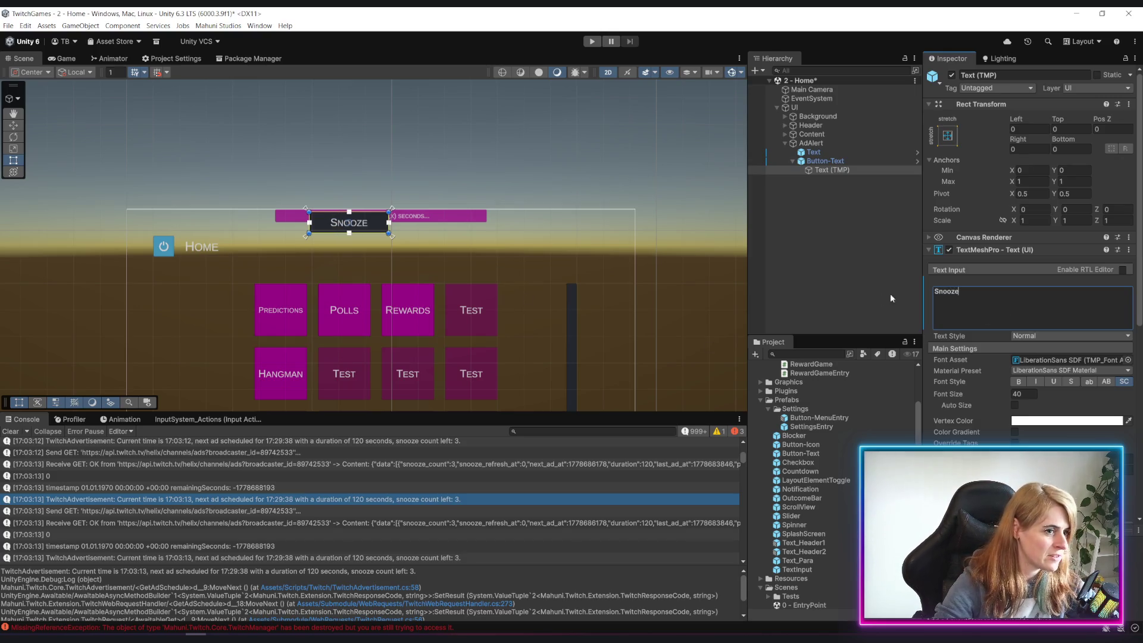
drag(965, 297, 907, 288)
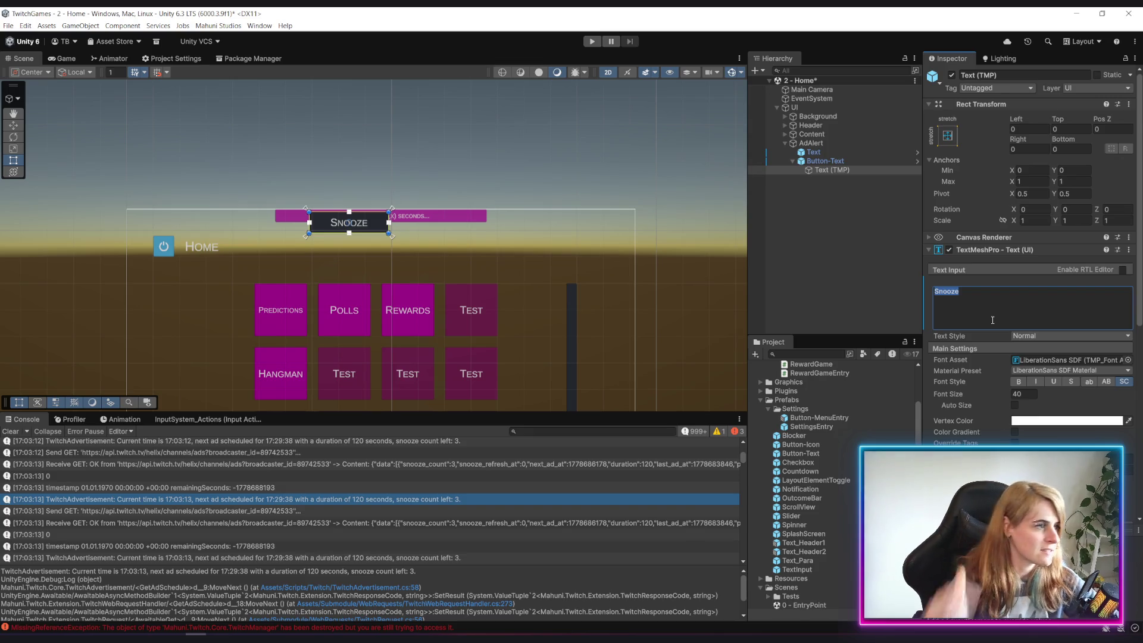
click(845, 238)
scroll(515, 264, up, 1)
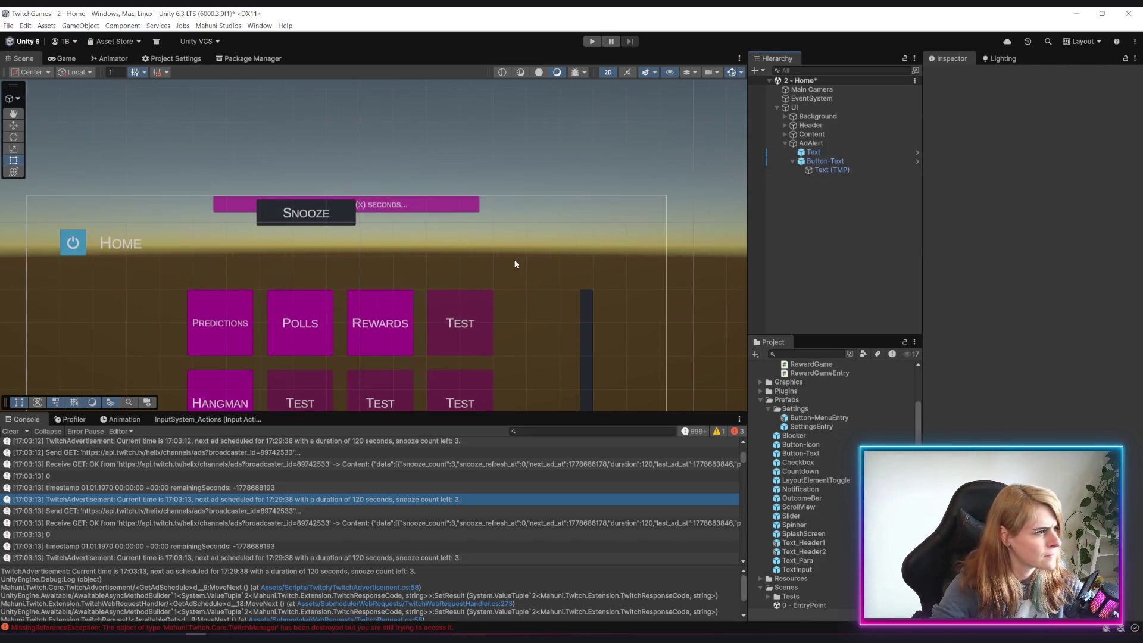
Add a Horizontal Layout Group component to AdAlert
click(831, 143)
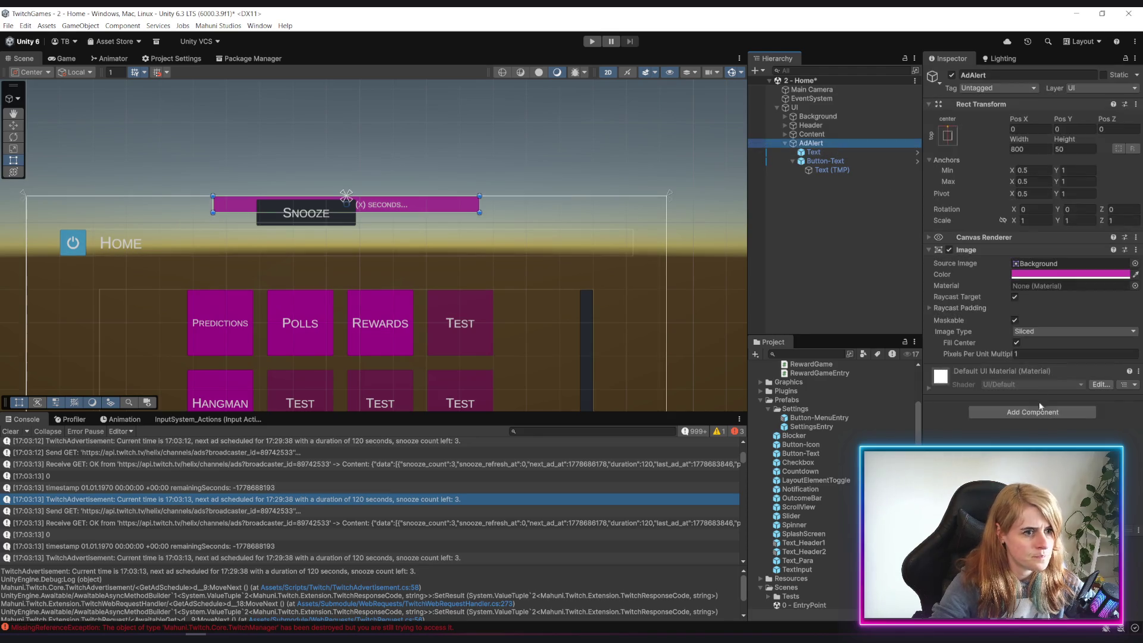
click(1039, 409)
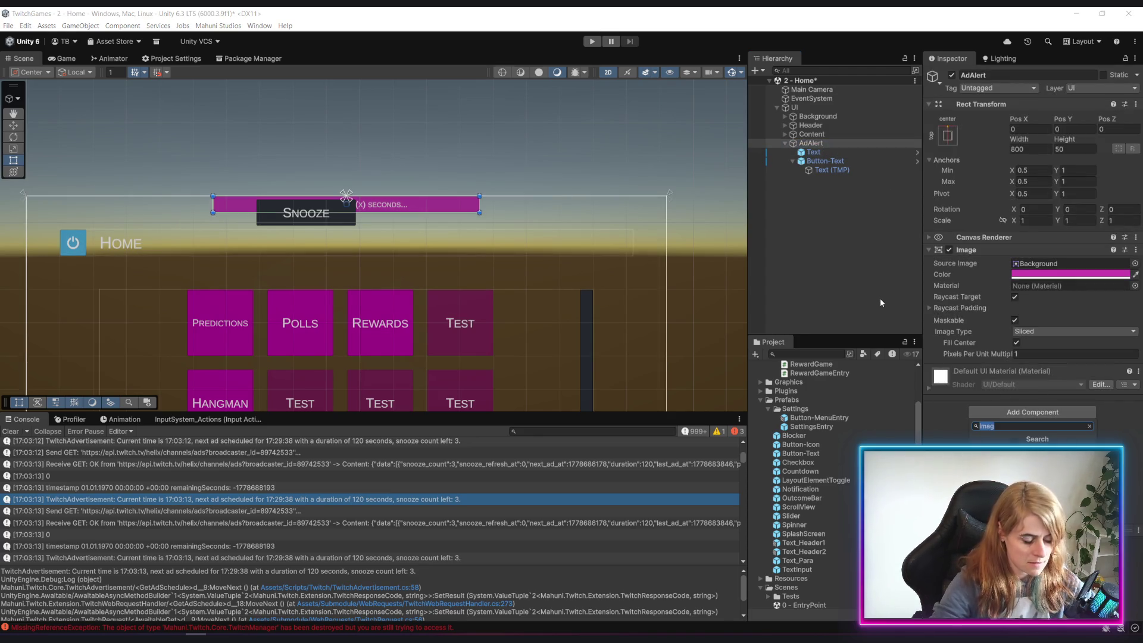
text(ho)
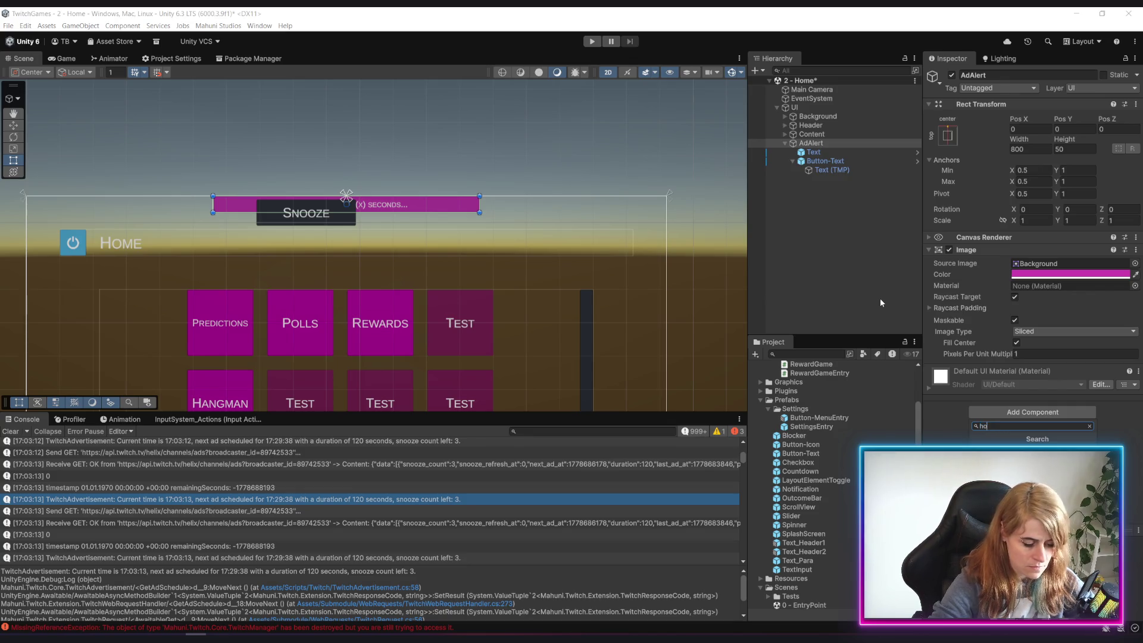
text(ri)
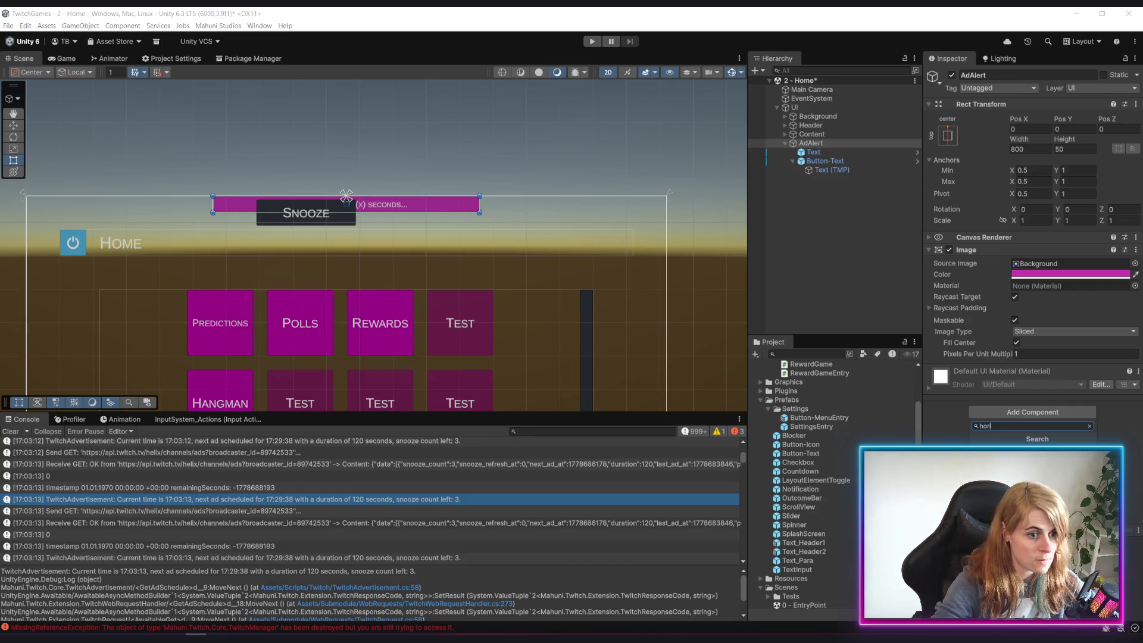
key(Return)
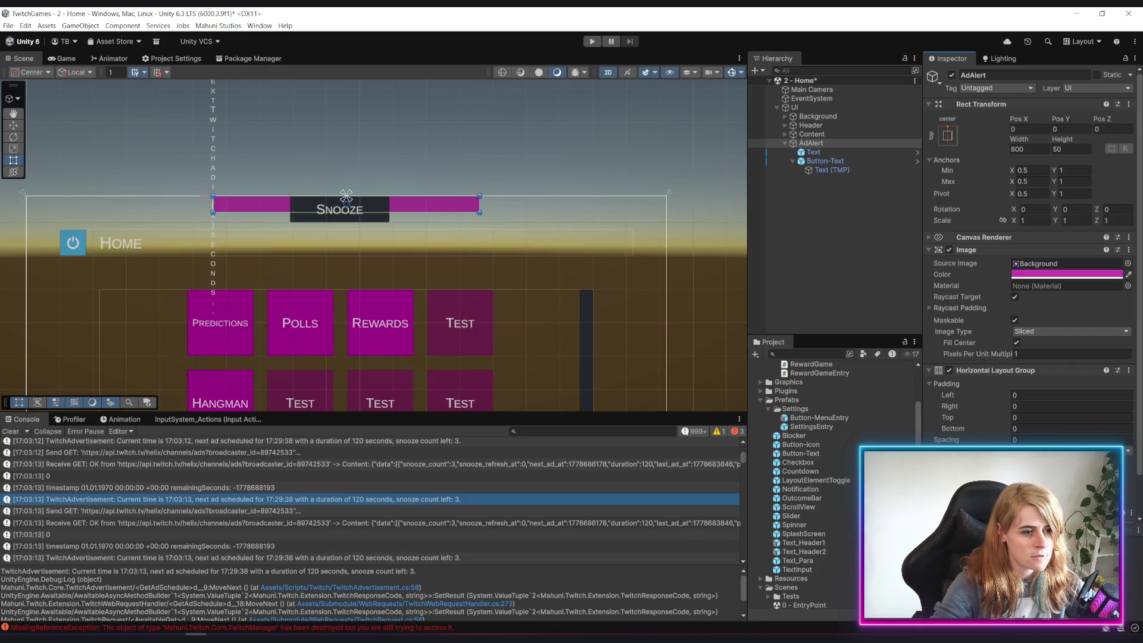
scroll(958, 266, down, 2)
click(926, 205)
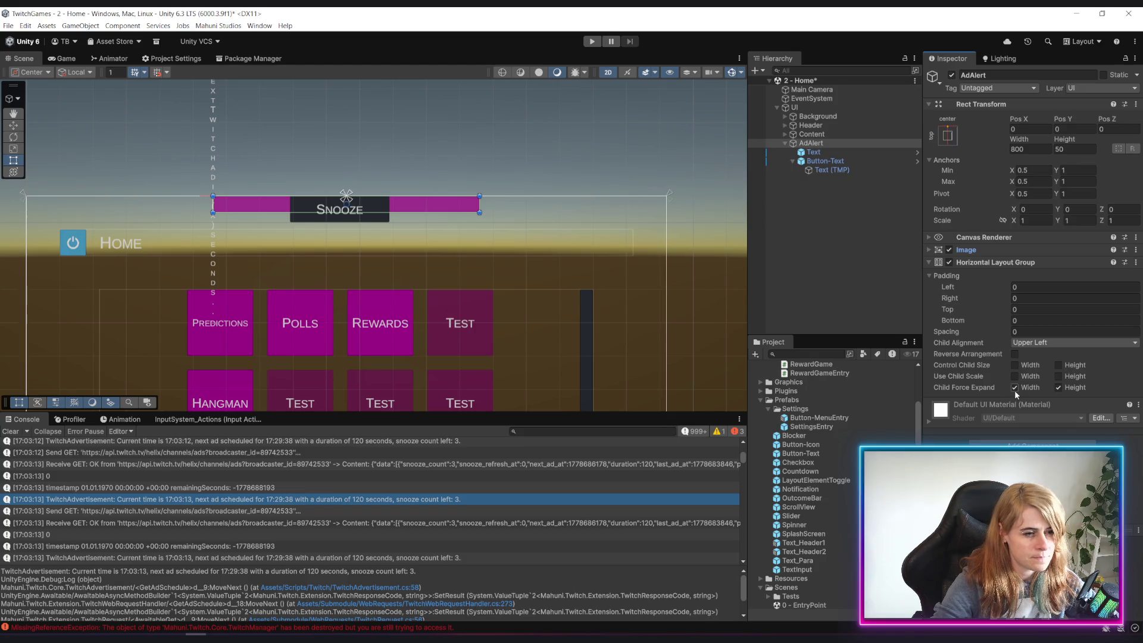
Enable Control Child Size Width, disable Child Force Expand Height, set Middle Left alignment, and frame the banner
click(1014, 365)
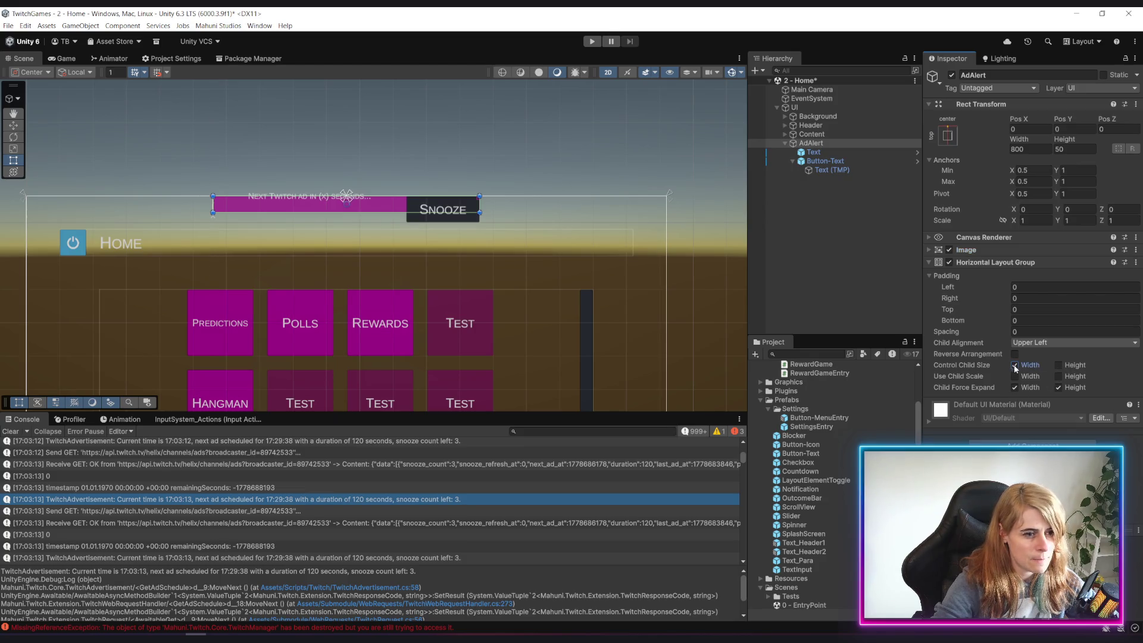
click(1058, 388)
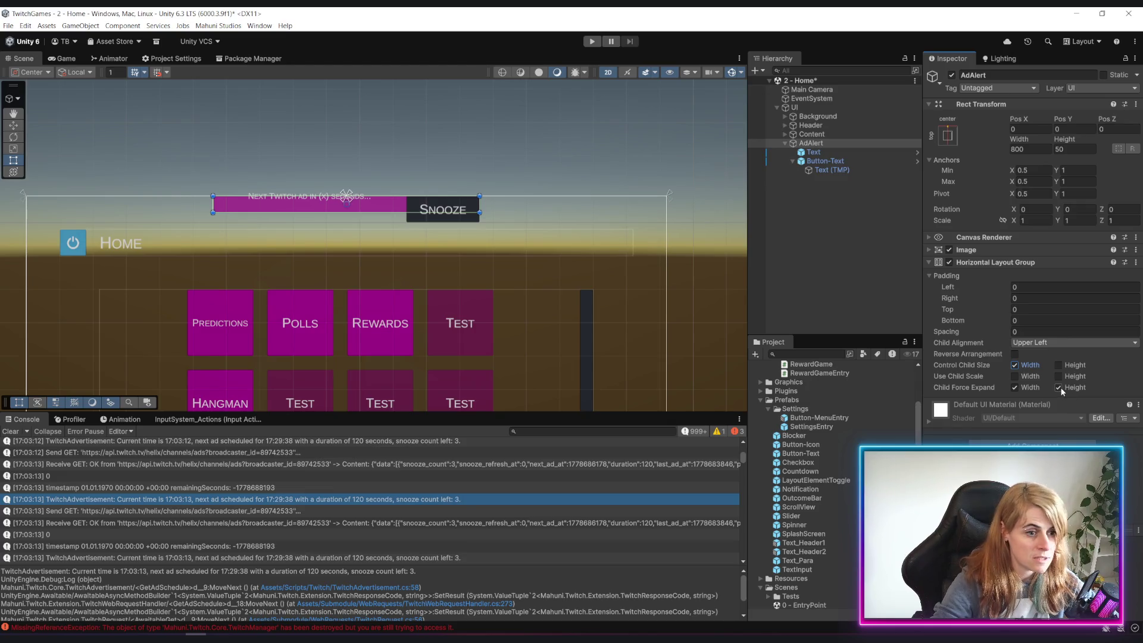
click(1063, 346)
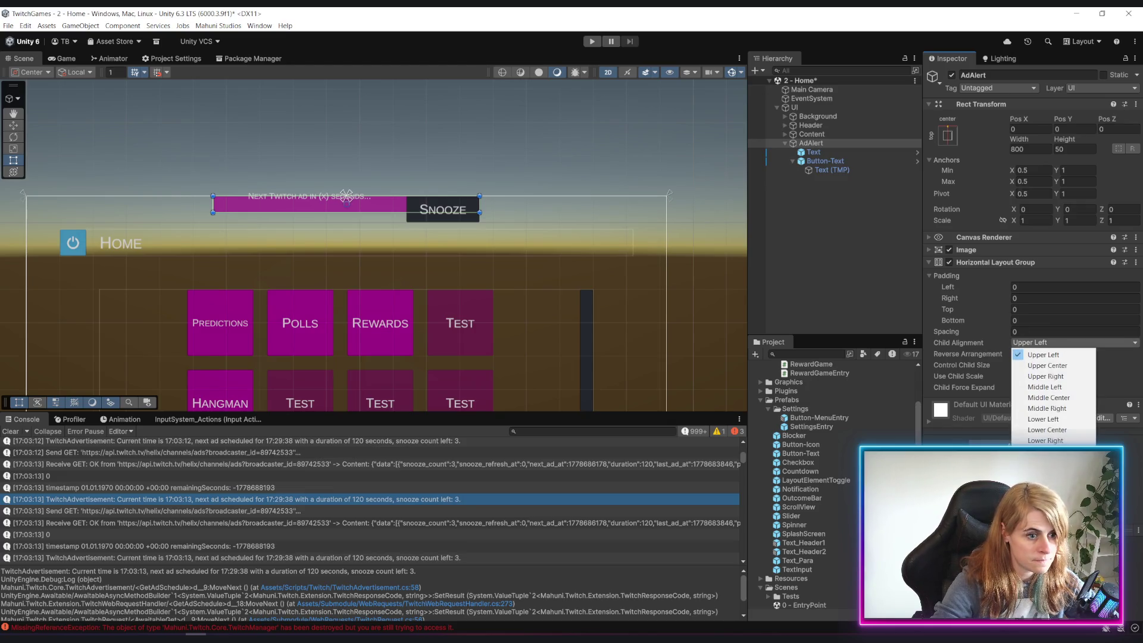
click(1046, 387)
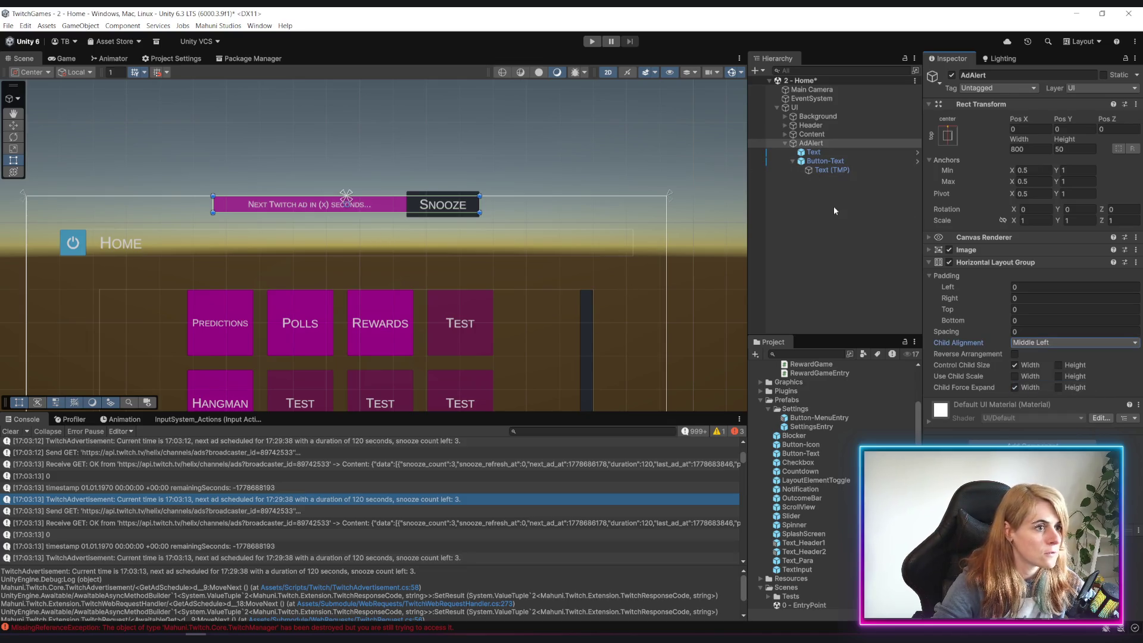
key(f)
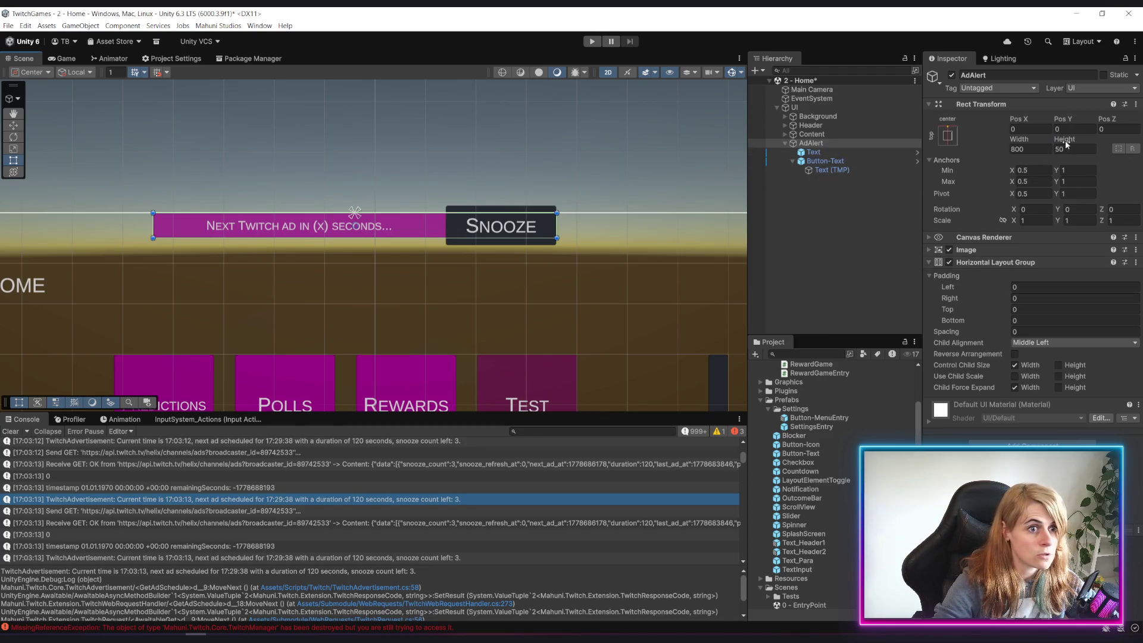
Set the AdAlert banner's Rect Transform height to 100
drag(1066, 144, 724, 58)
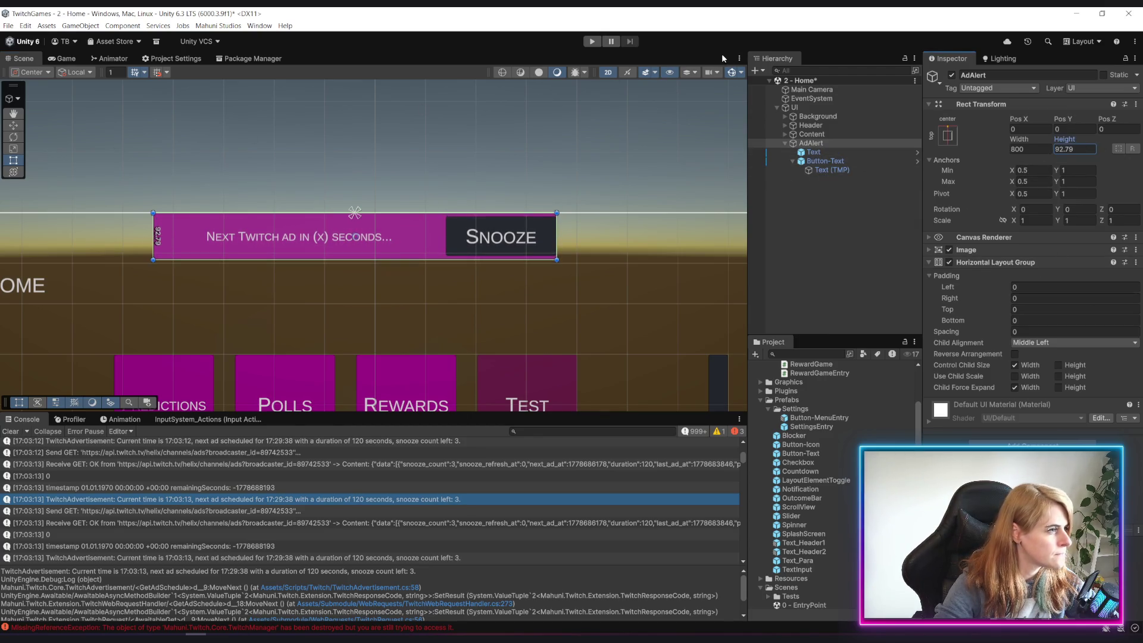
click(1074, 148)
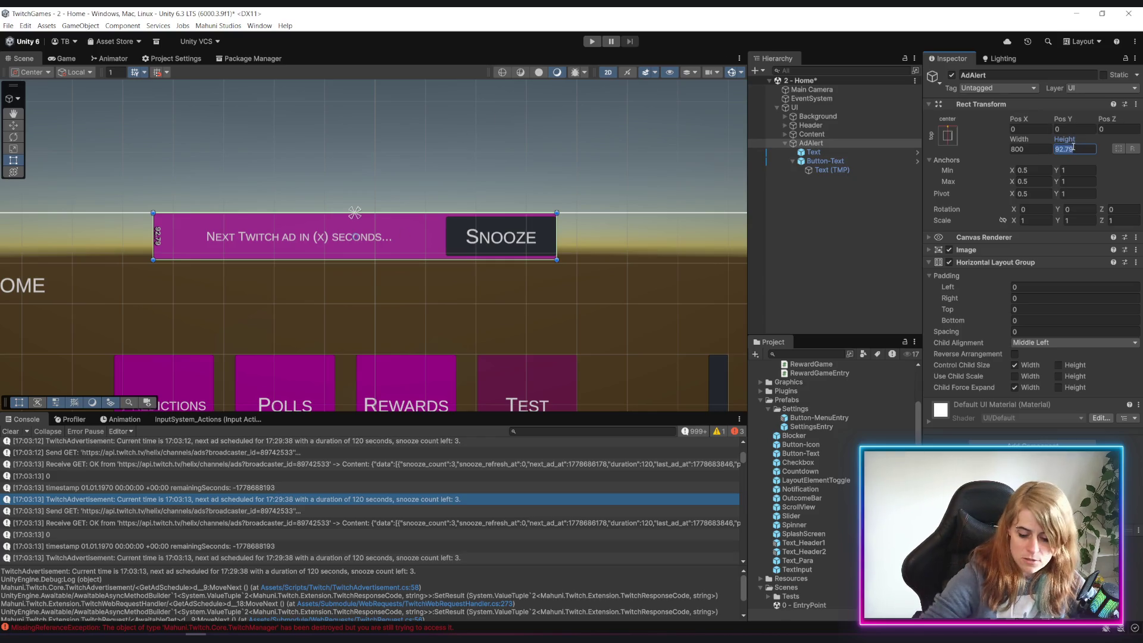
text(100)
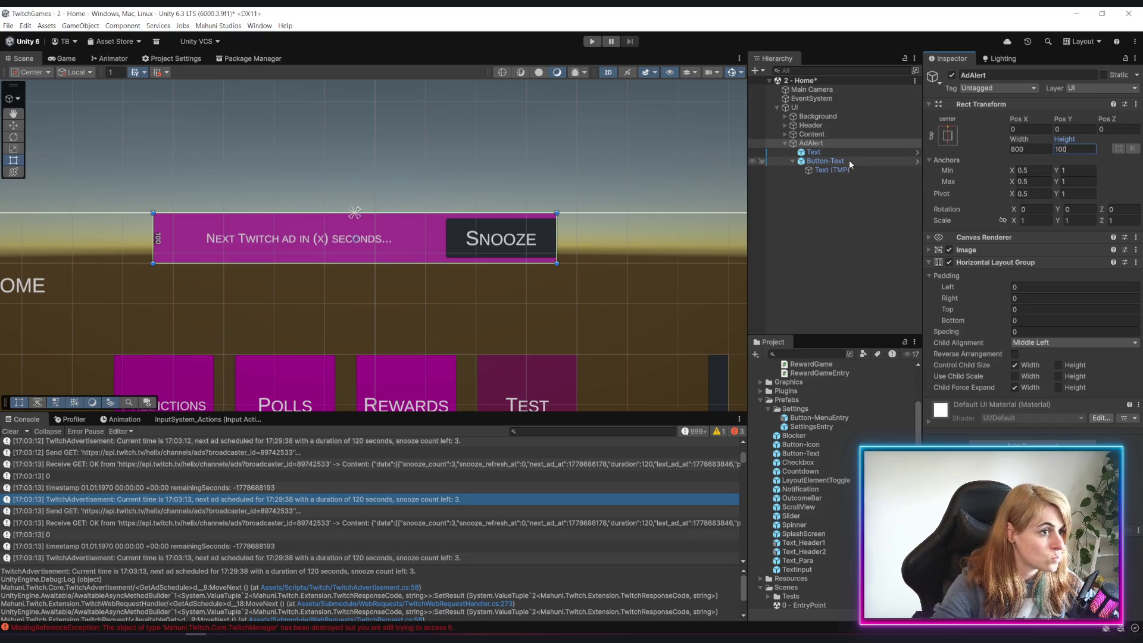
Change the Snooze button's Image colour to a darker magenta, then reselect AdAlert
click(848, 161)
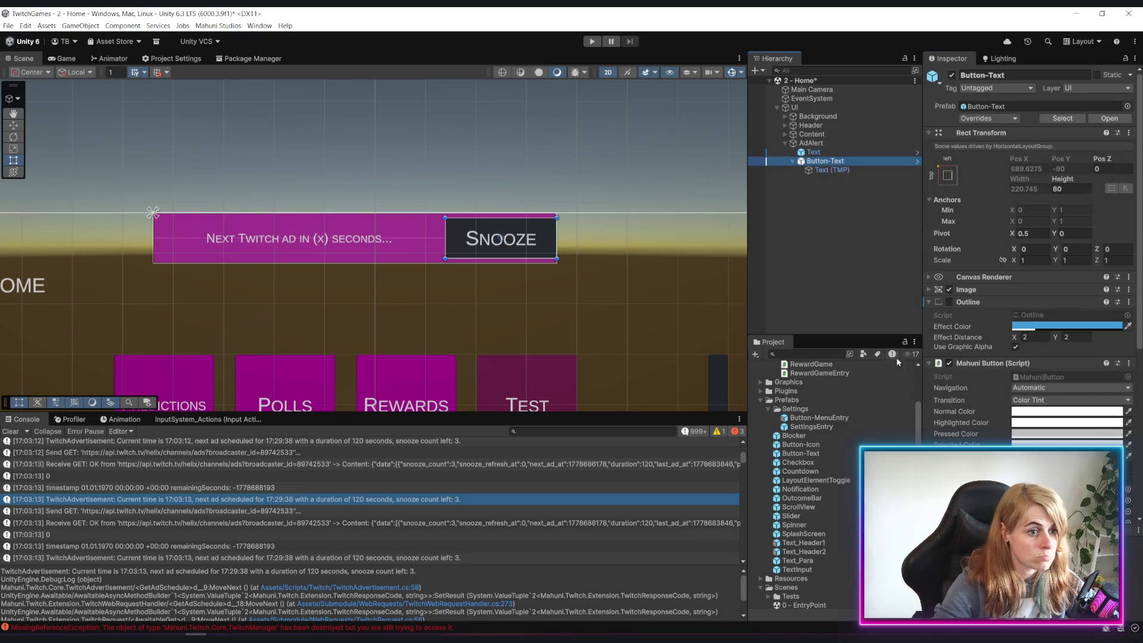
click(926, 288)
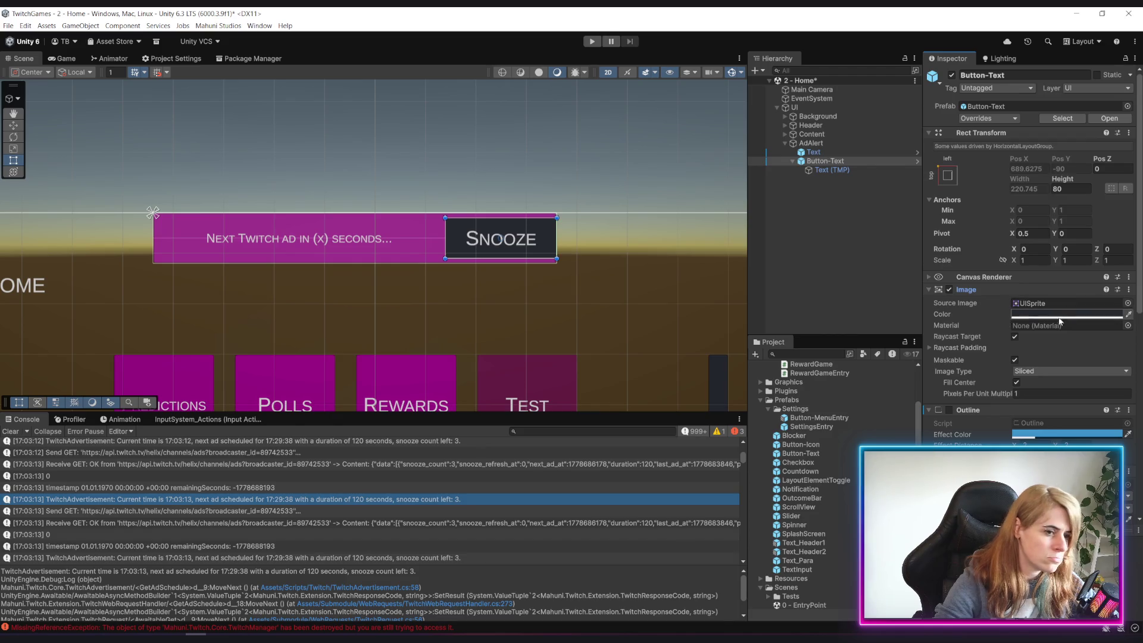
click(1016, 314)
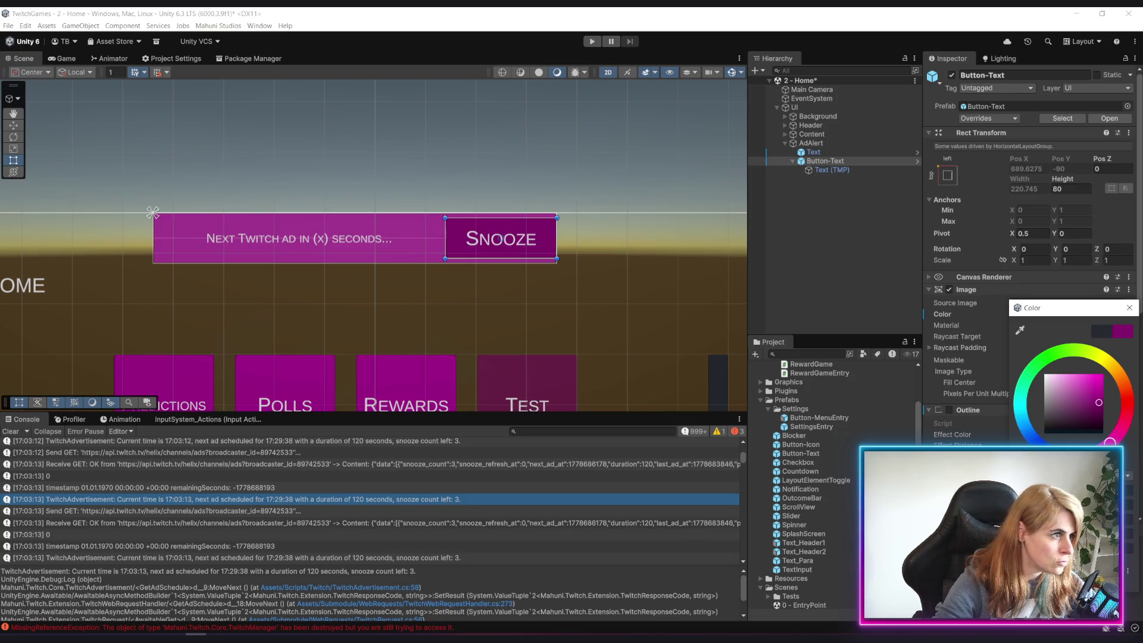
click(835, 238)
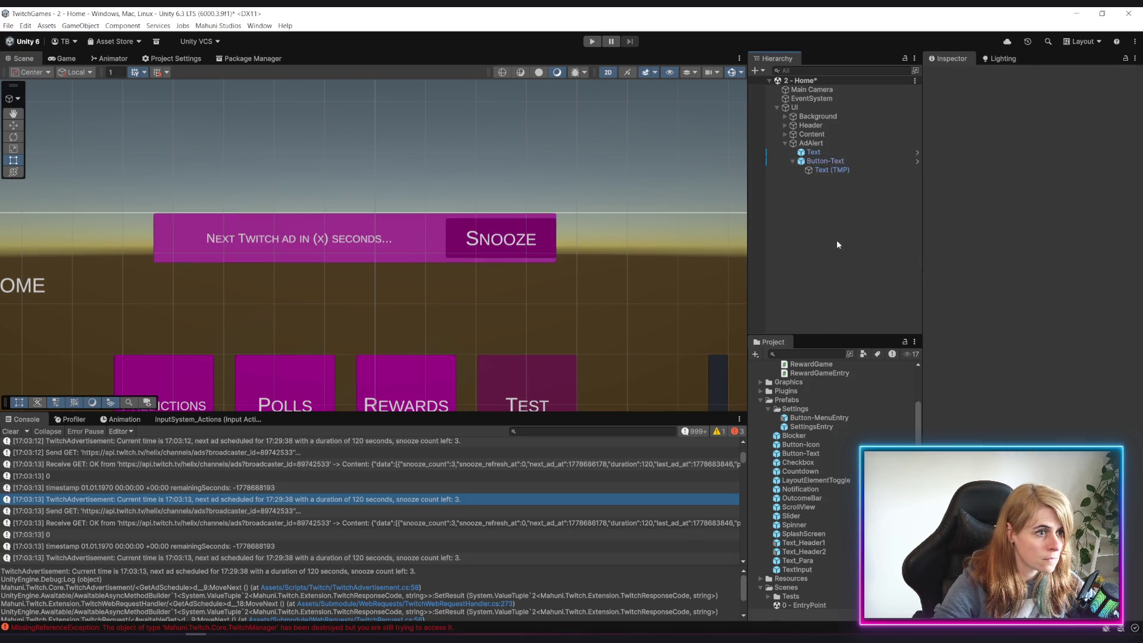
click(813, 143)
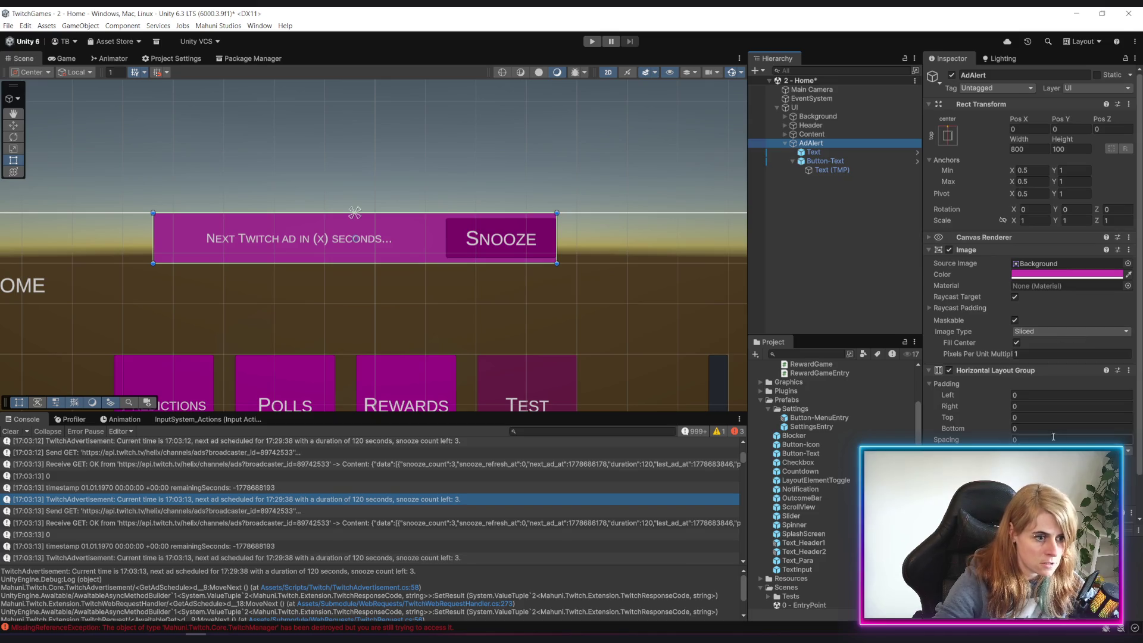
Set the banner layout's left and right padding to 20
click(1052, 395)
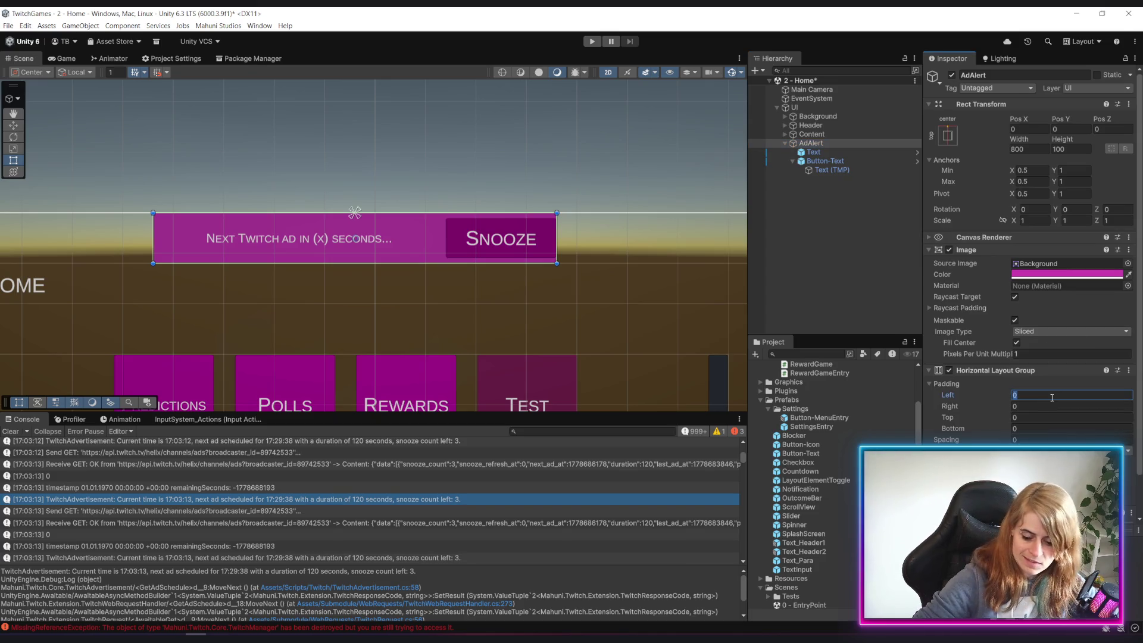
text(50)
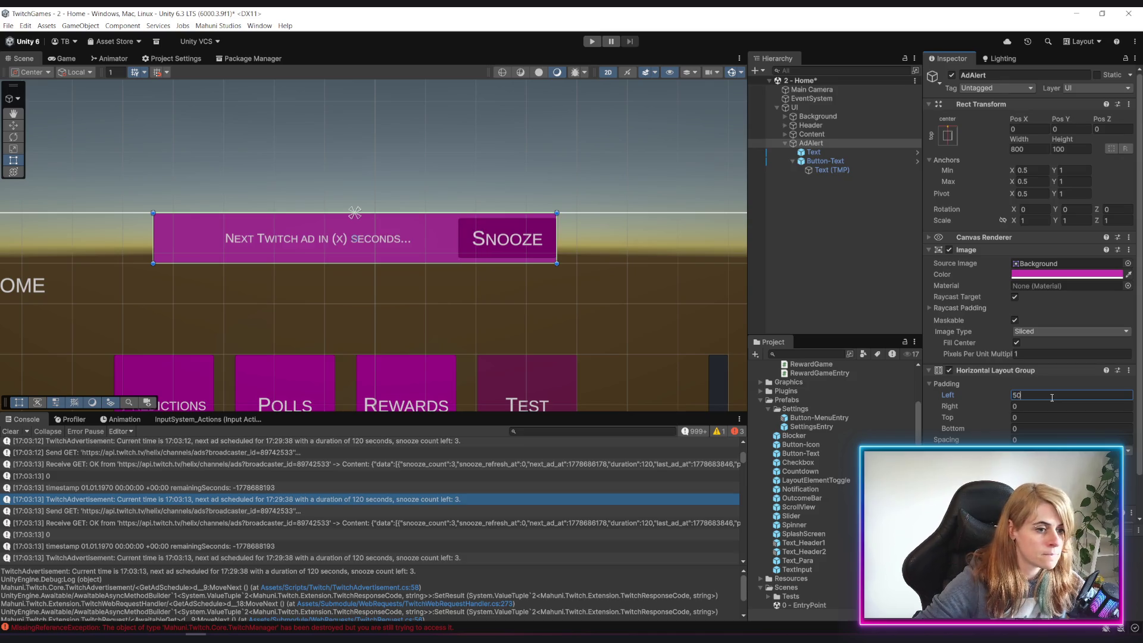
key(Tab)
text(50)
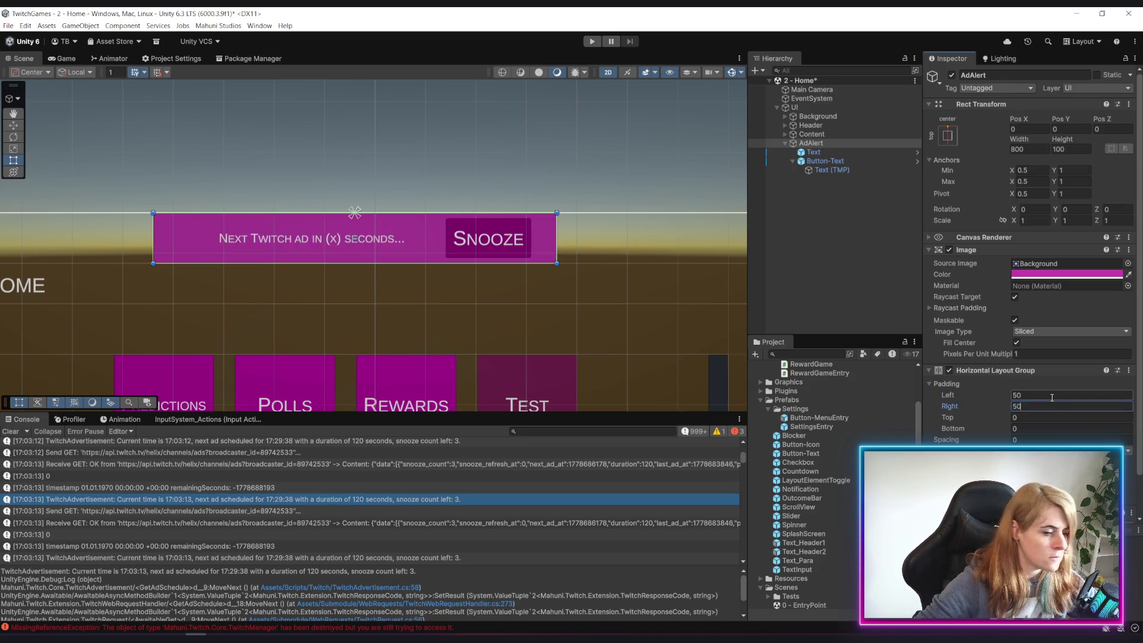
key(BackSpace)
key(BackSpace)
text(20)
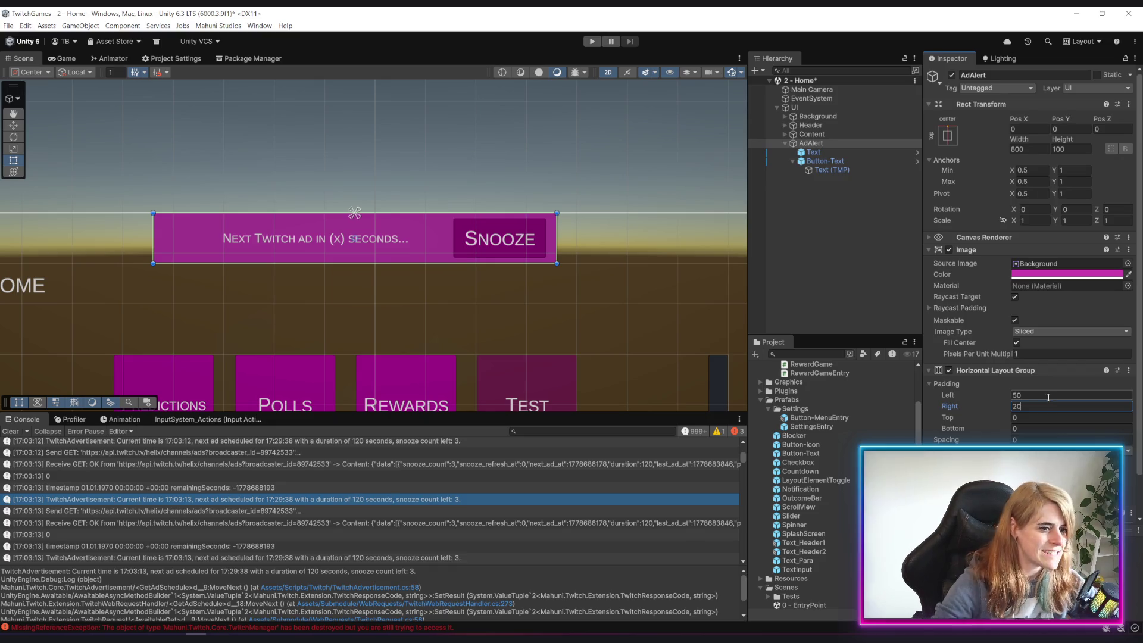
click(1048, 395)
text(20)
key(Tab)
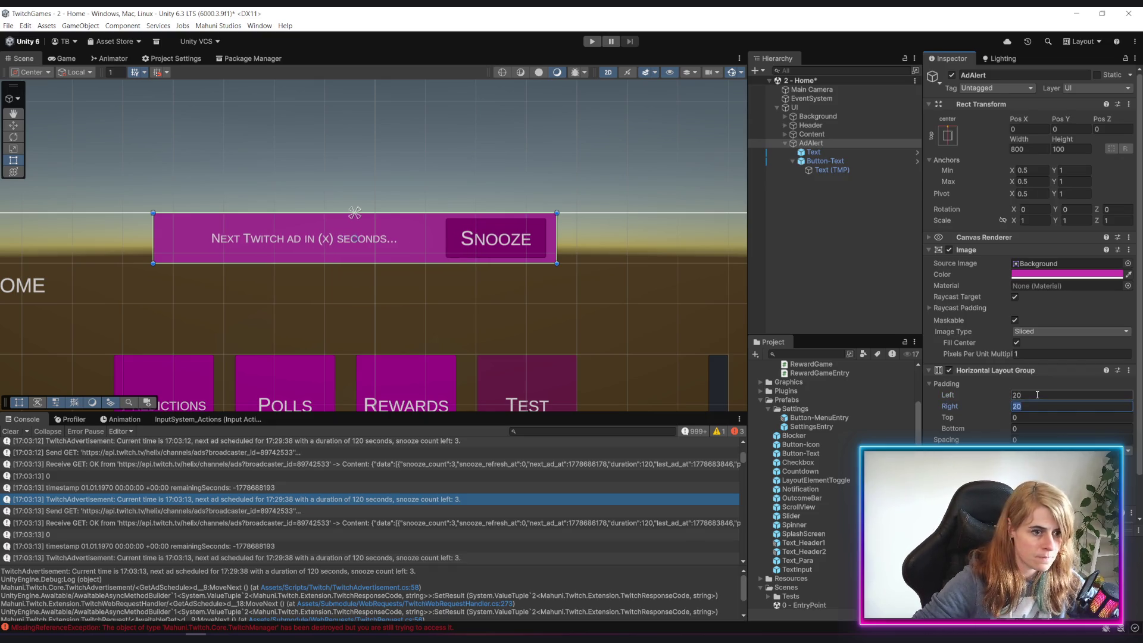
Set top and bottom padding to 20 and nudge the banner slightly lower
key(Tab)
text(20)
key(Tab)
text(20)
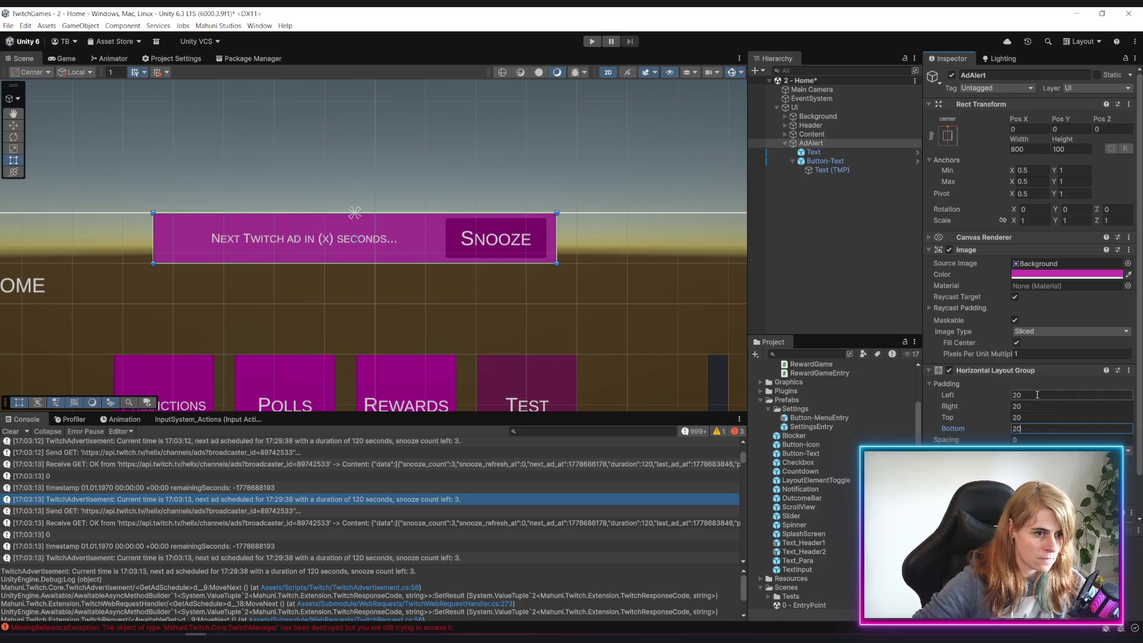
scroll(526, 296, down, 3)
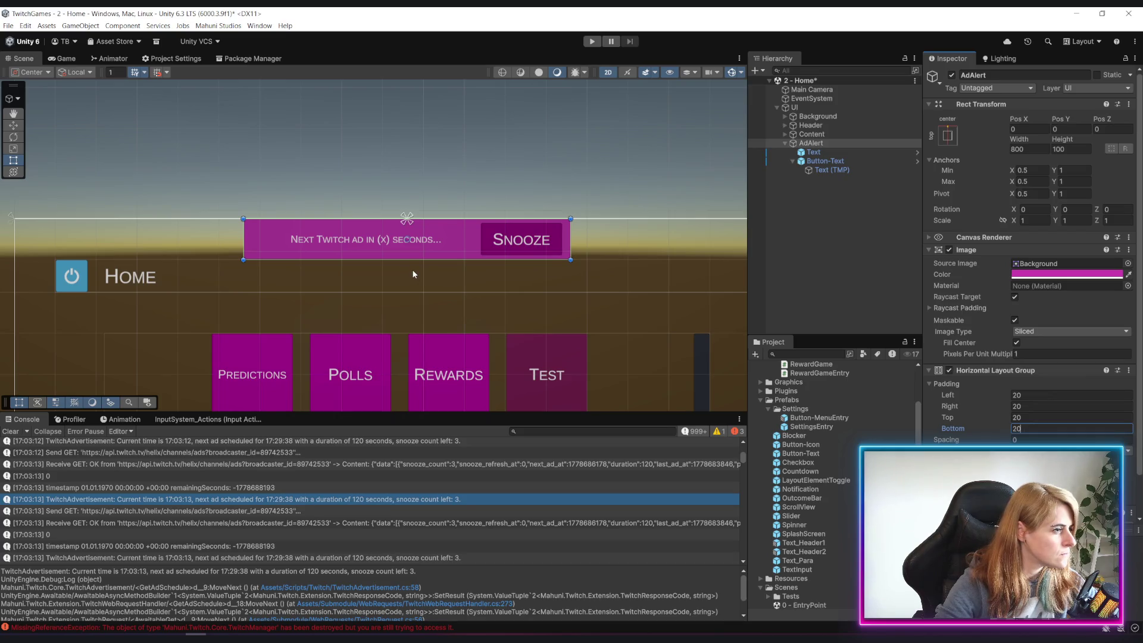
scroll(413, 273, down, 3)
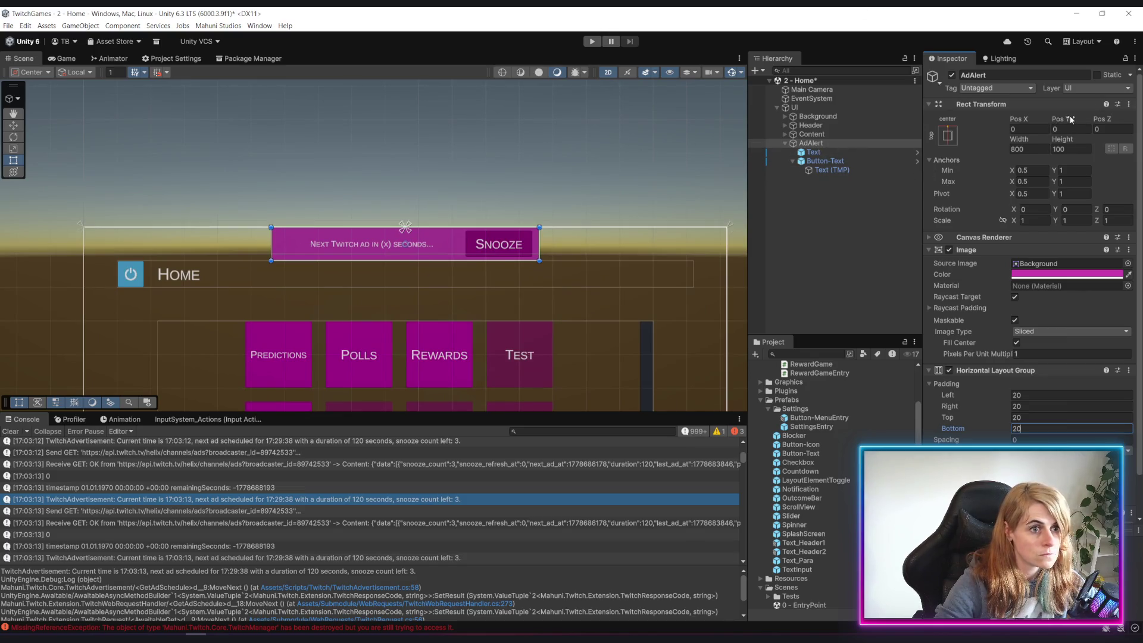
drag(1069, 119, 1053, 120)
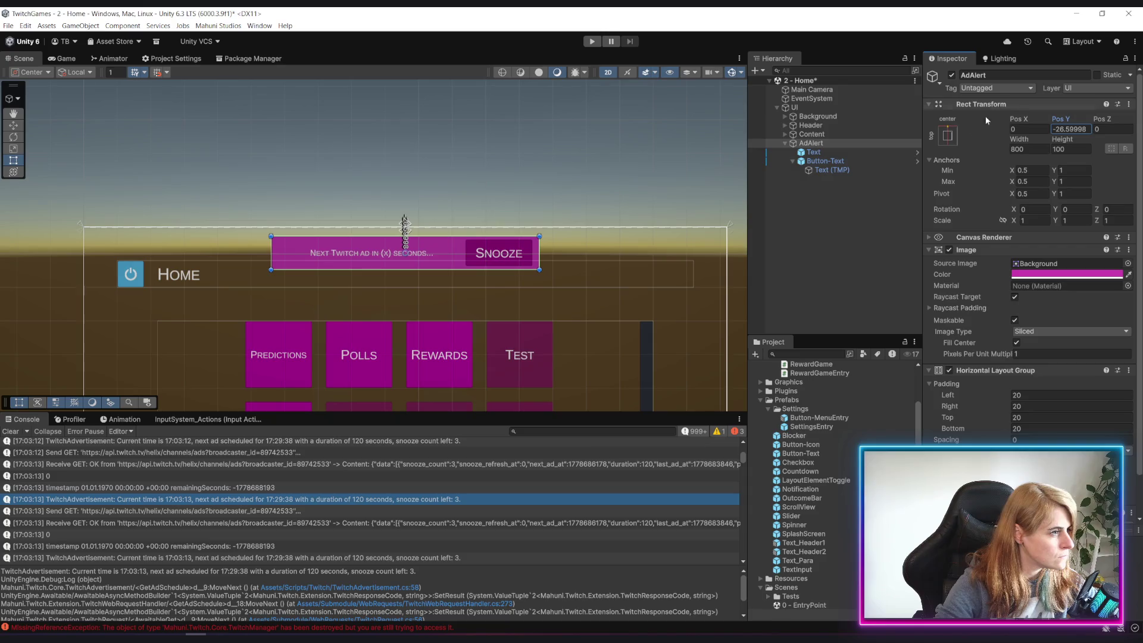
Deselect the banner and preview the Home menu with AdAlert in the Game view
click(705, 274)
scroll(705, 274, down, 4)
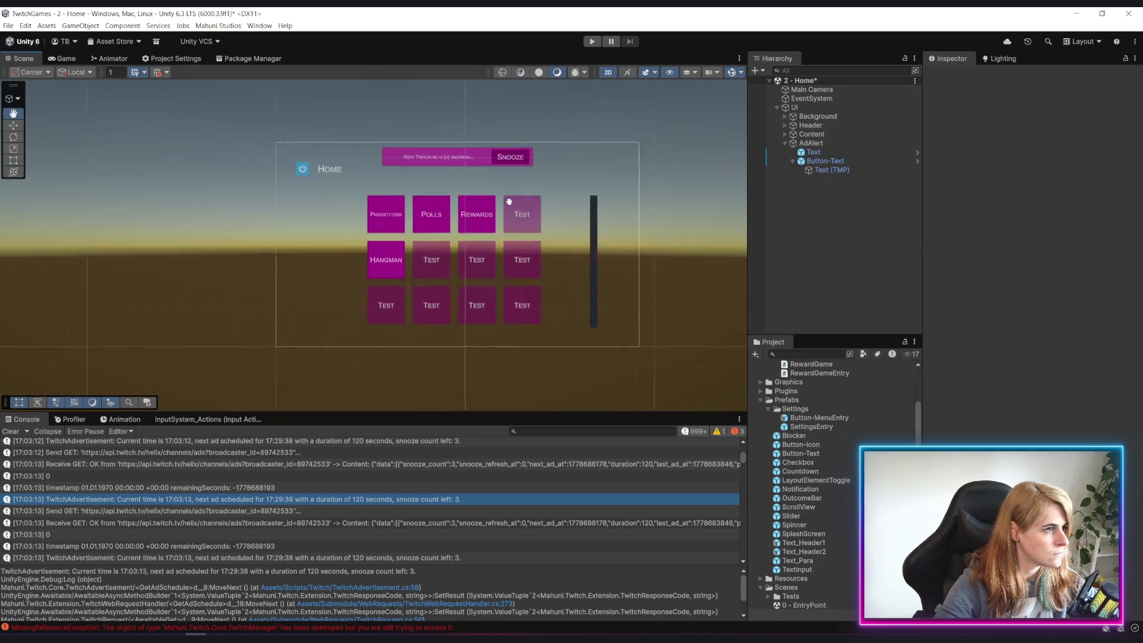
scroll(526, 232, up, 2)
scroll(526, 232, up, 3)
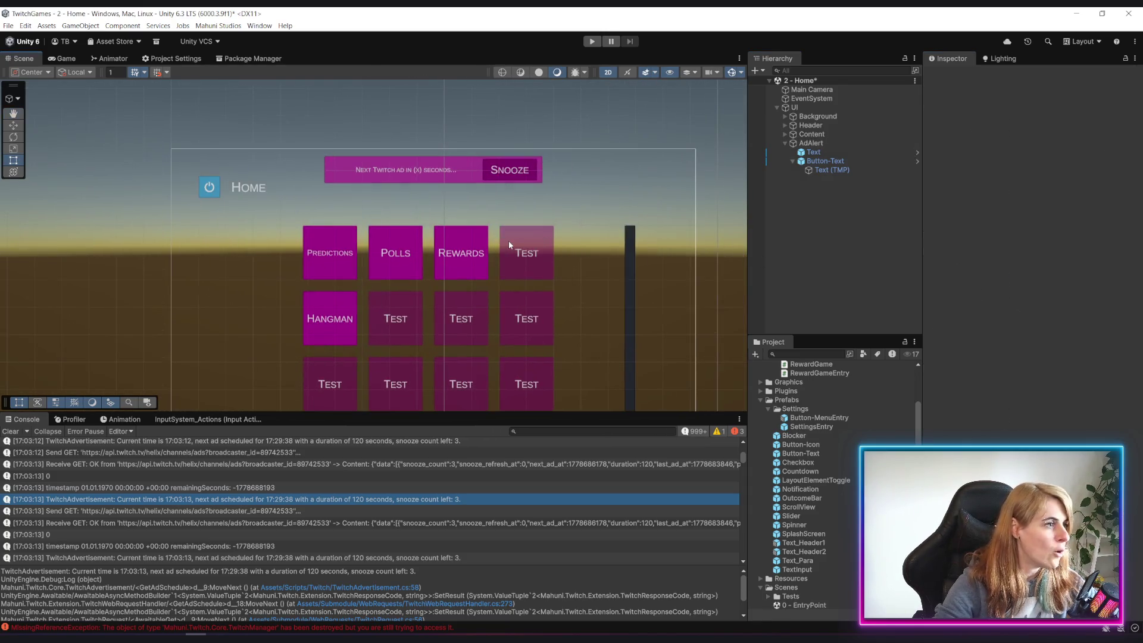
click(62, 58)
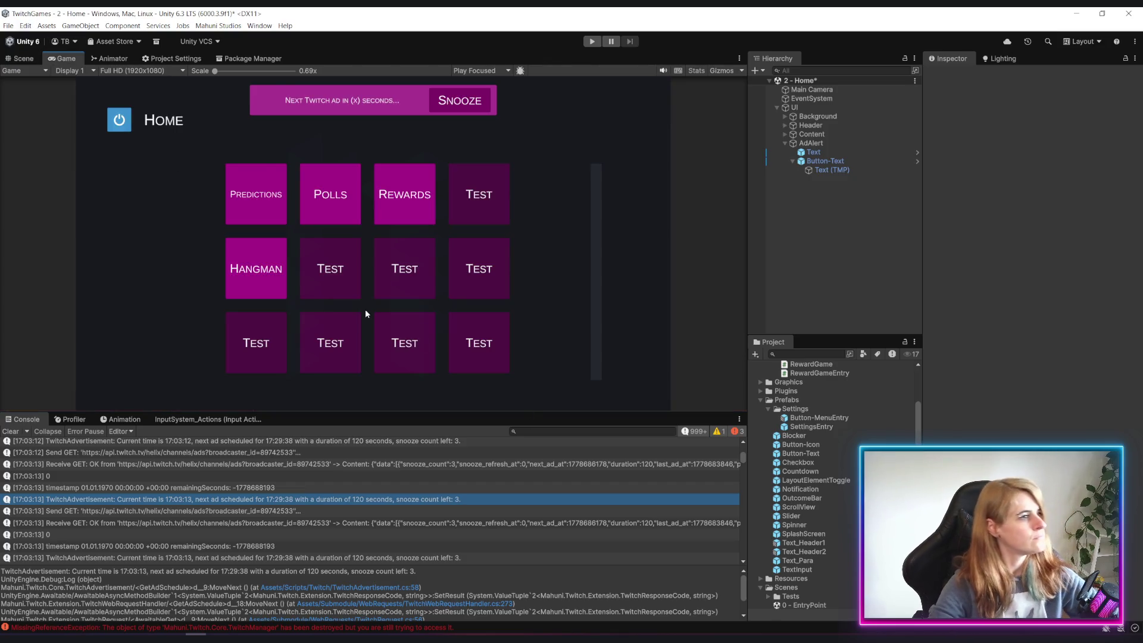
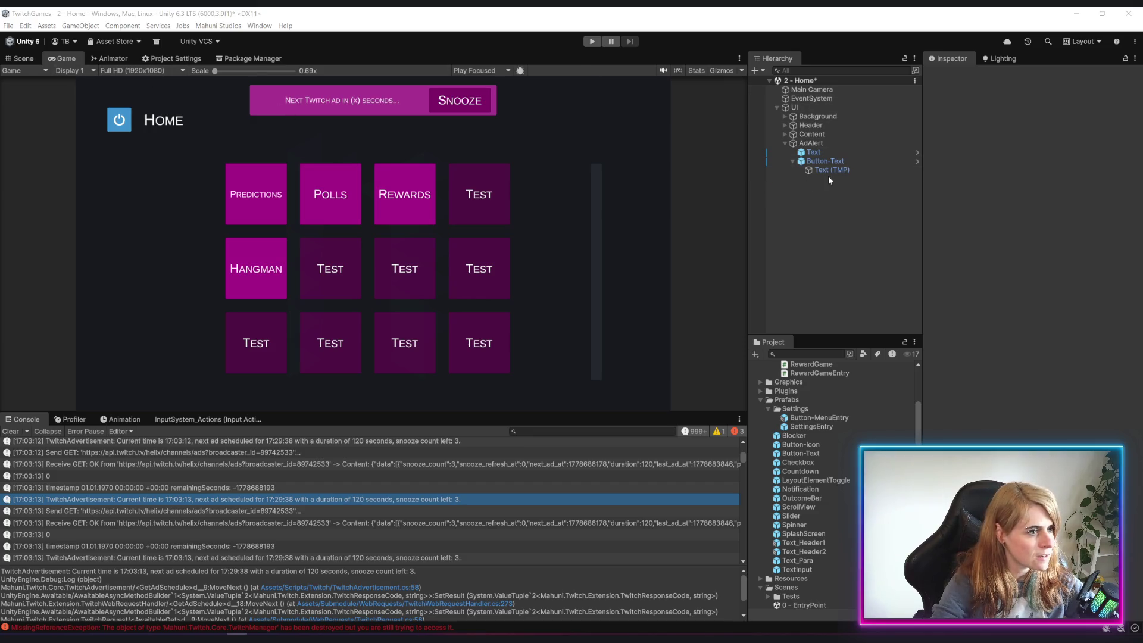
Change the AdAlert bar's Image colour from magenta to blue
scroll(375, 119, up, 2)
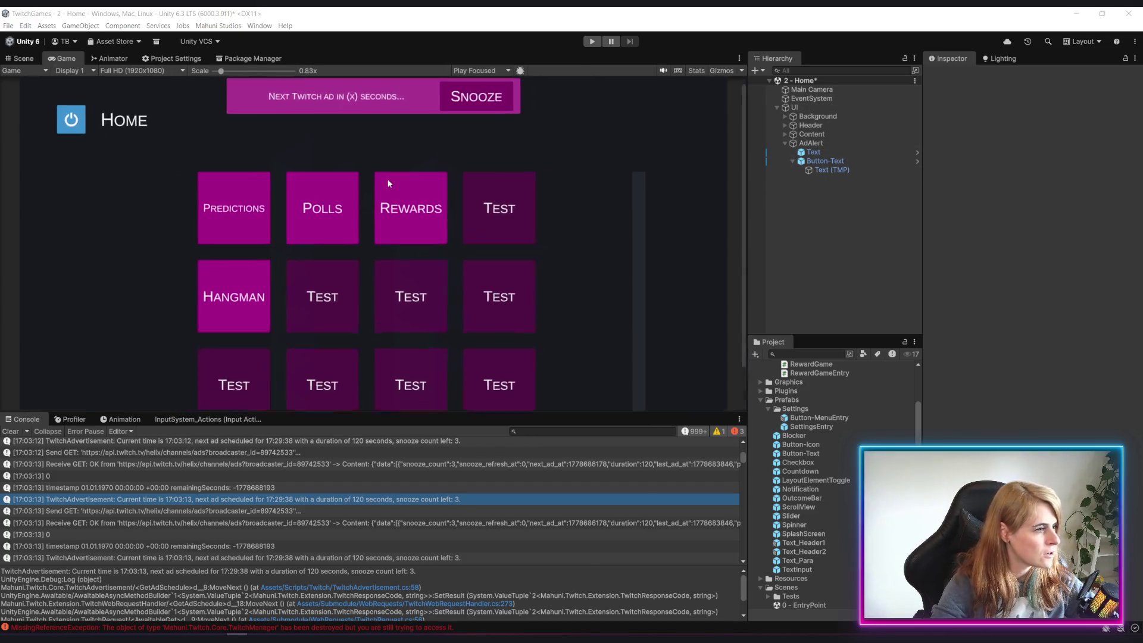
scroll(388, 183, up, 2)
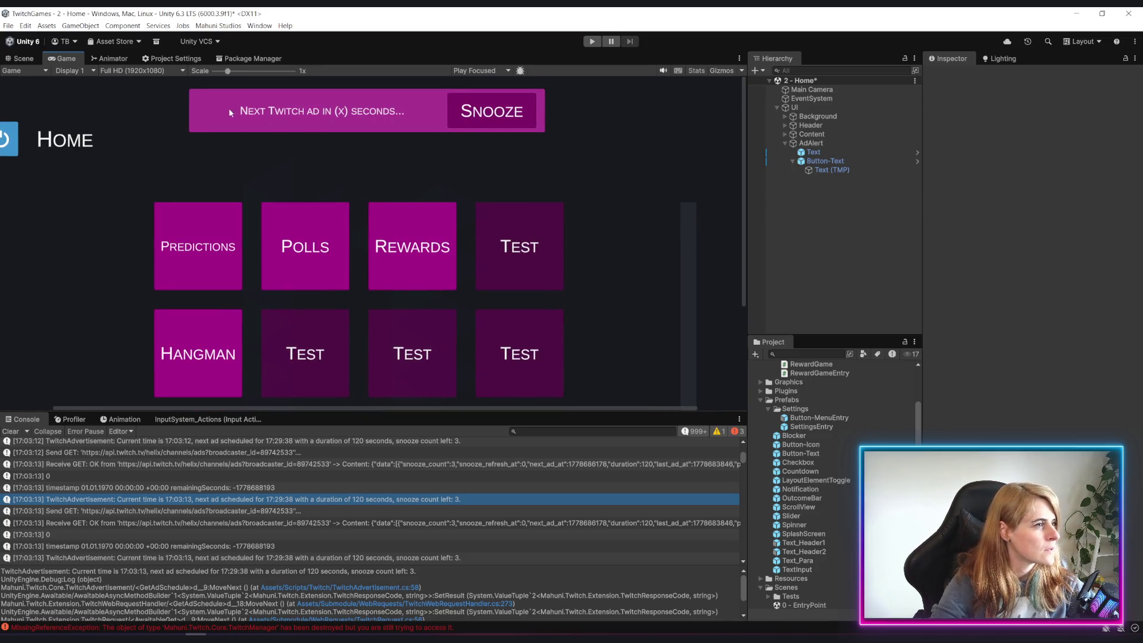
click(811, 143)
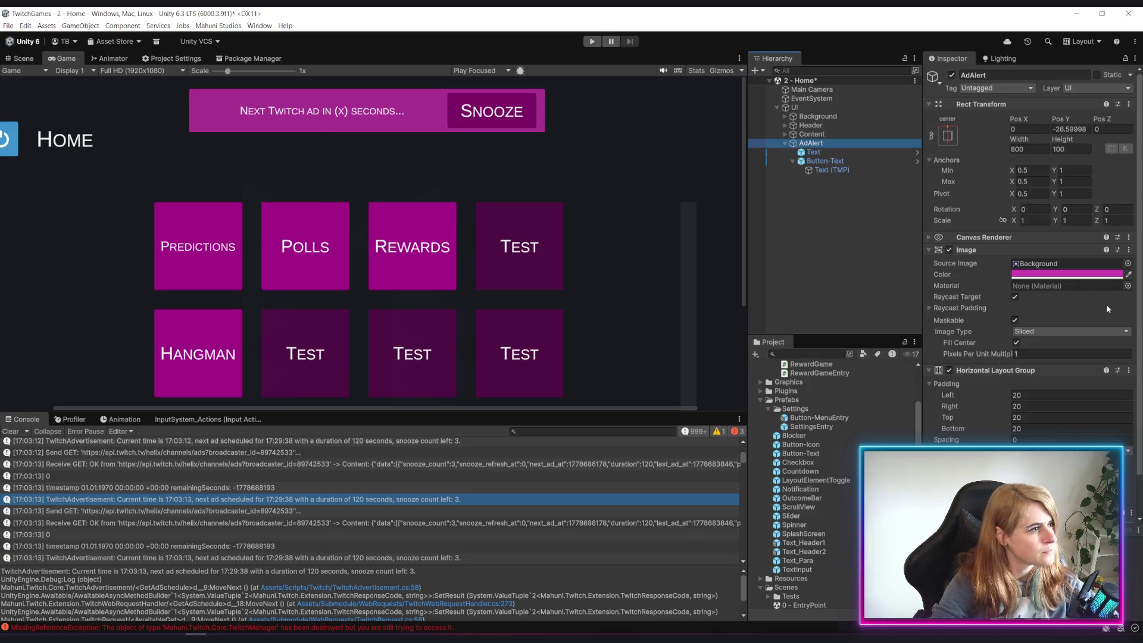
click(1106, 275)
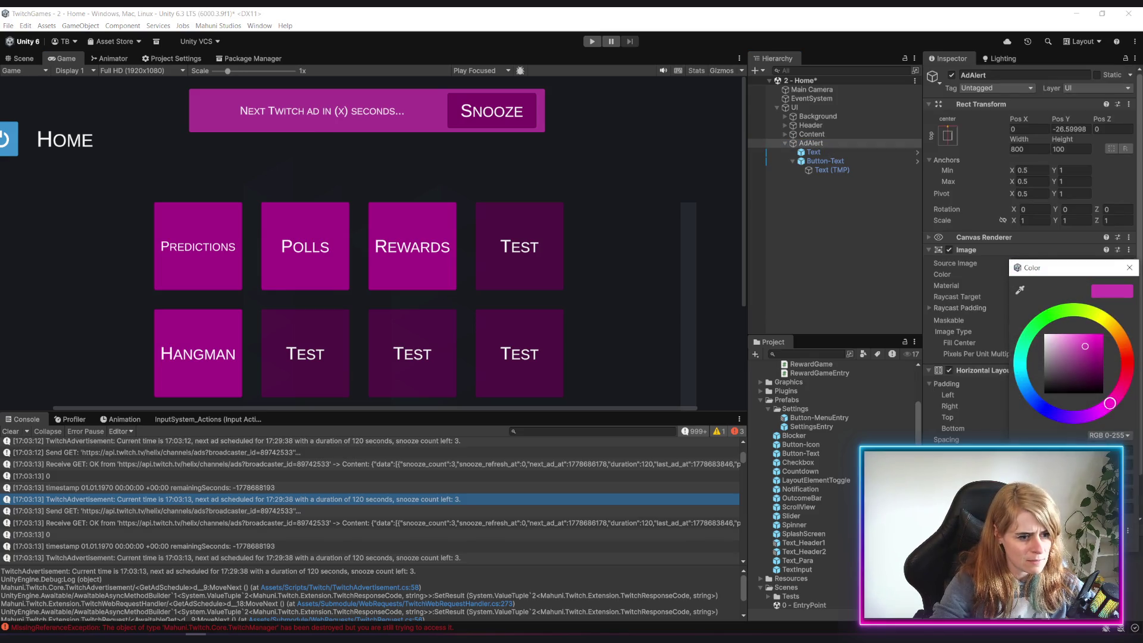
drag(1110, 404, 1024, 386)
scroll(393, 220, down, 5)
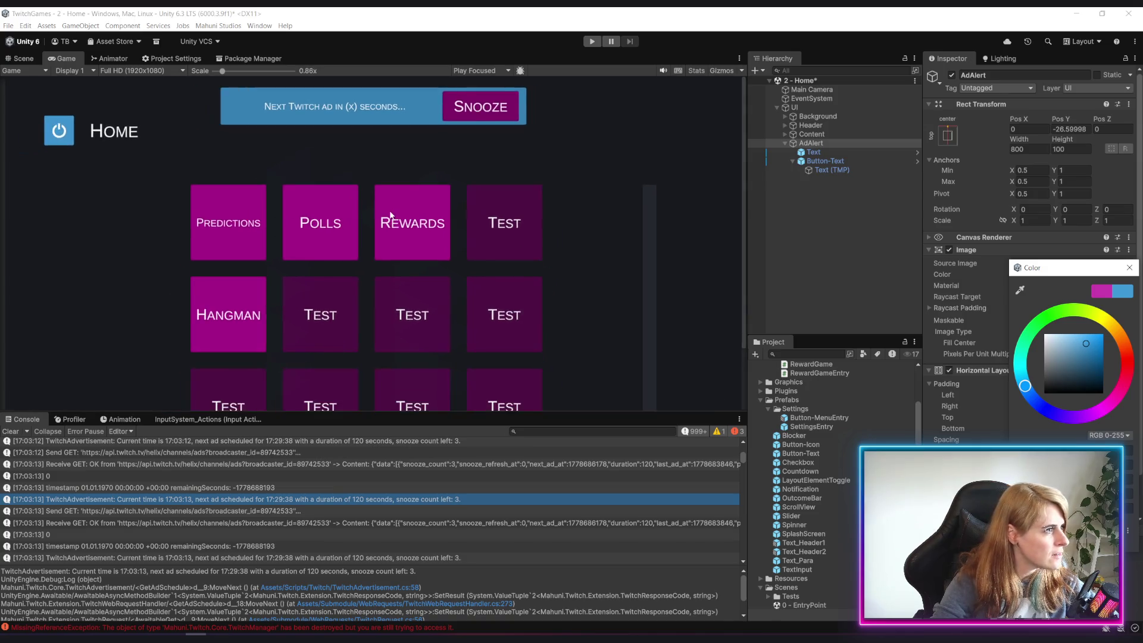
click(507, 177)
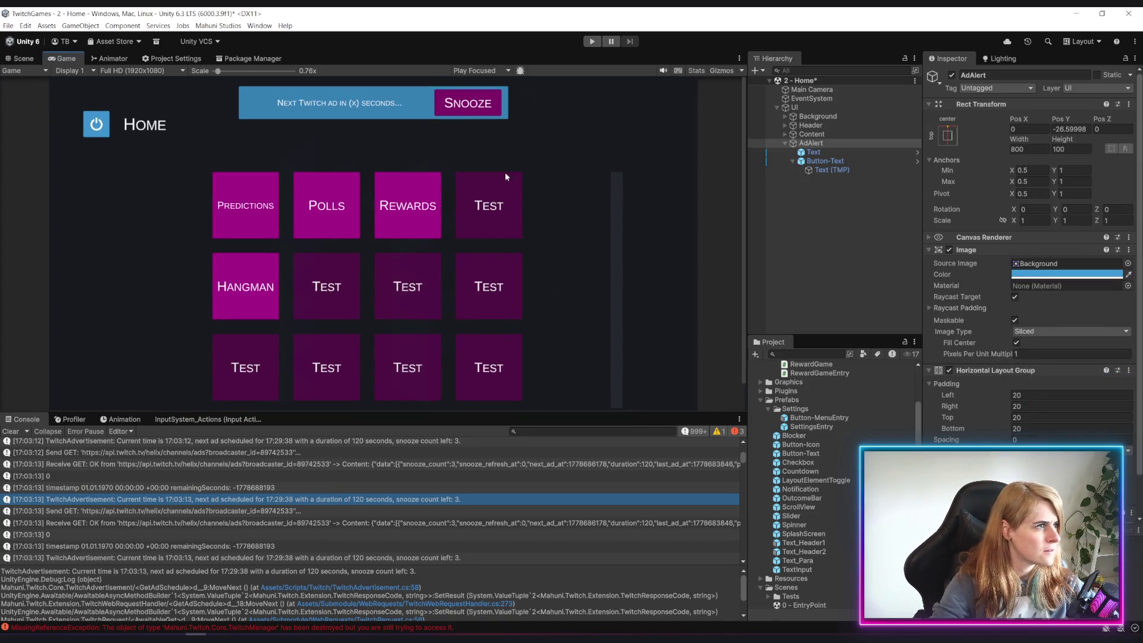
Give the Snooze Button-Text the bar's blue, eyedropped and brightened, then deselect
scroll(231, 119, down, 1)
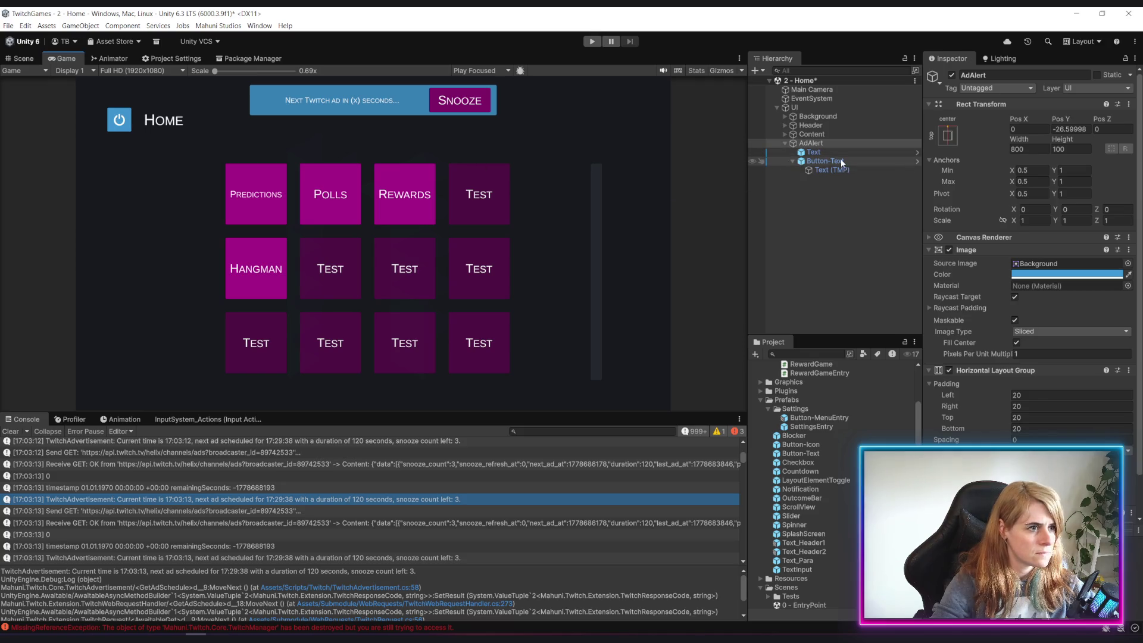
click(825, 160)
click(1066, 314)
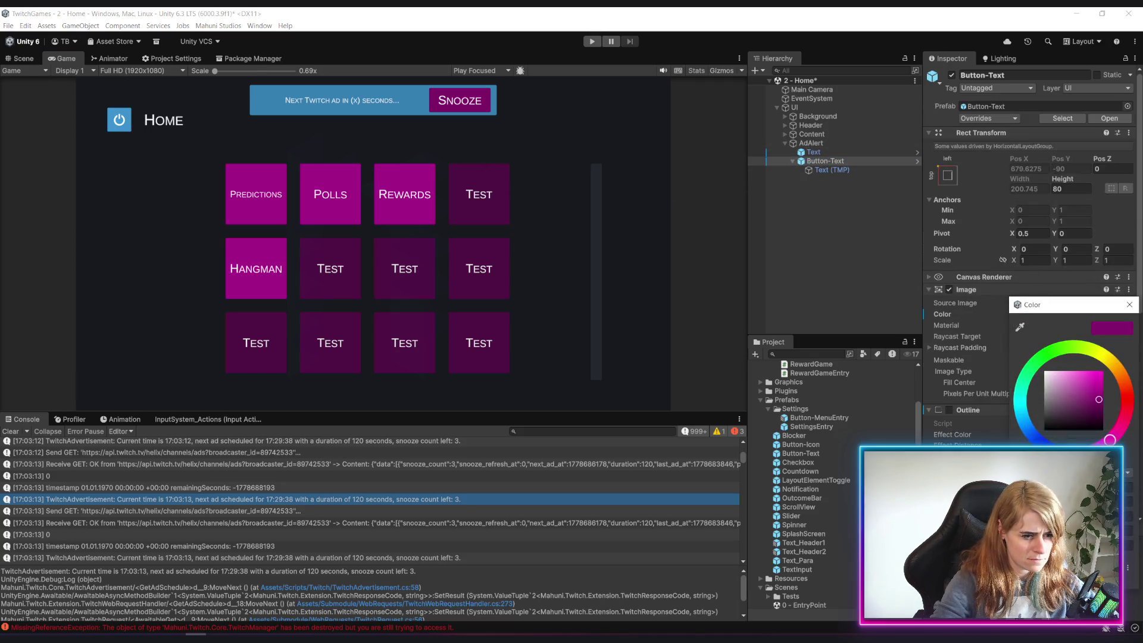
click(381, 101)
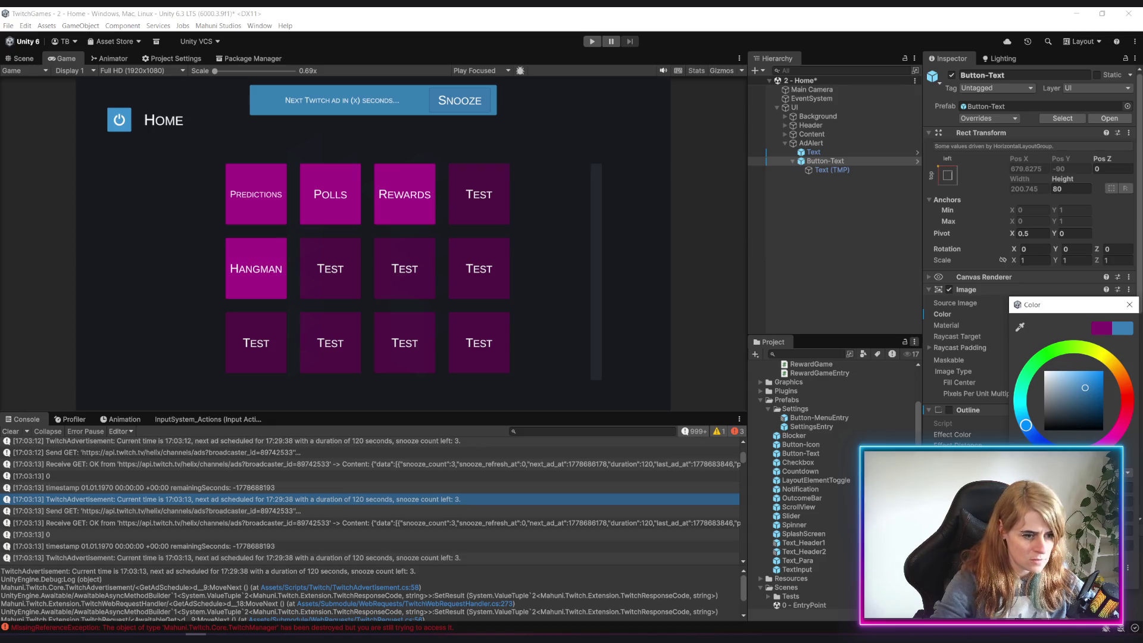
drag(1085, 388, 1084, 388)
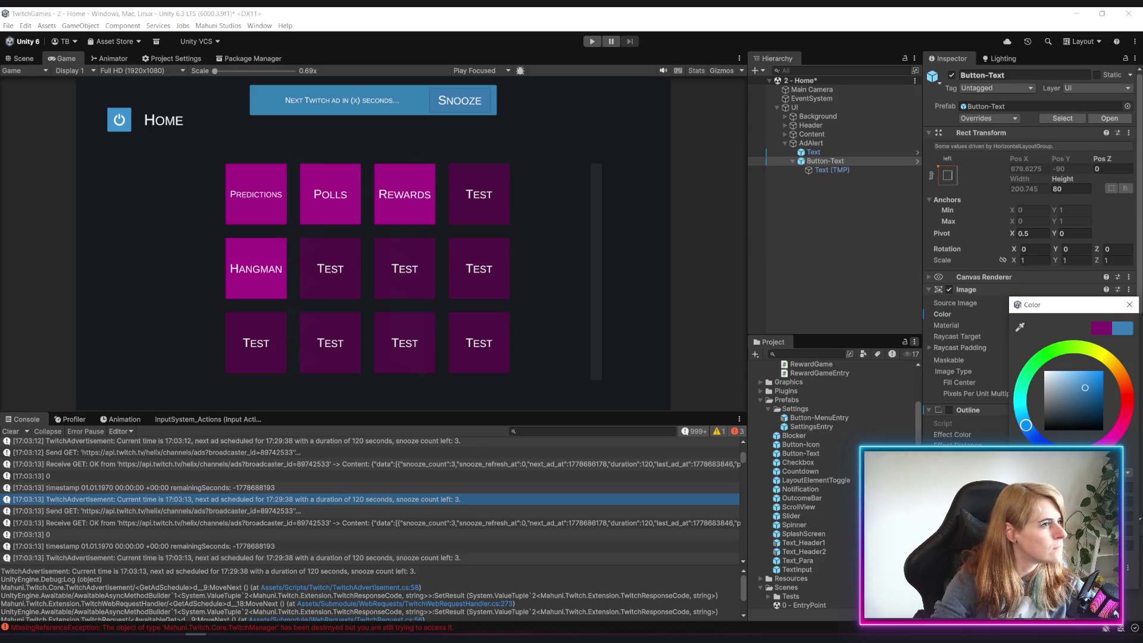
click(833, 250)
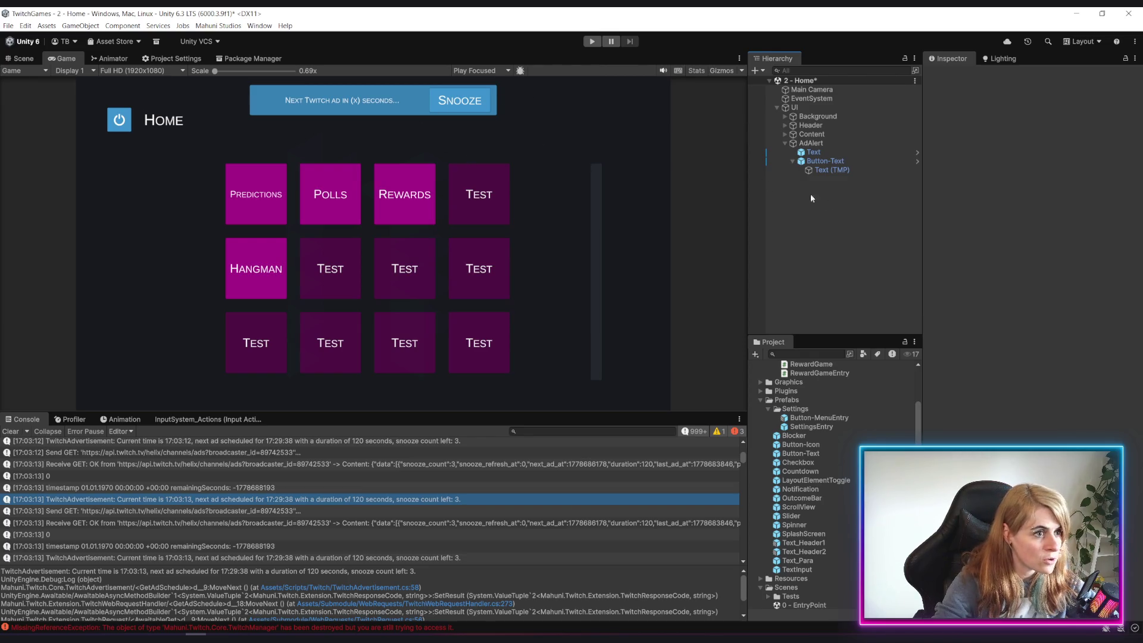
Expand 3rdParty > Layer Lab > 2D Icons-PictoIconPack01 > Icons and select the Icon_PictoIcon_Contact sprite
scroll(377, 158, up, 4)
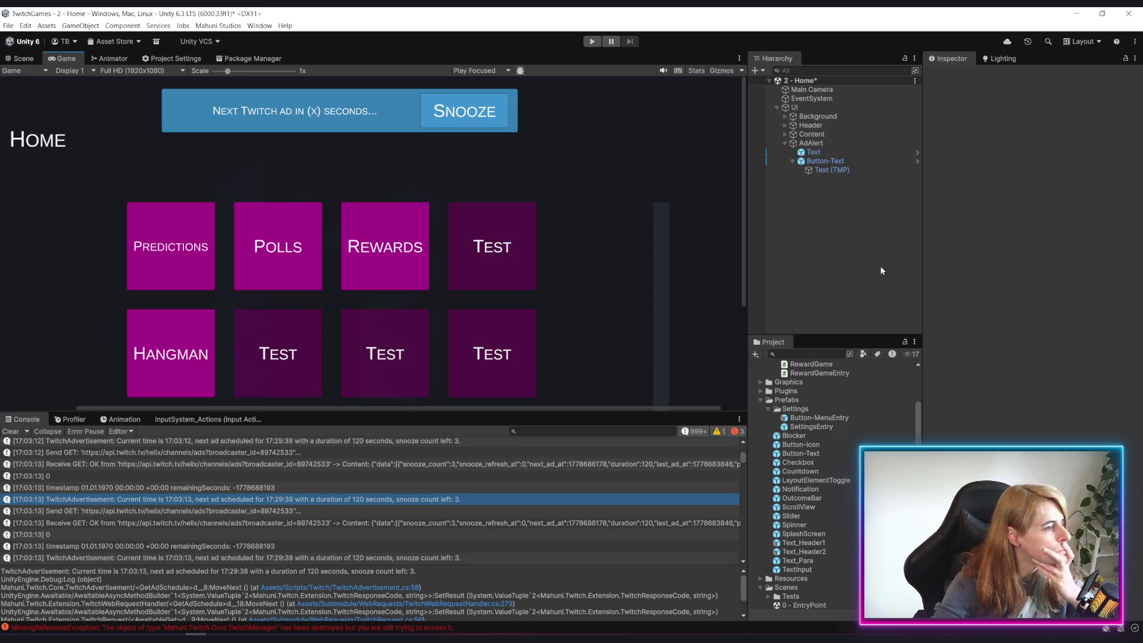
scroll(867, 401, up, 3)
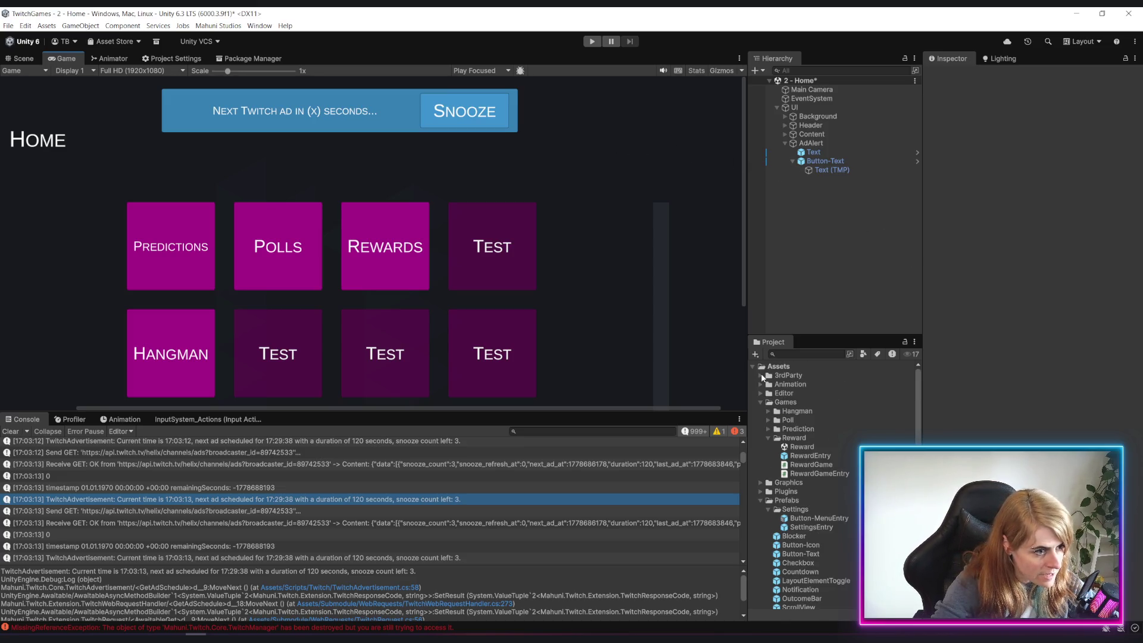
click(762, 376)
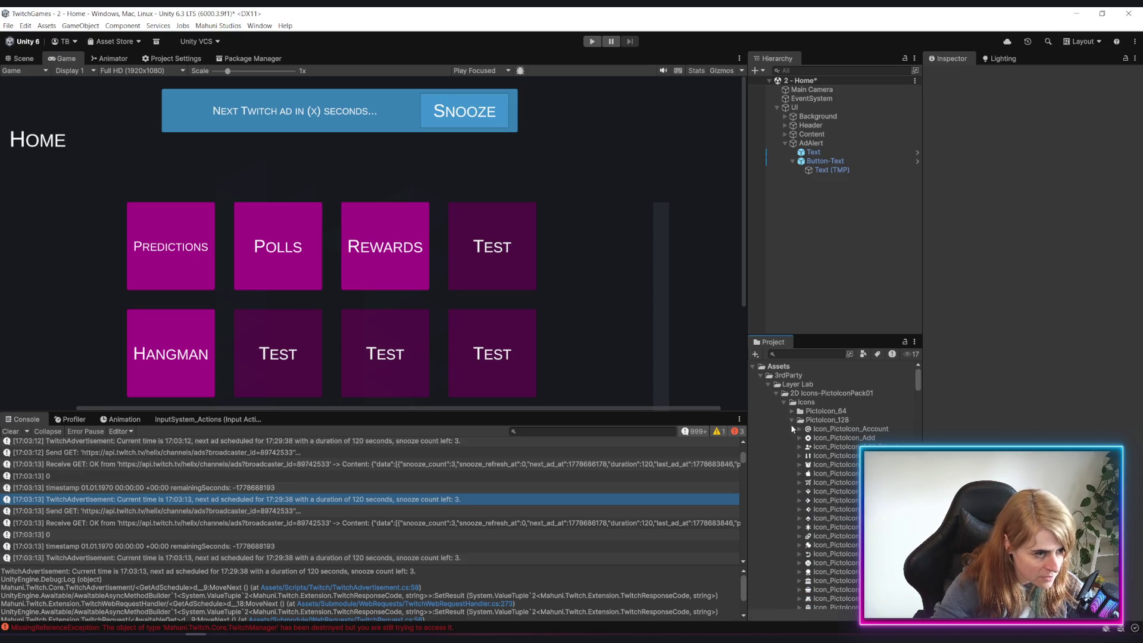
scroll(837, 464, down, 5)
scroll(837, 464, down, 7)
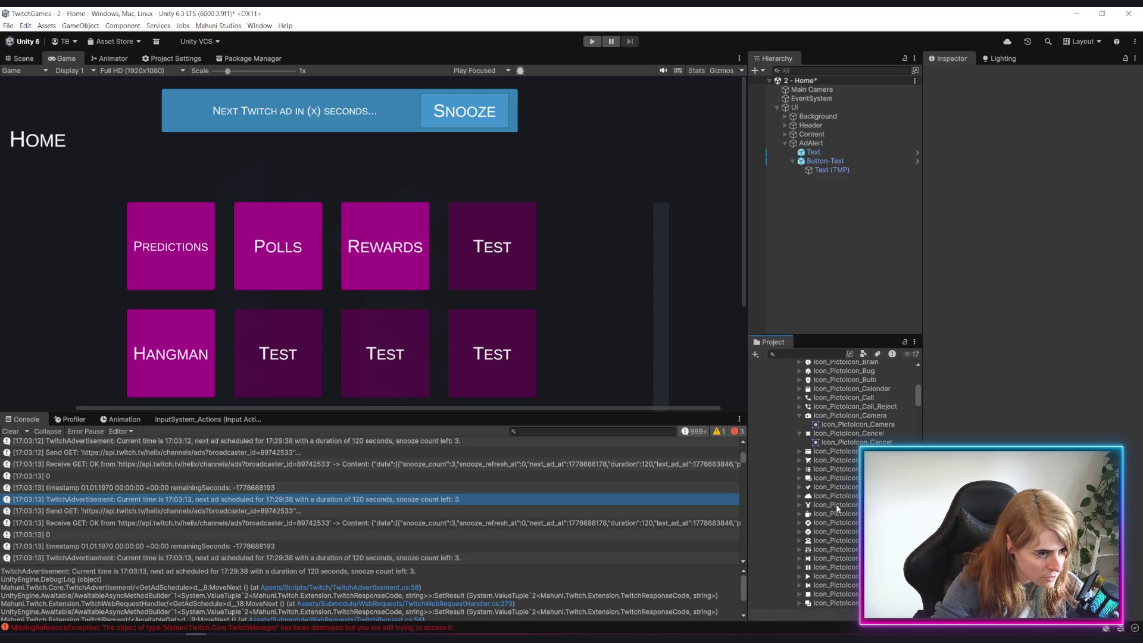
scroll(856, 555, down, 3)
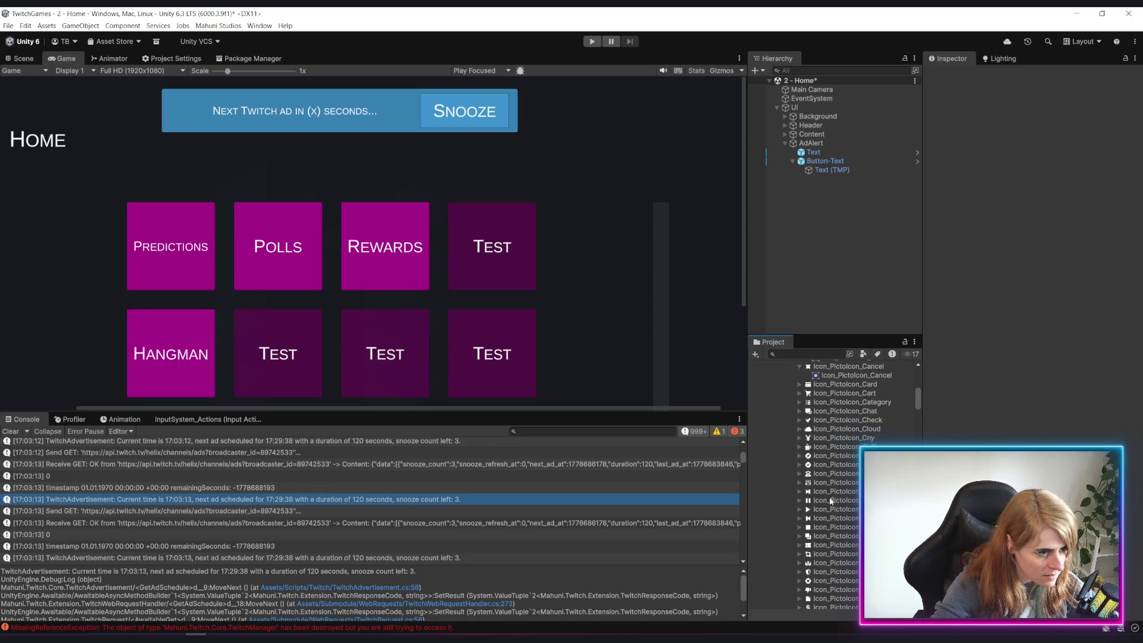
click(835, 474)
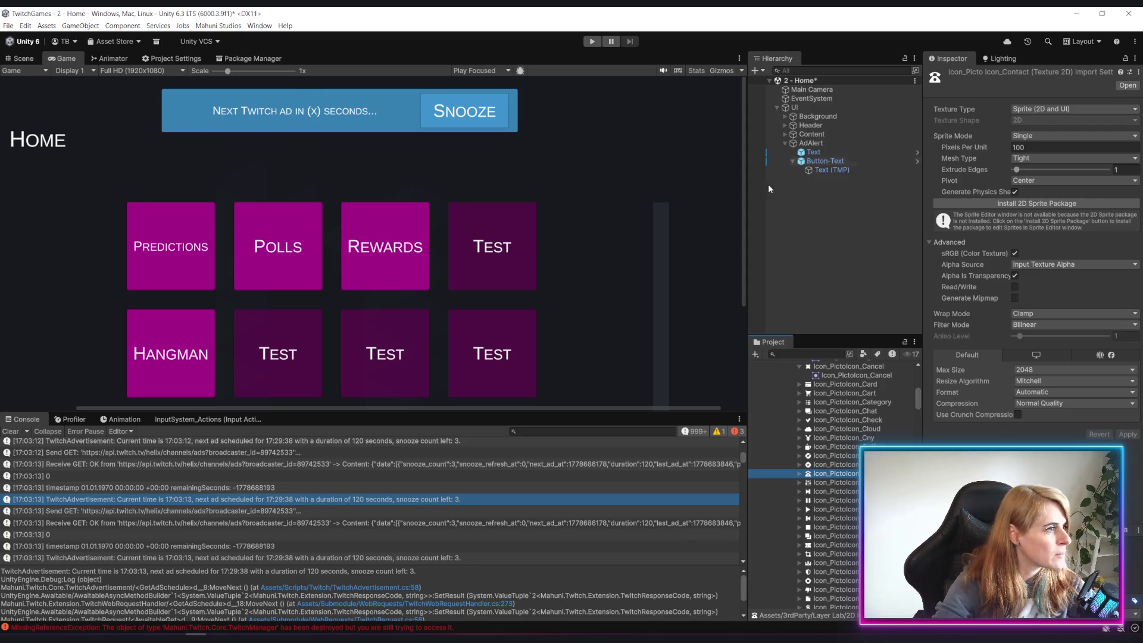
Add a UI Image inside AdAlert, move it above Text and rename it 'Icon'
right_click(819, 143)
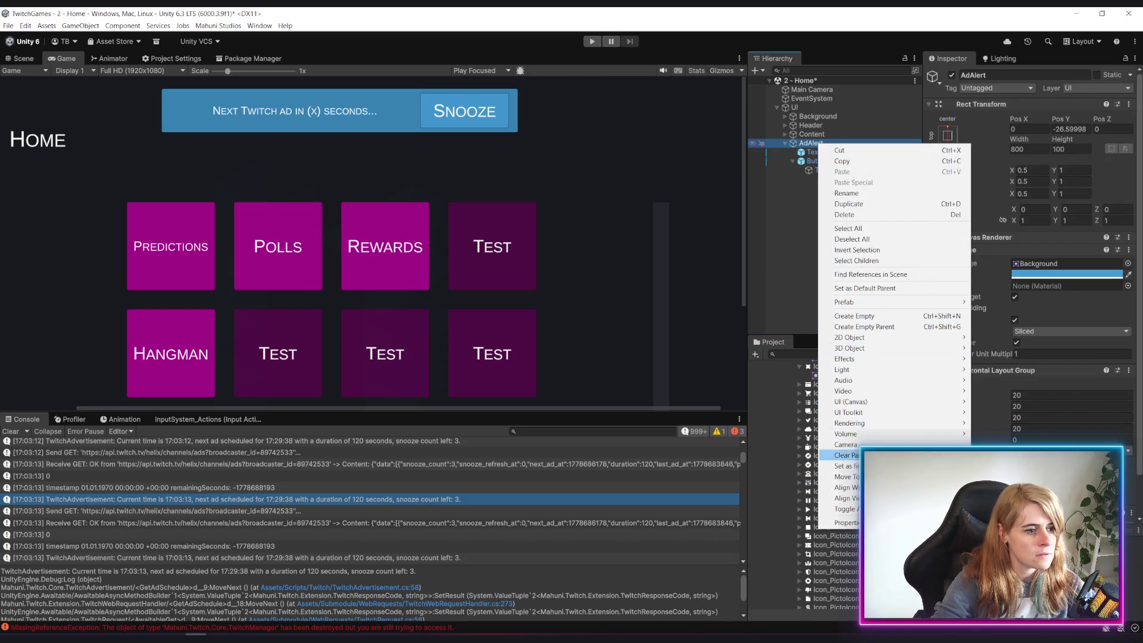
mouse_move(924, 399)
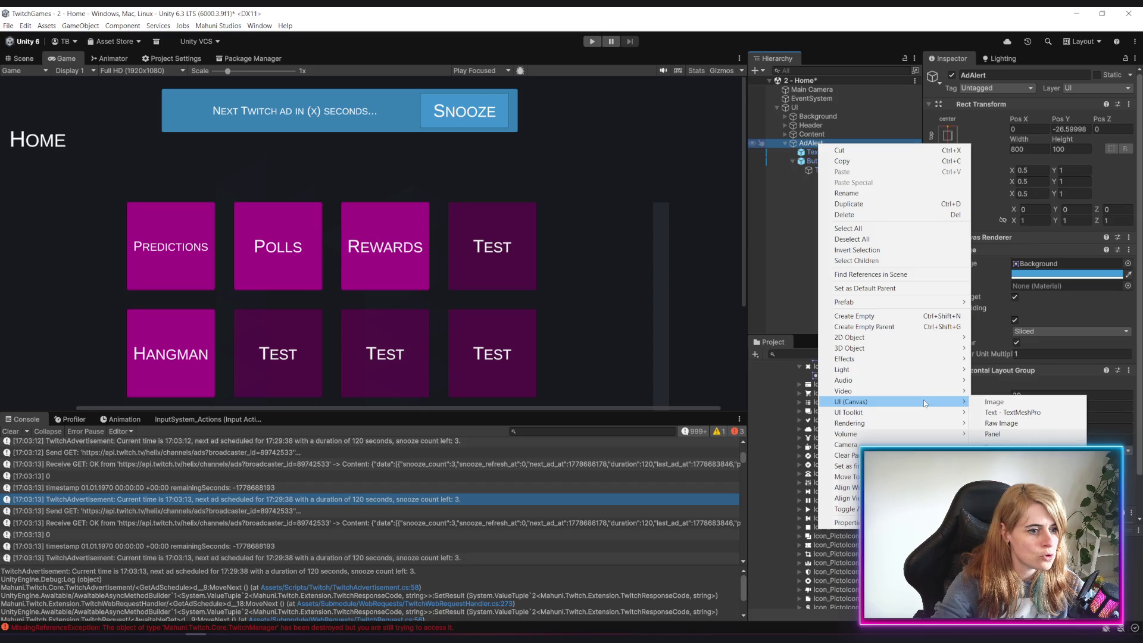
click(1019, 397)
click(831, 216)
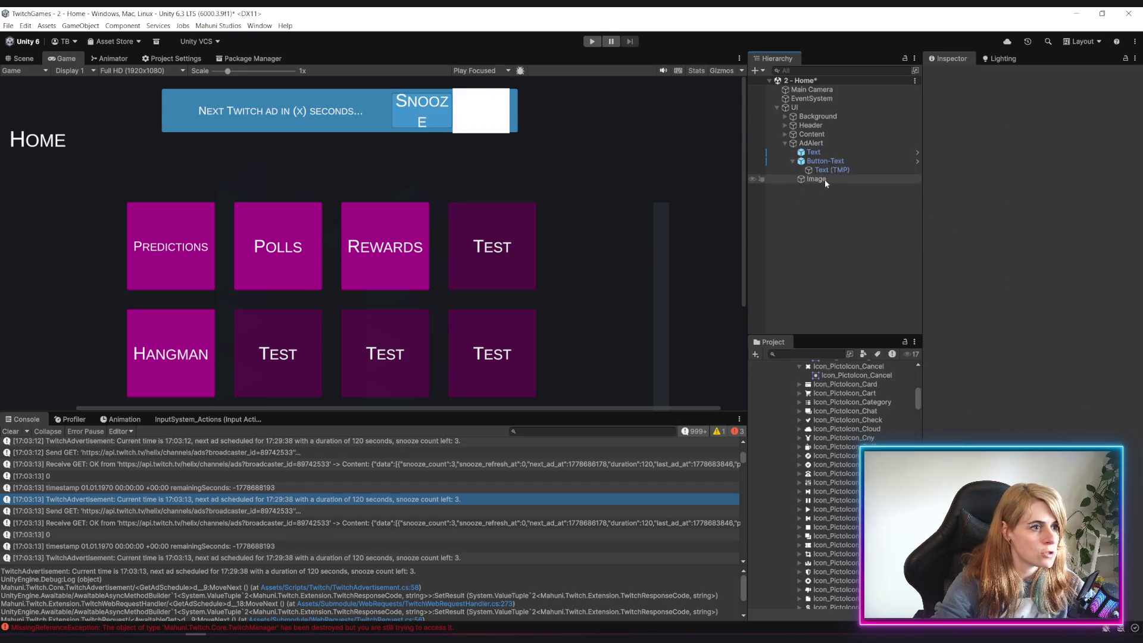
mouse_move(824, 180)
mouse_down()
mouse_move(842, 149)
mouse_move(809, 184)
mouse_move(837, 151)
mouse_move(822, 152)
mouse_up()
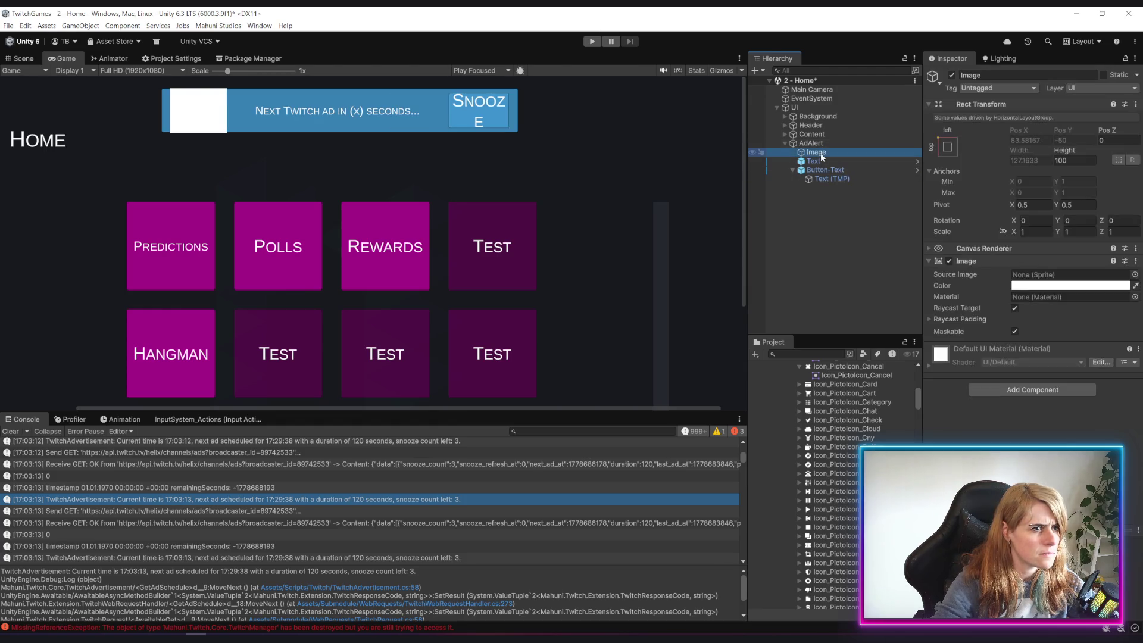
click(820, 152)
text(Icon)
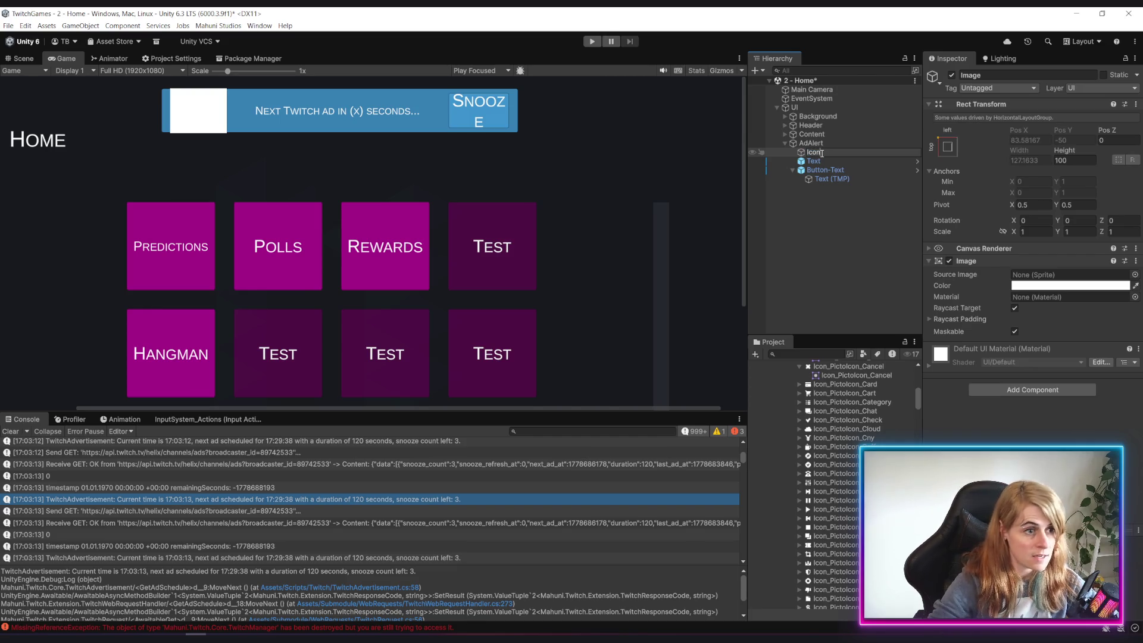
key(Return)
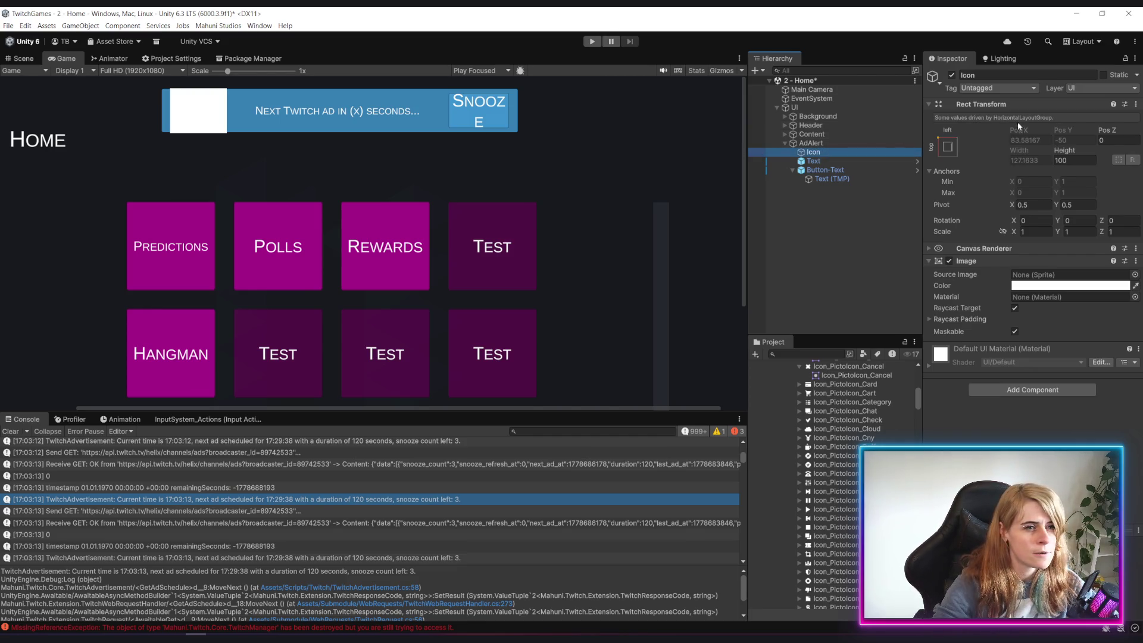
Untick Raycast Target, assign Icon_PictoIcon_Contact, enable Preserve Aspect and reduce the height to about 90
click(1015, 307)
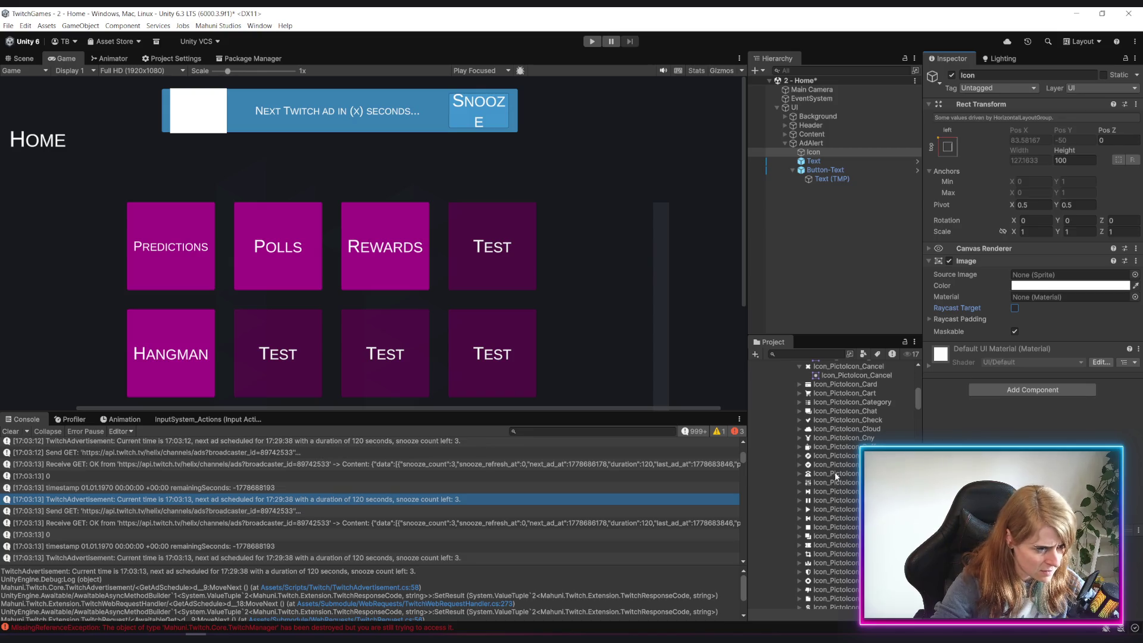
mouse_move(837, 474)
mouse_down()
mouse_move(1012, 280)
mouse_move(1065, 274)
mouse_up()
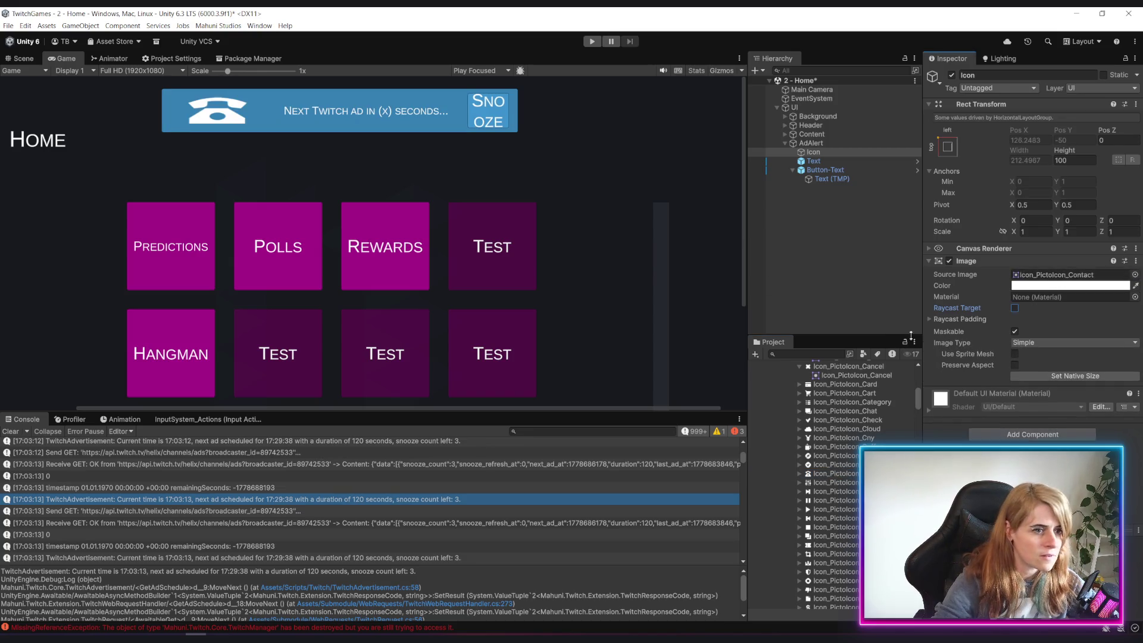
click(1014, 364)
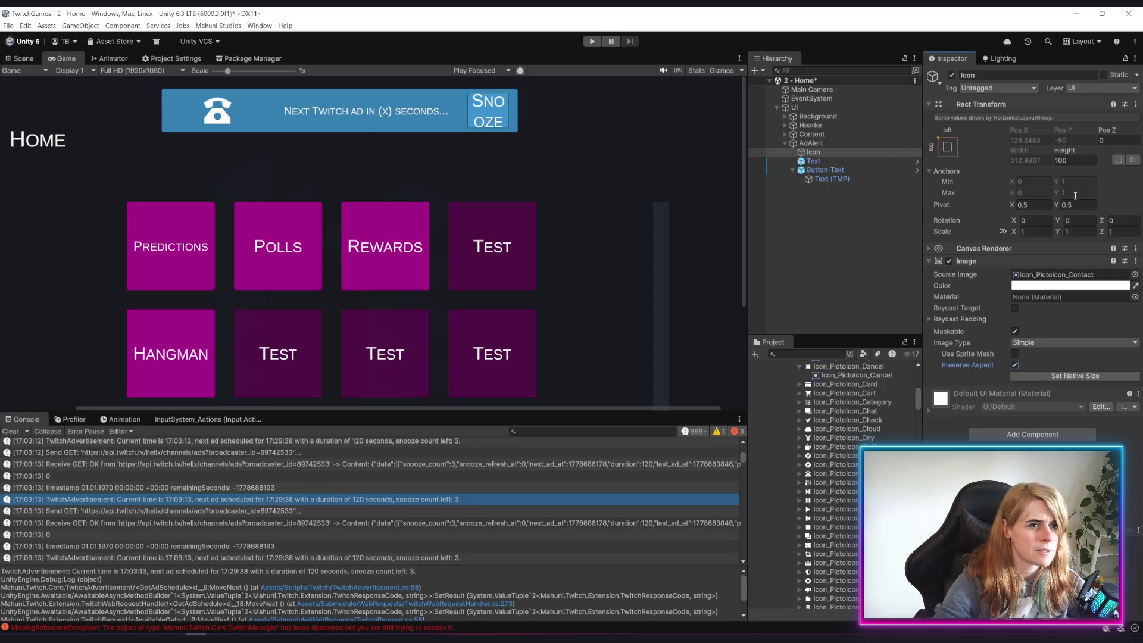
drag(1073, 151, 1054, 151)
click(22, 59)
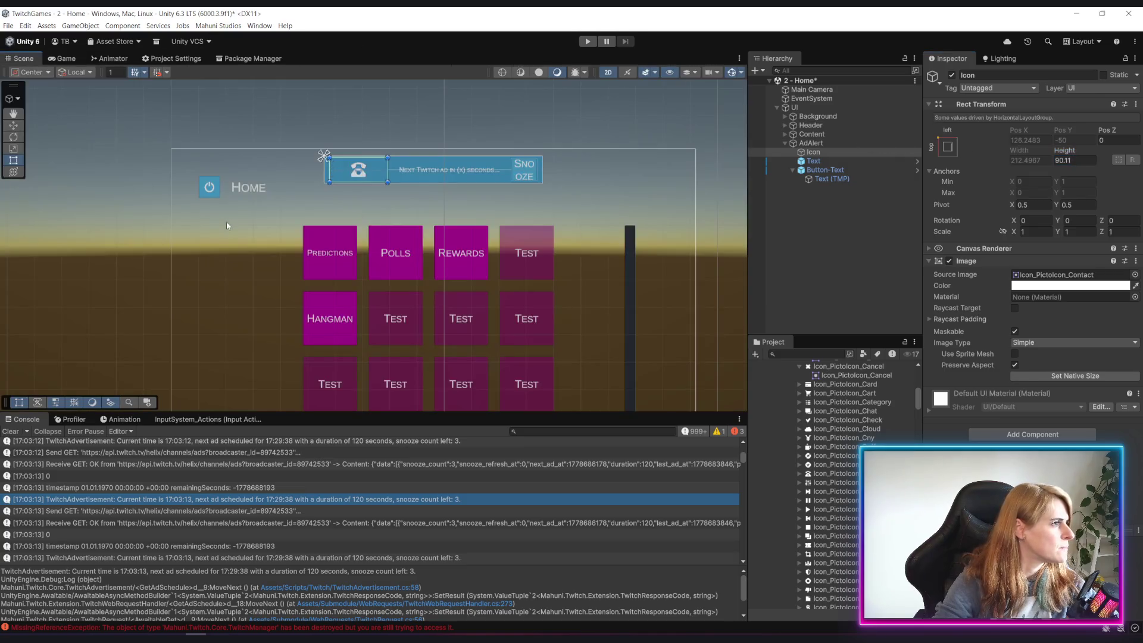
Add a Layout Element to Icon with Min Width and Preferred Width both set to 60
scroll(268, 232, up, 5)
drag(353, 250, 351, 251)
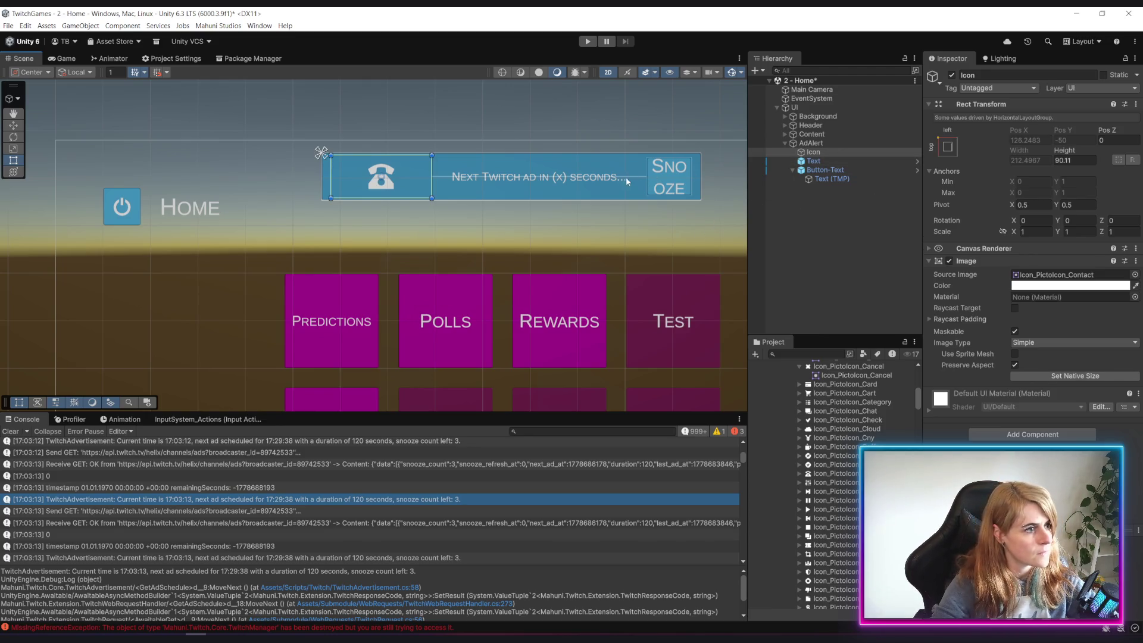
click(828, 231)
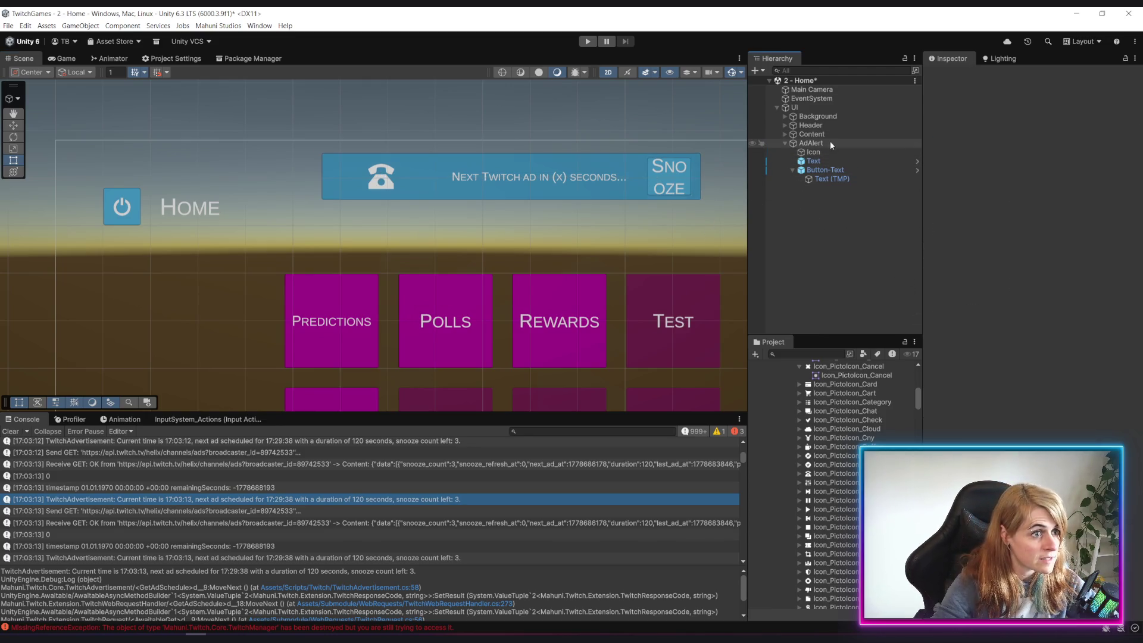
drag(566, 231, 512, 232)
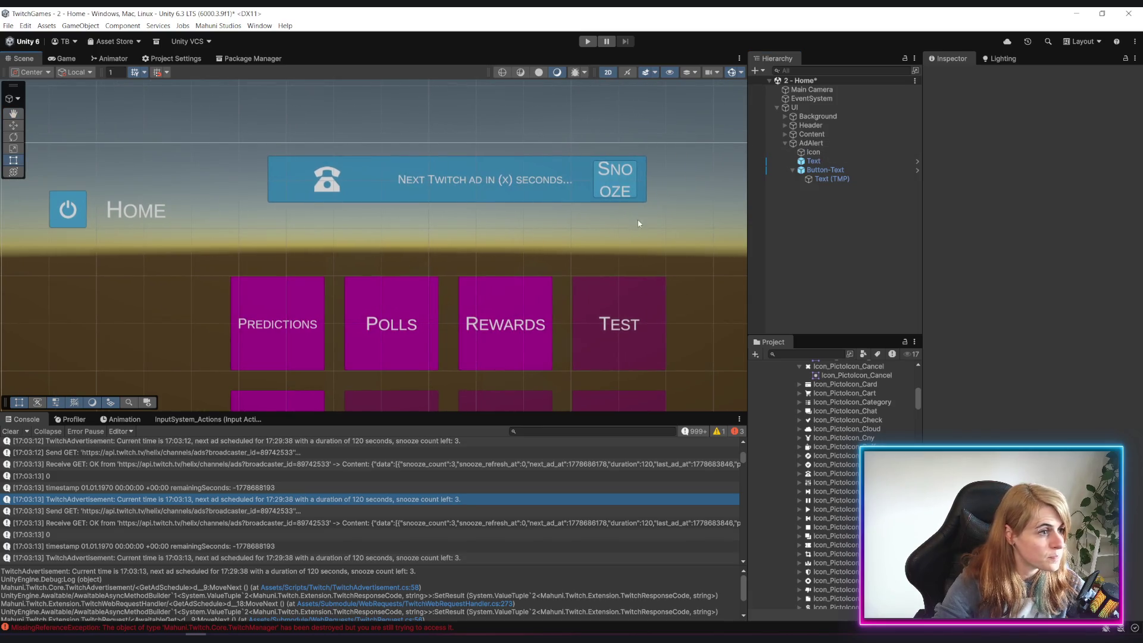
click(816, 152)
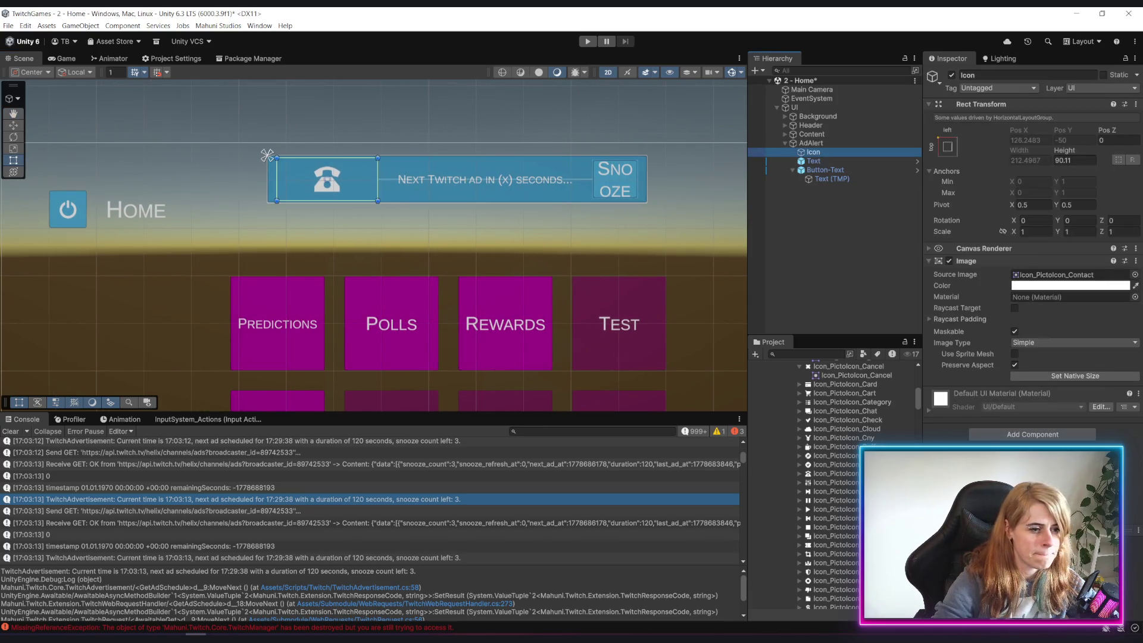
click(1013, 436)
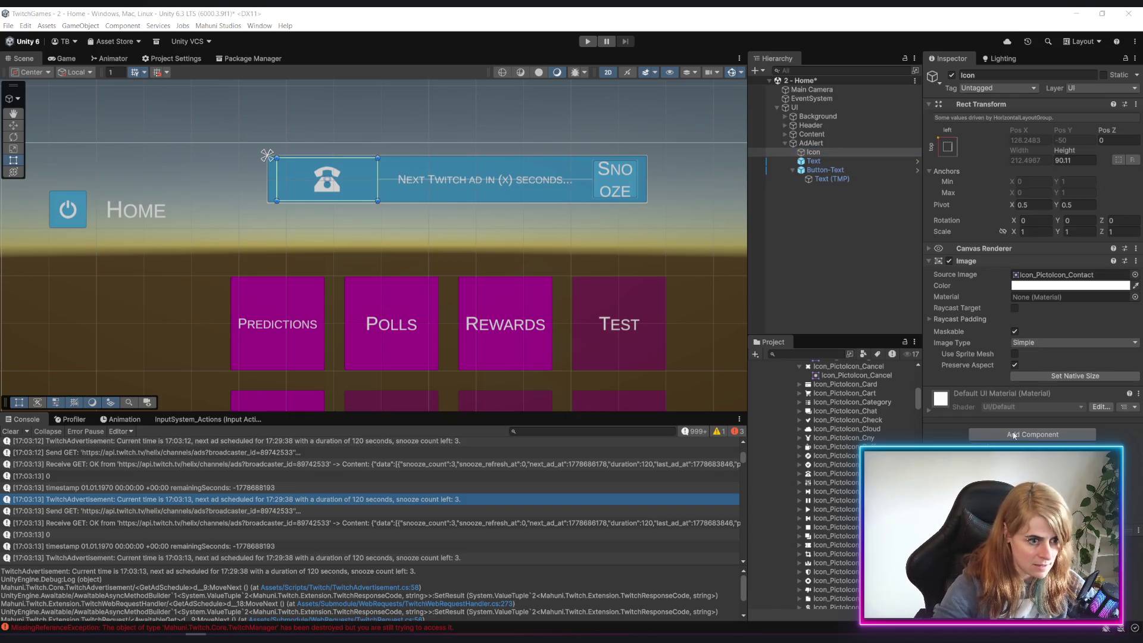
key(Return)
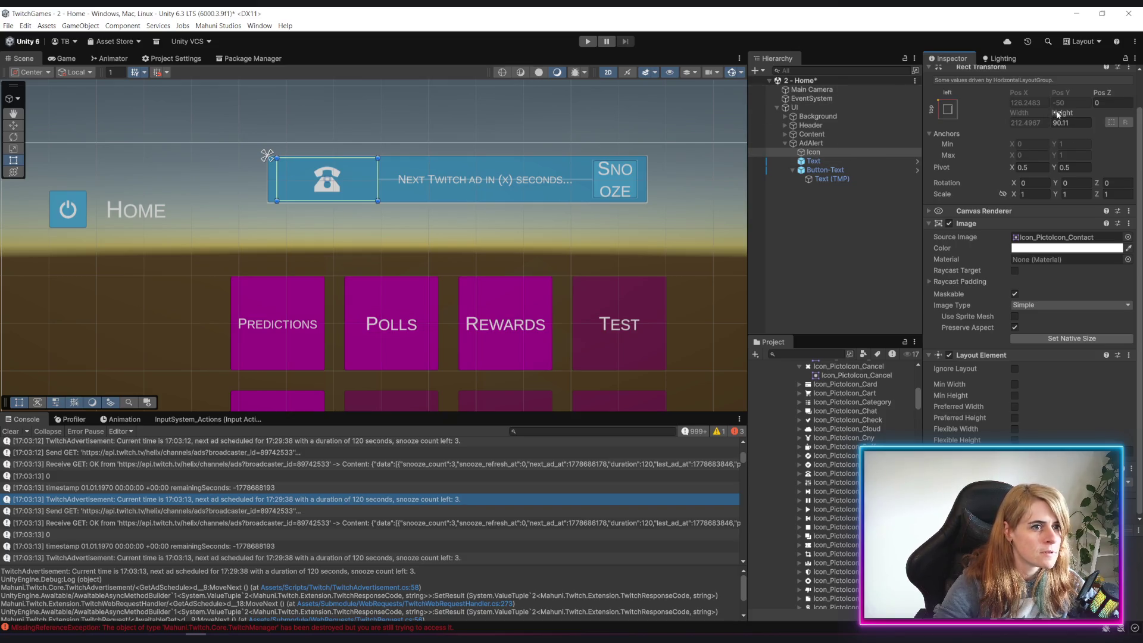
click(1014, 385)
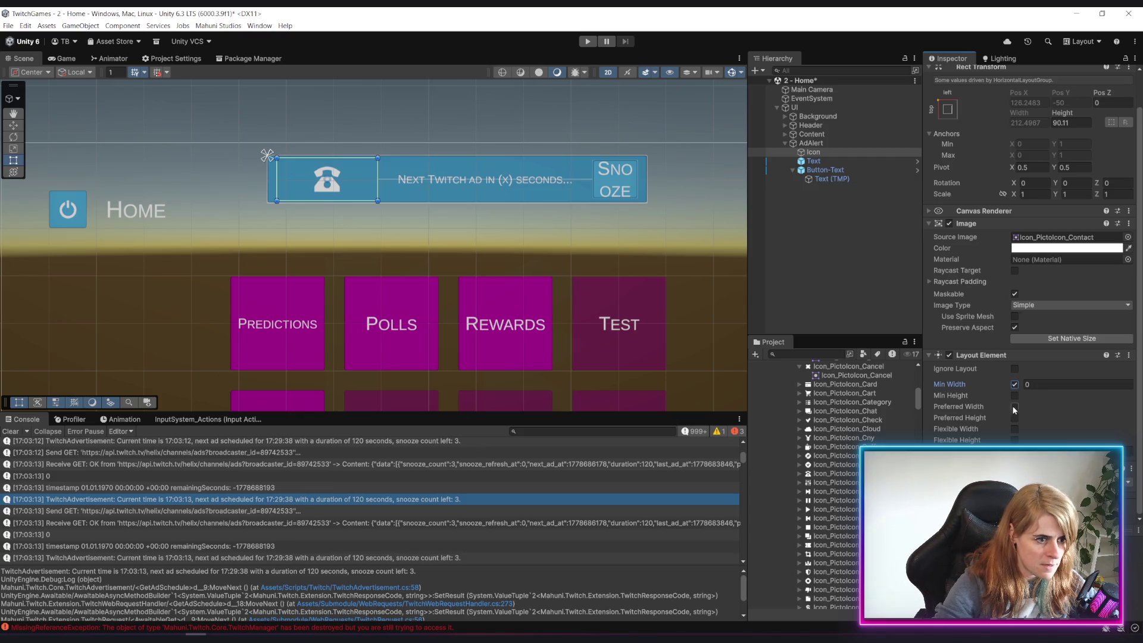
click(1014, 406)
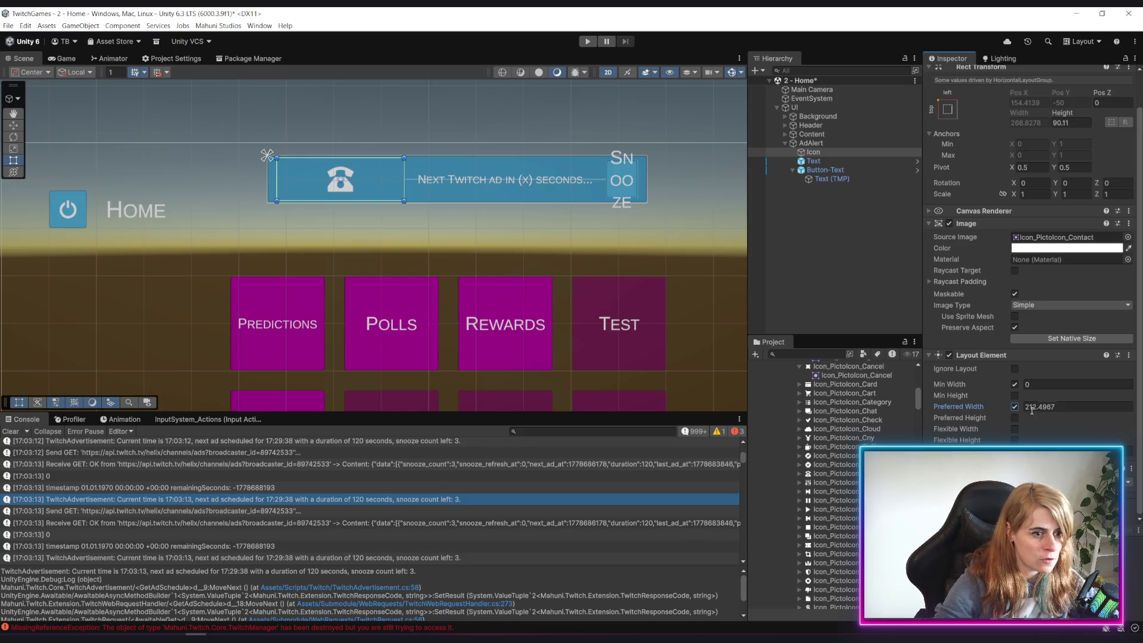
click(1066, 408)
text(60)
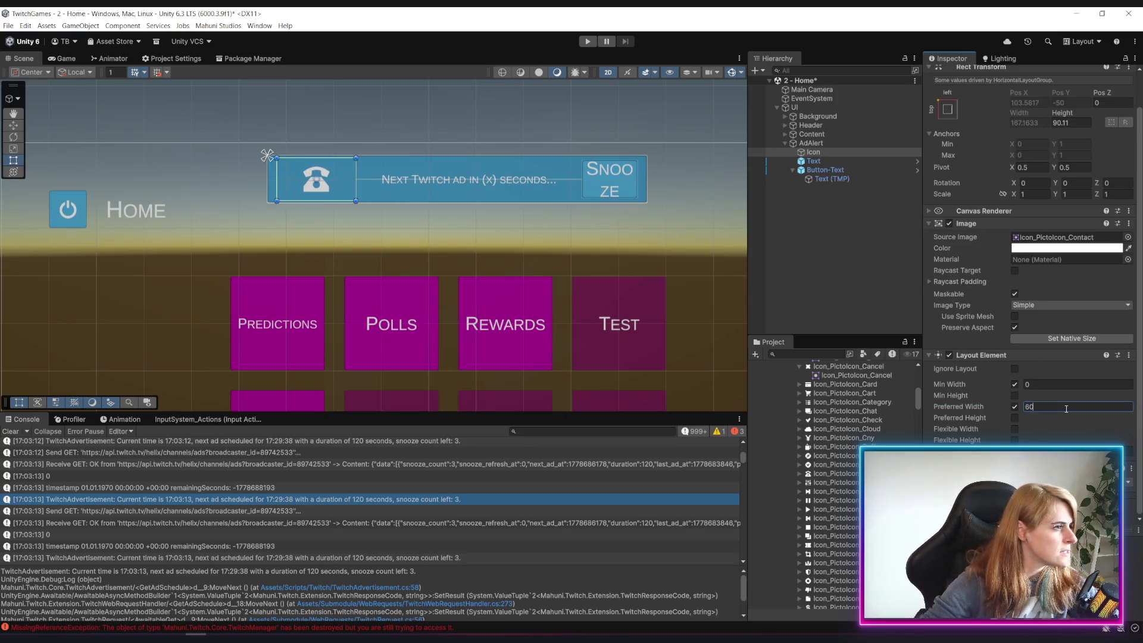
click(1039, 386)
text(60)
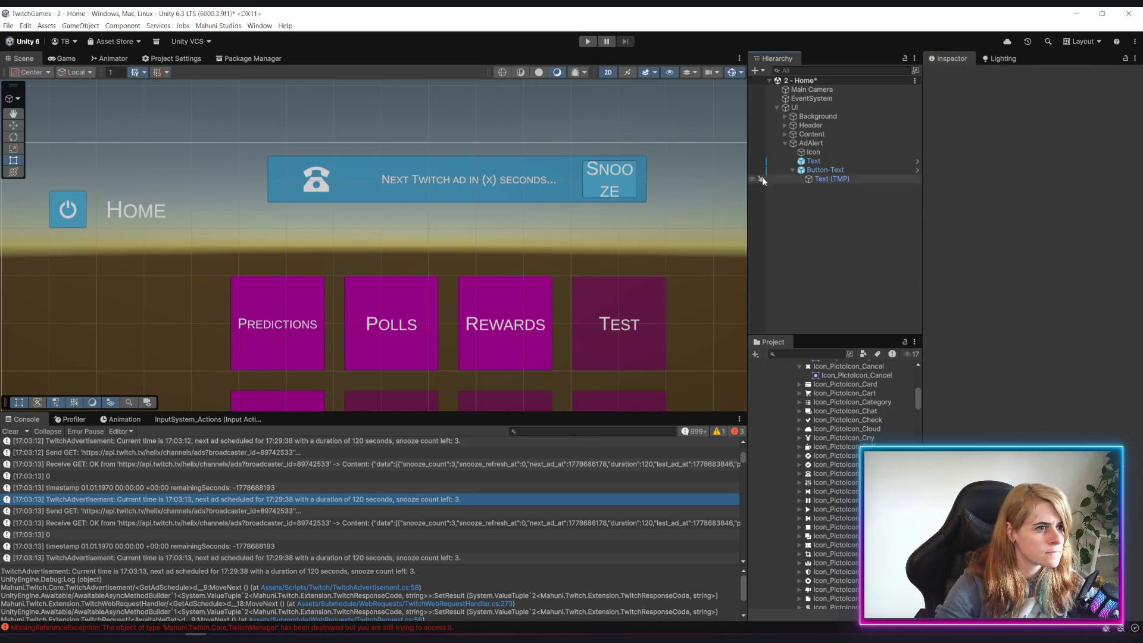
Select the alert's Text object and collapse its TextMeshPro settings
click(822, 170)
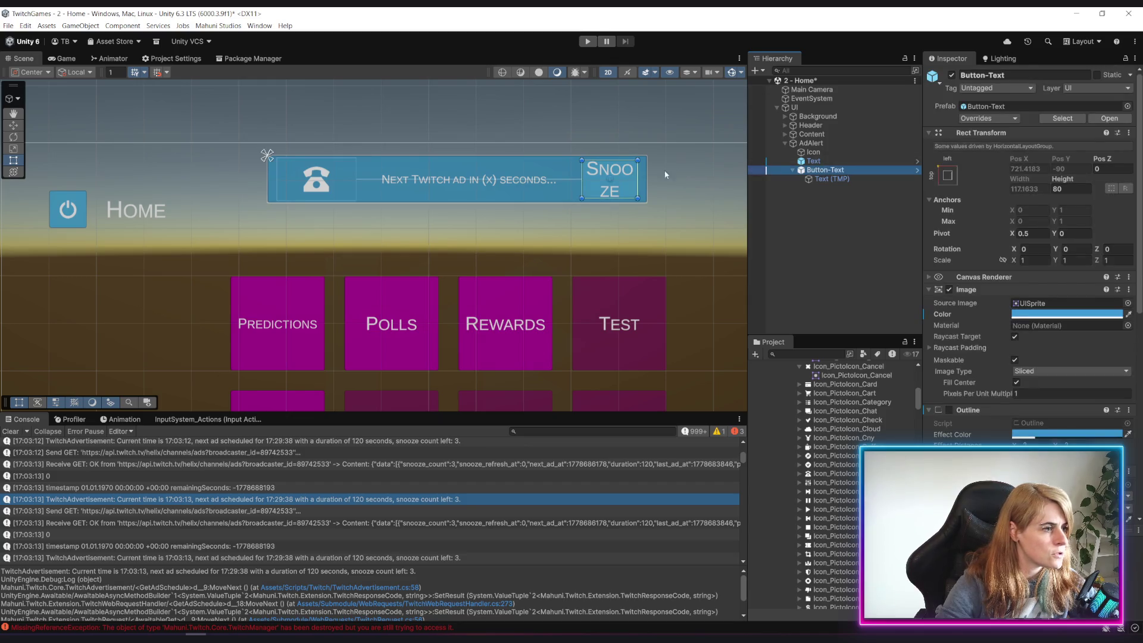
click(814, 161)
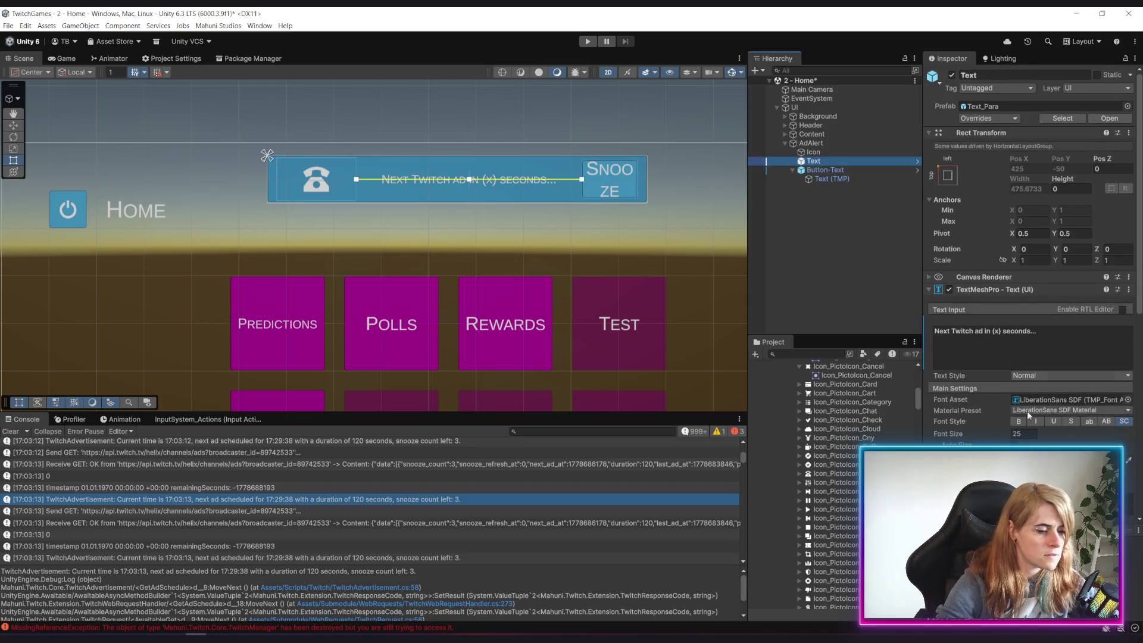
click(930, 289)
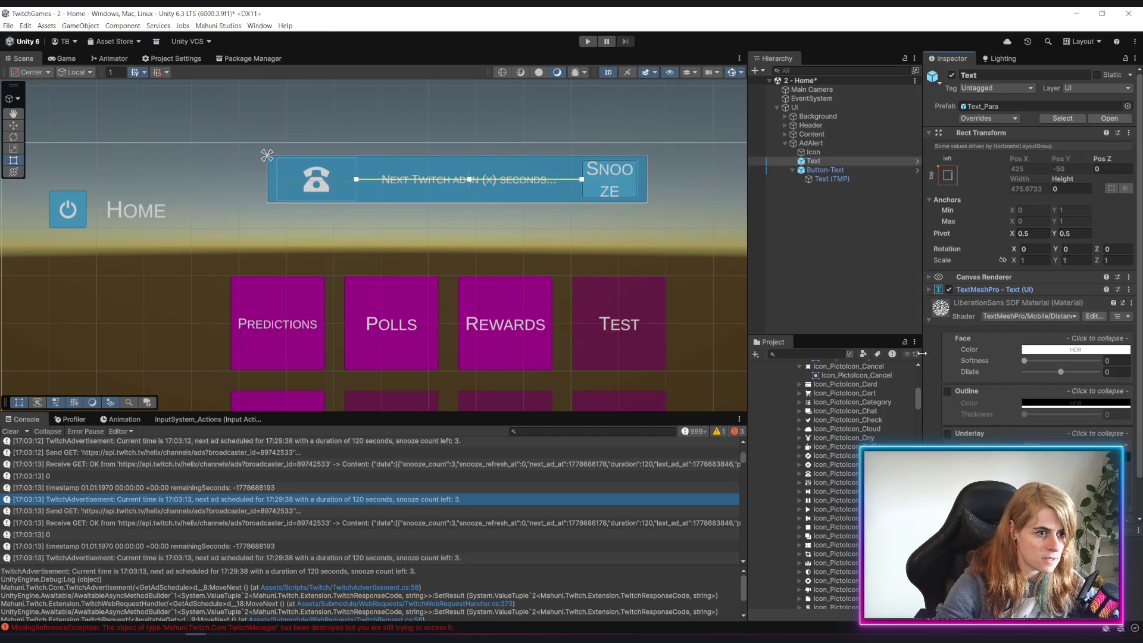
click(1031, 319)
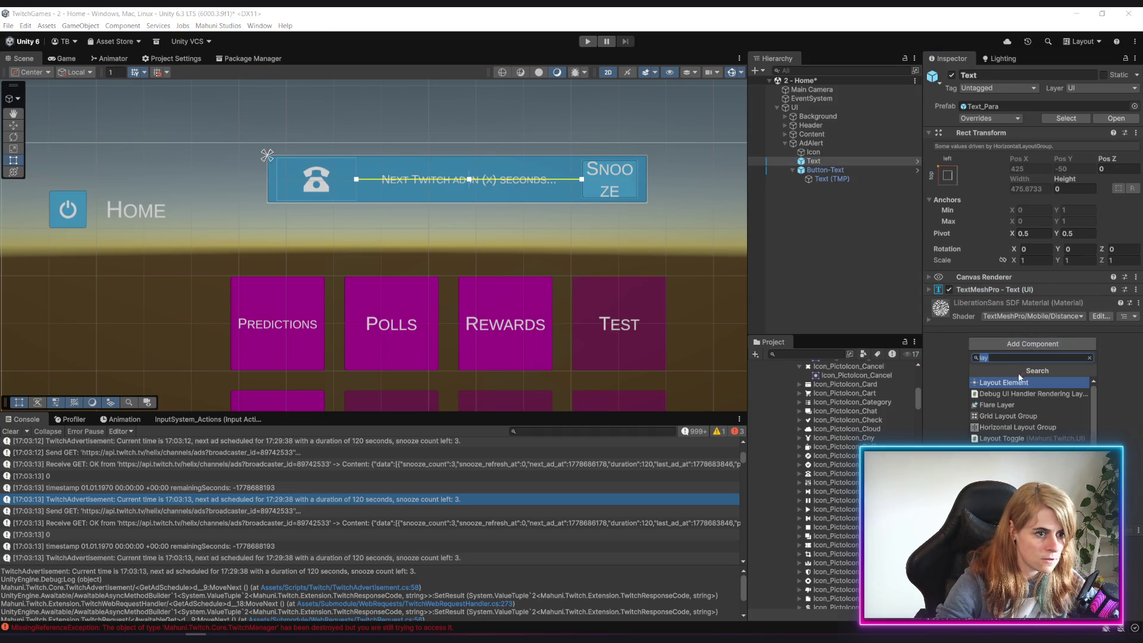
Give the message Text a Layout Element with Flexible Width, and make AdAlert control child heights
click(1010, 383)
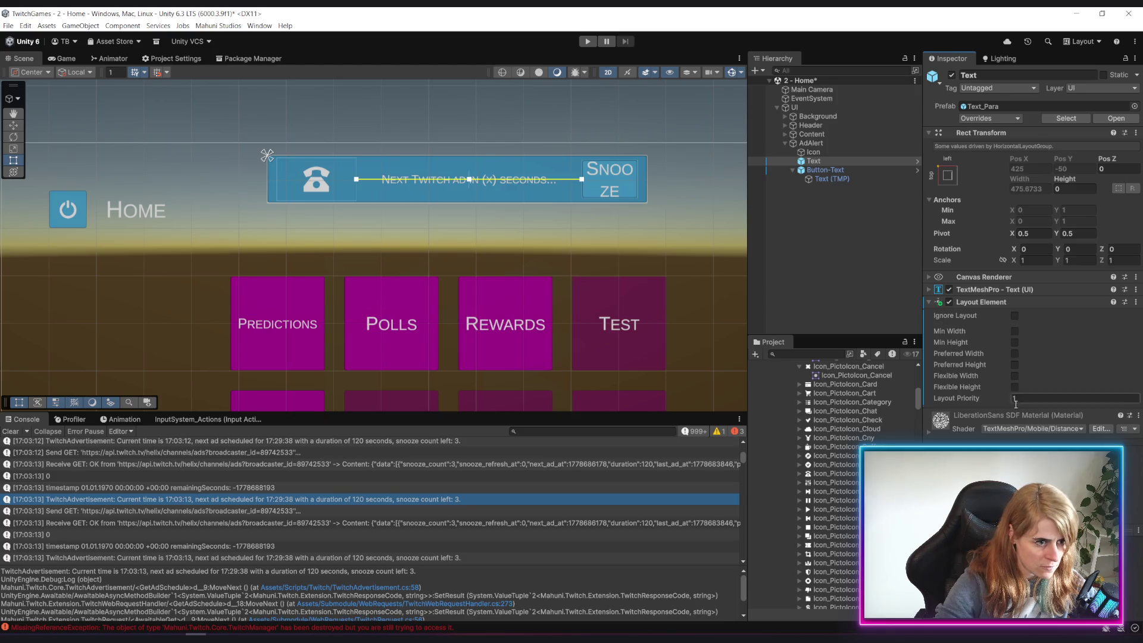
click(1014, 375)
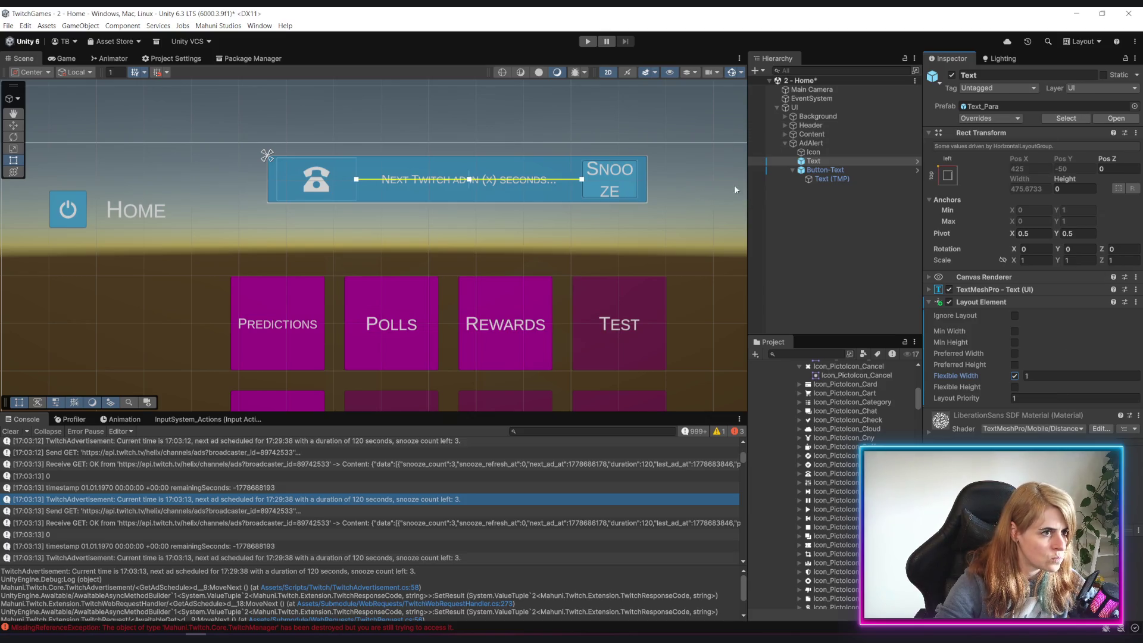
click(824, 145)
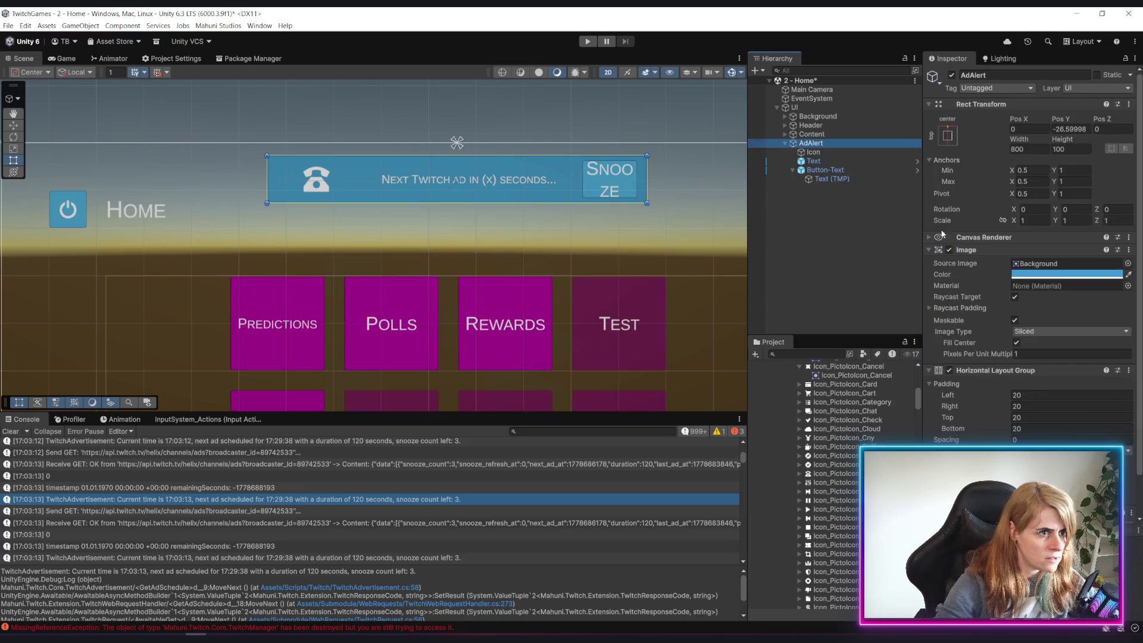
scroll(942, 234, down, 2)
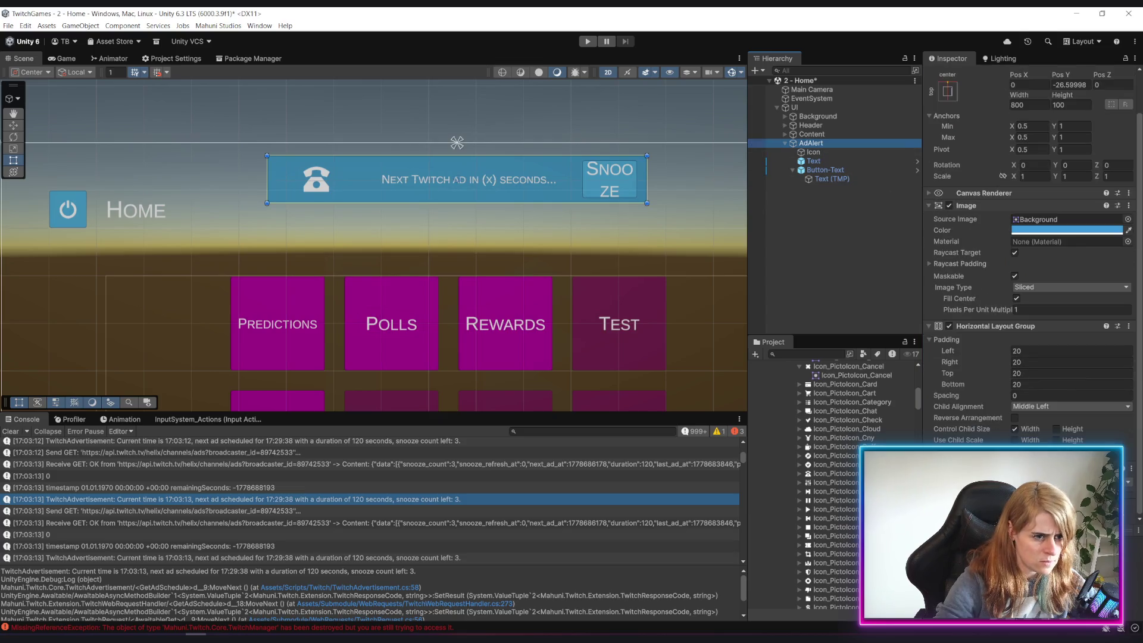
click(1056, 429)
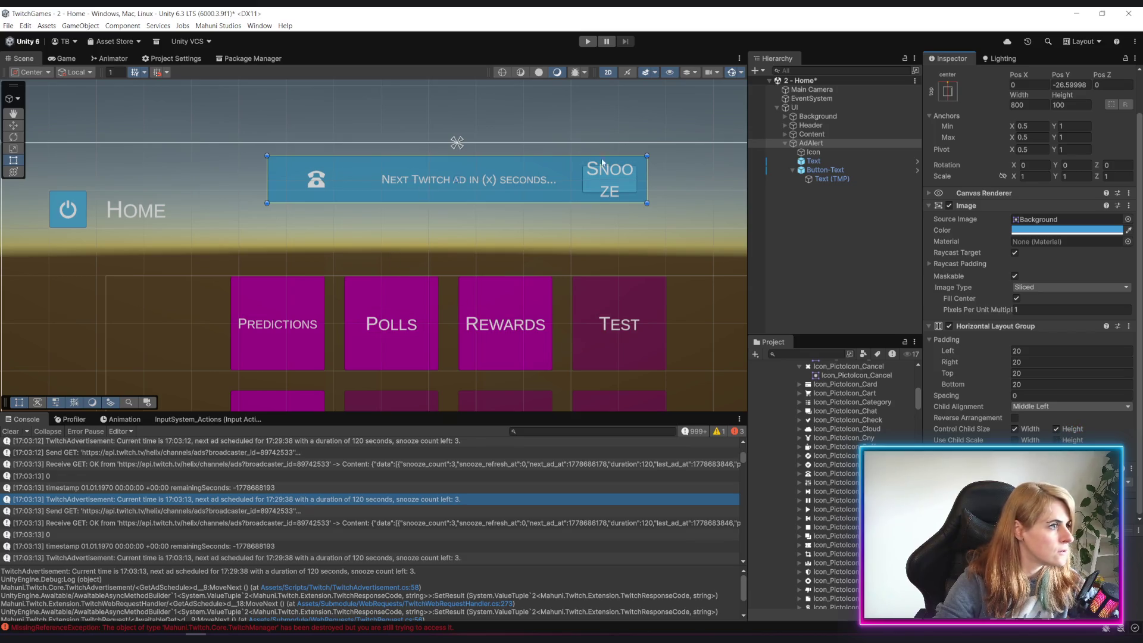
Enable min and preferred width on Button-Text's Layout Element, setting preferred width to 120
click(831, 170)
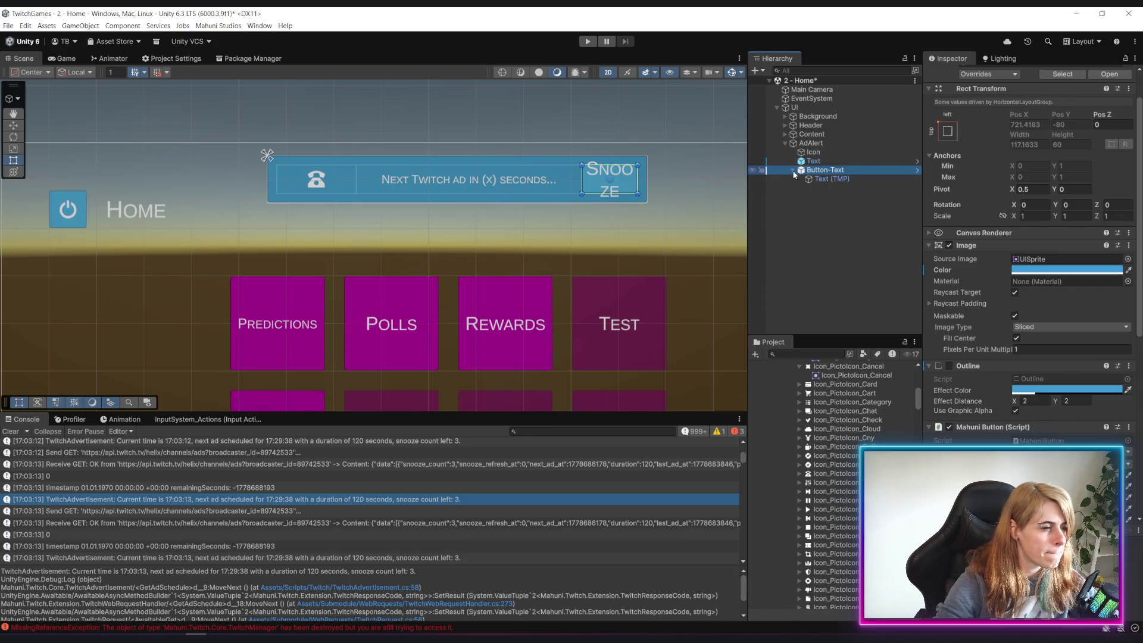
scroll(939, 404, down, 1)
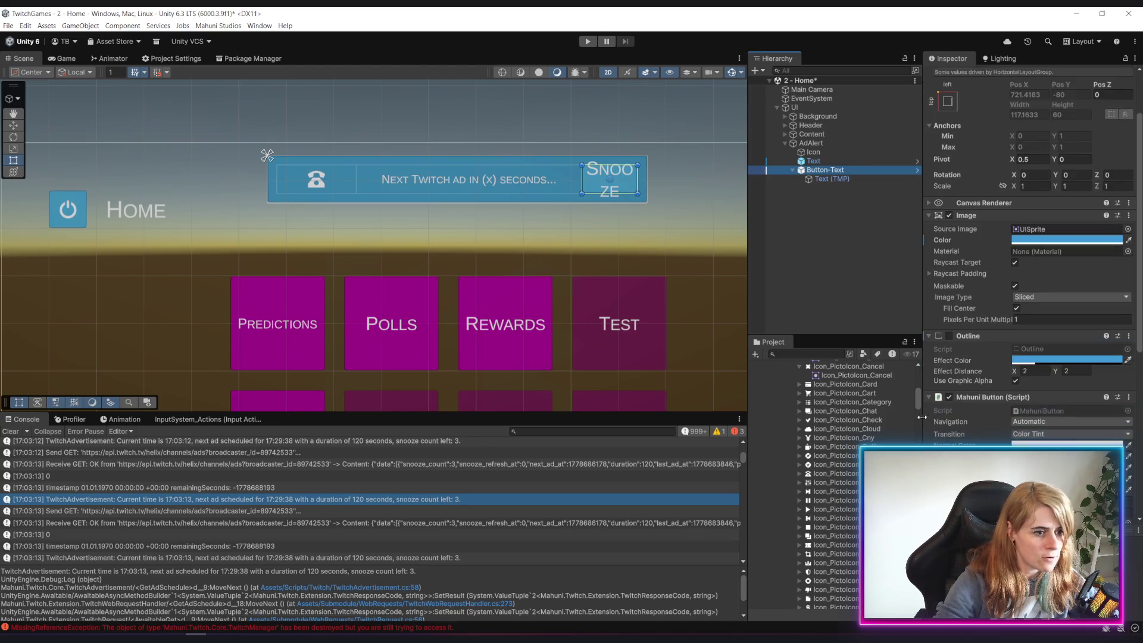
click(929, 397)
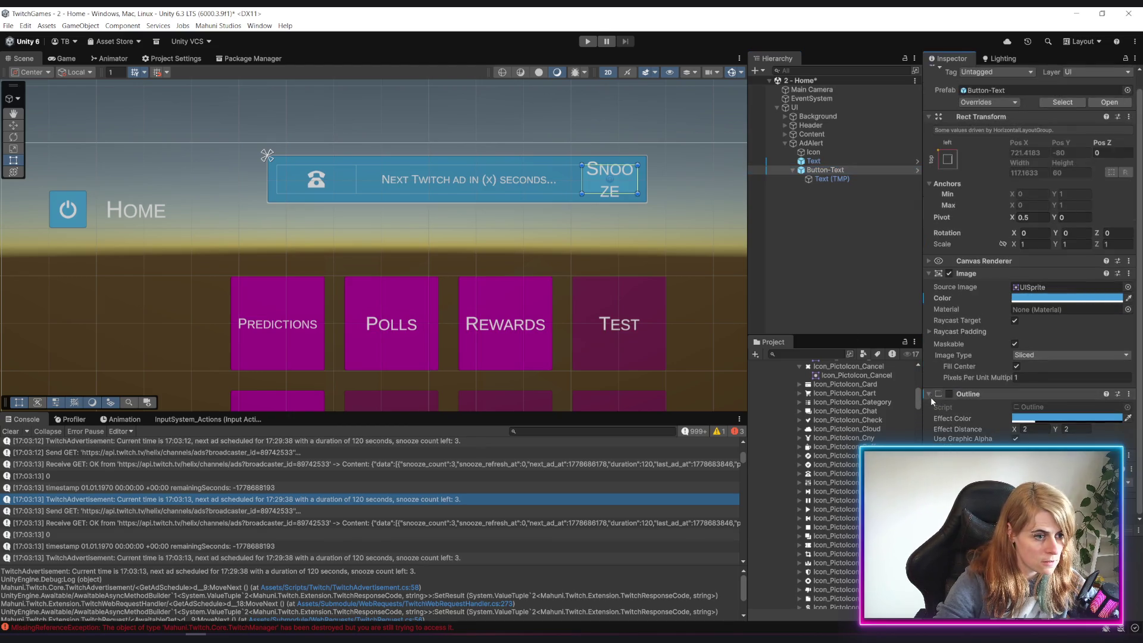
scroll(1029, 268, down, 4)
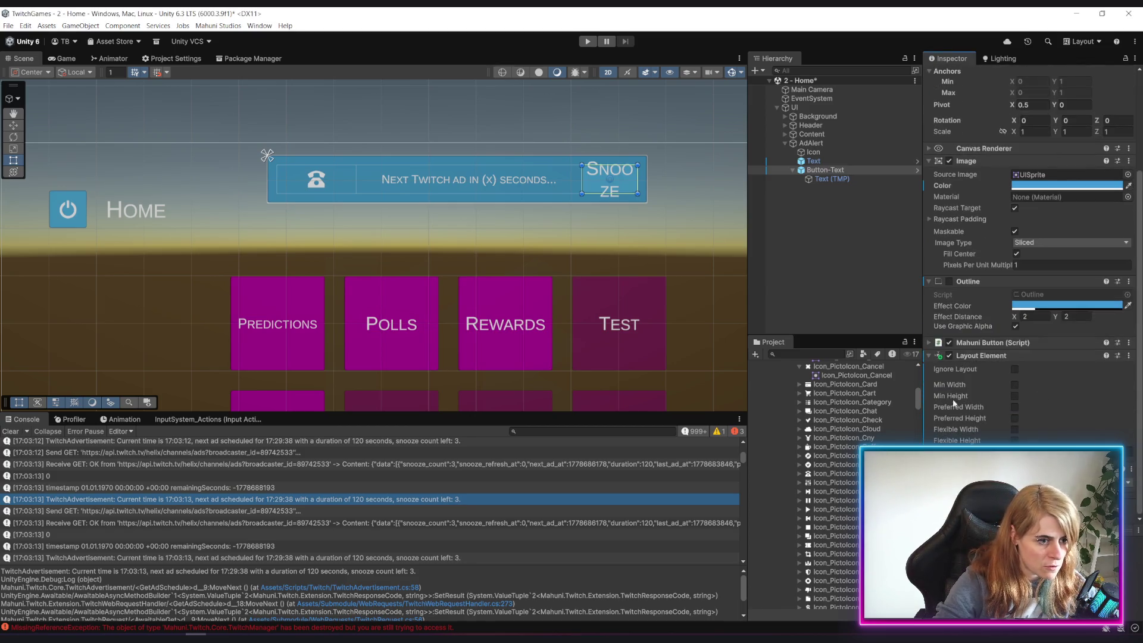
click(1014, 407)
click(1015, 384)
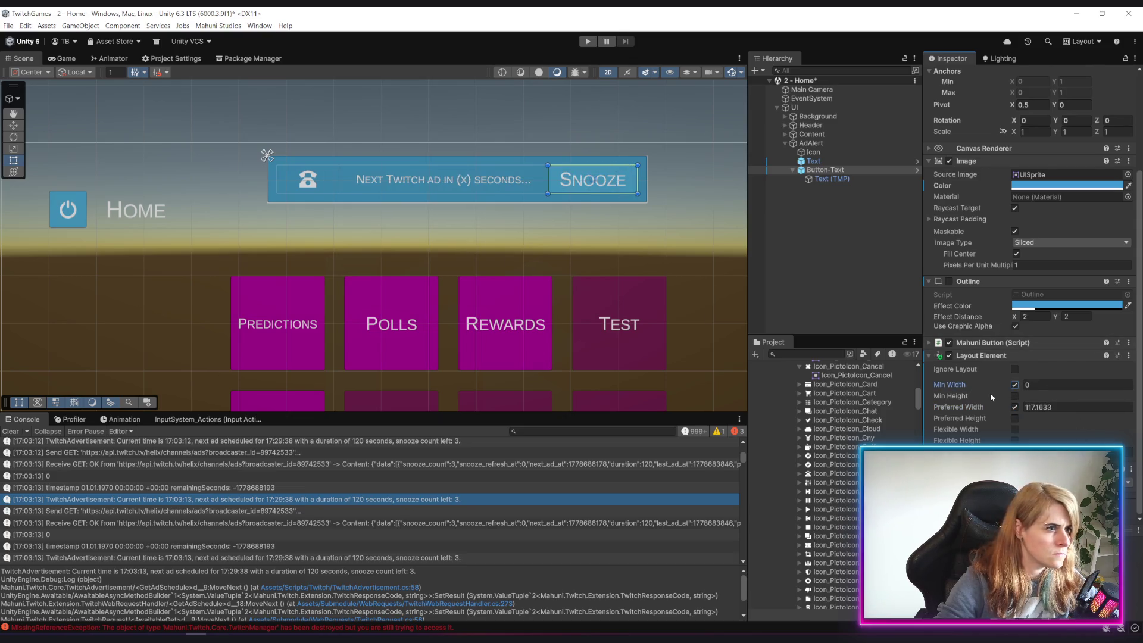
click(1032, 406)
text(120)
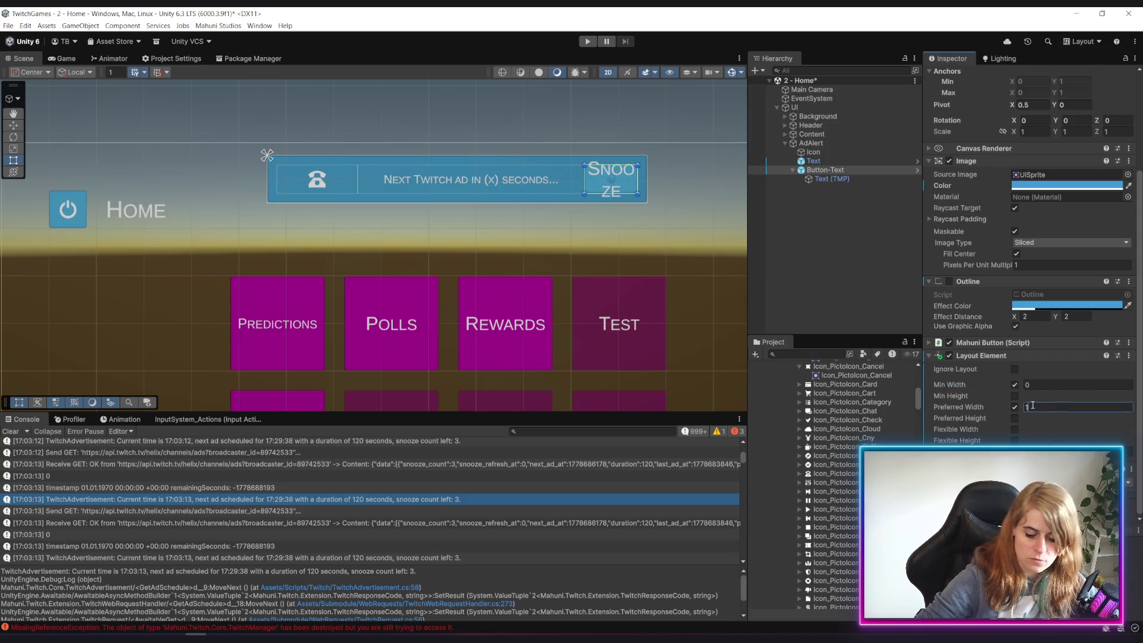
click(827, 220)
scroll(455, 200, down, 3)
scroll(458, 207, up, 3)
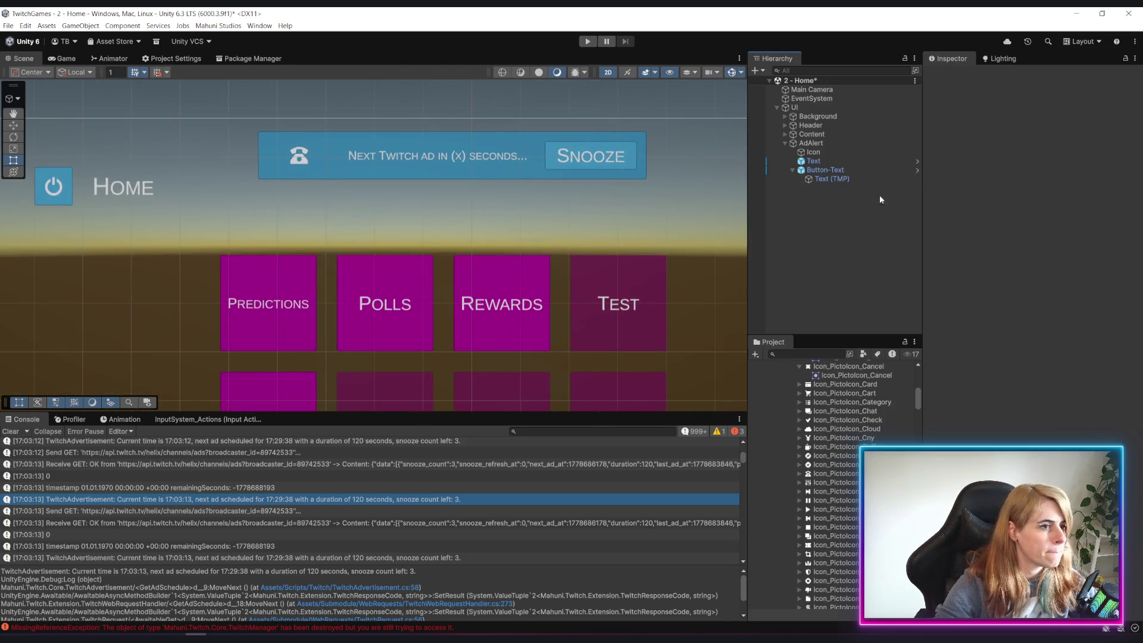
click(830, 152)
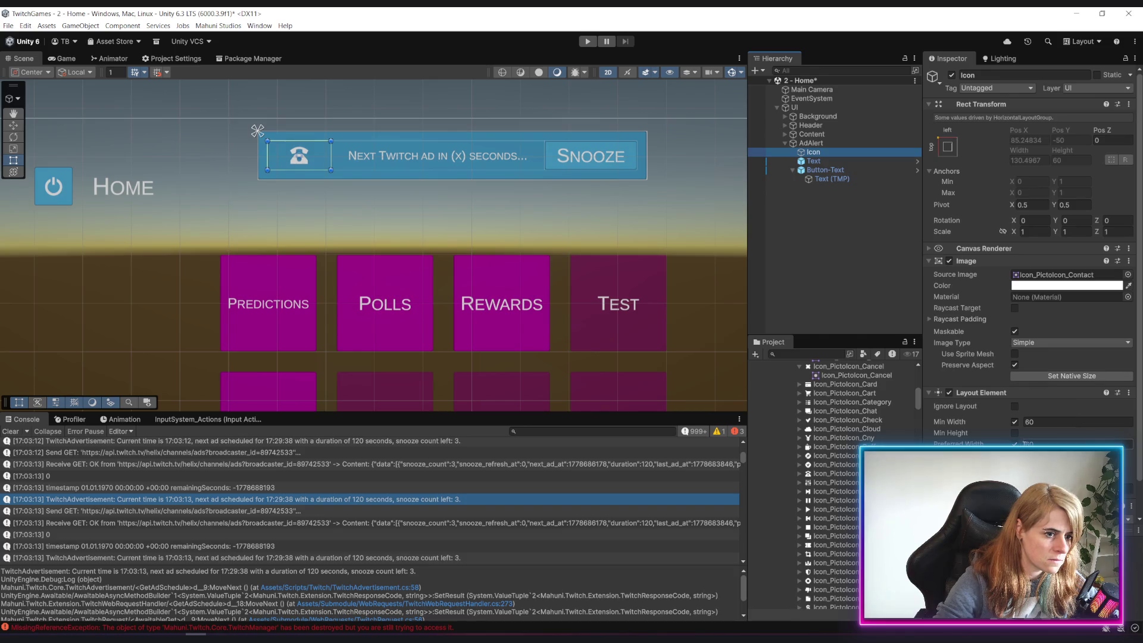
Set the Icon's Layout Element minimum width to 40
click(1024, 422)
text(40)
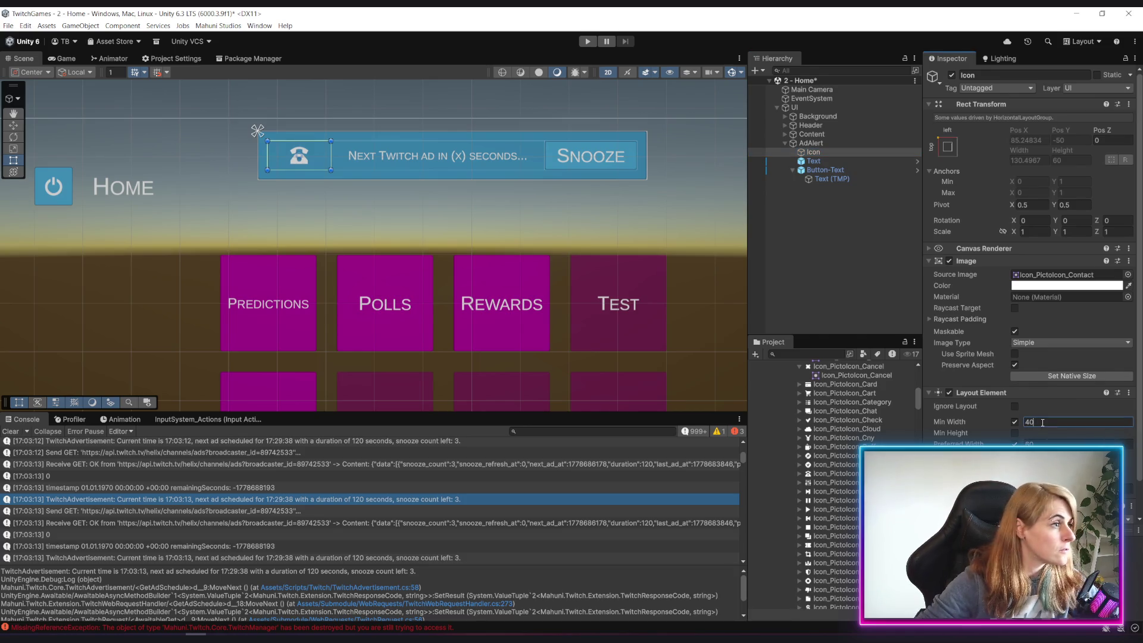
key(Return)
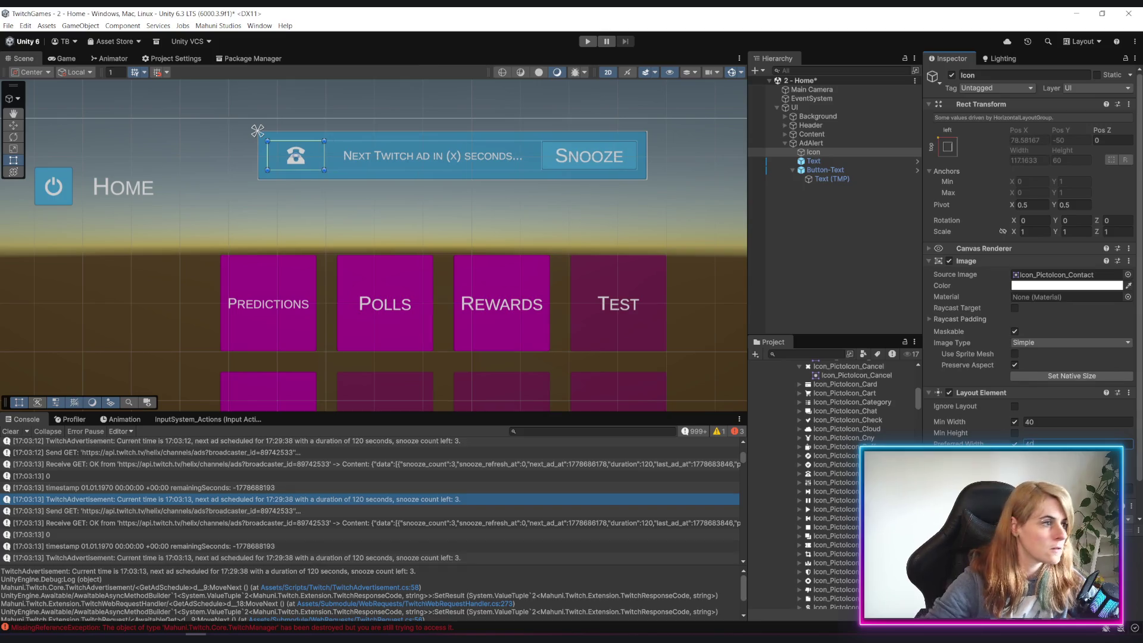
click(817, 251)
click(826, 152)
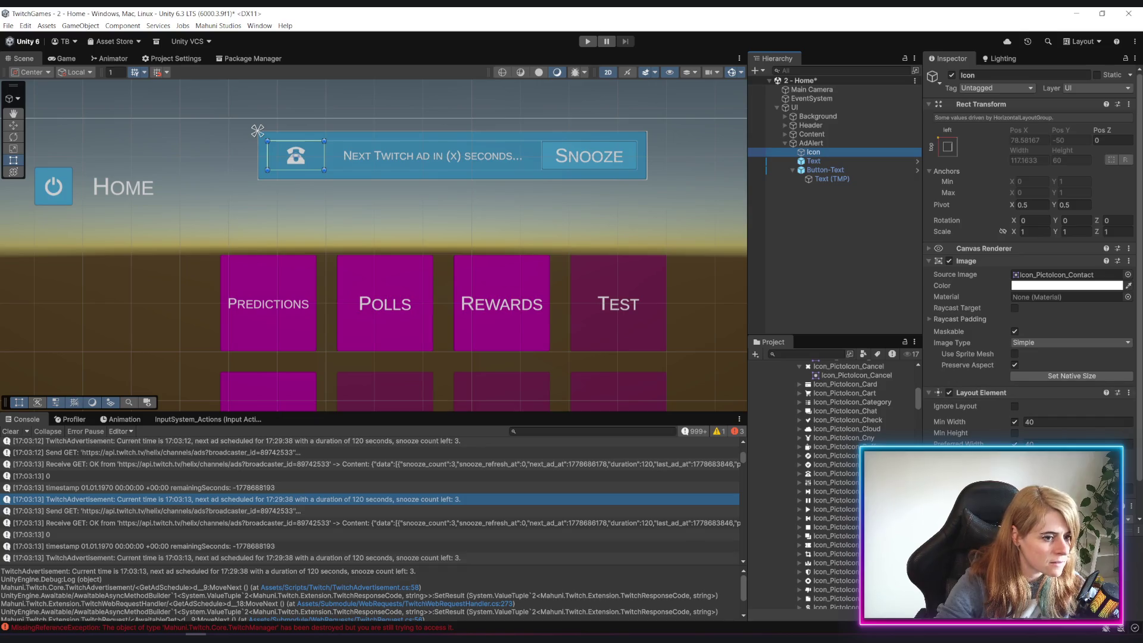
click(813, 161)
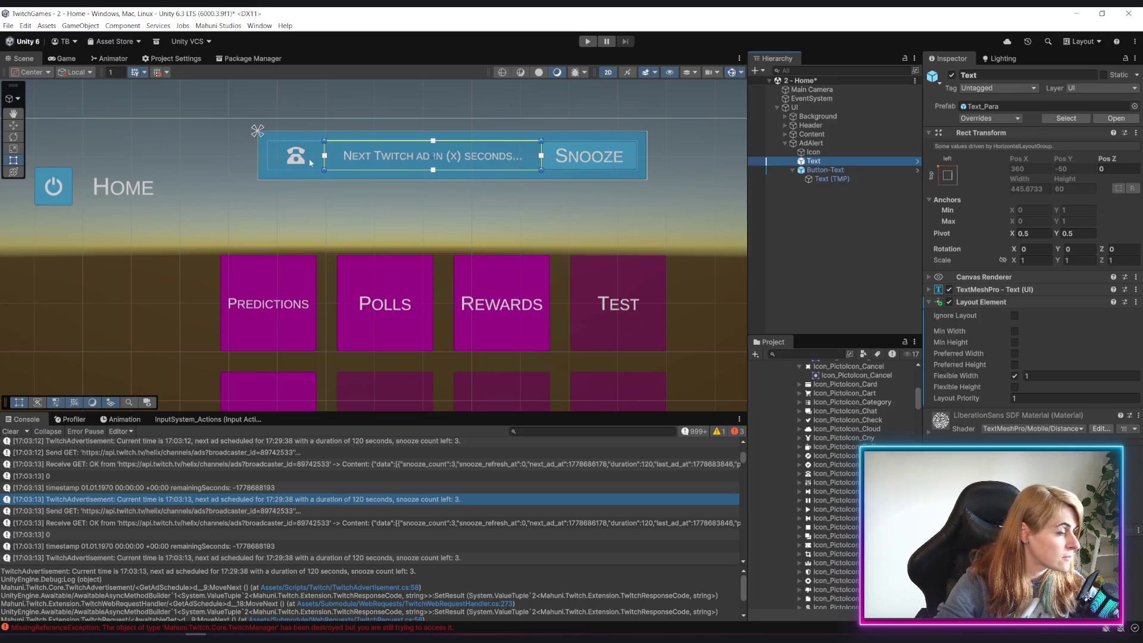
Set the Snooze Button-Text's minimum width to 120 and review the banner's layout objects
click(828, 171)
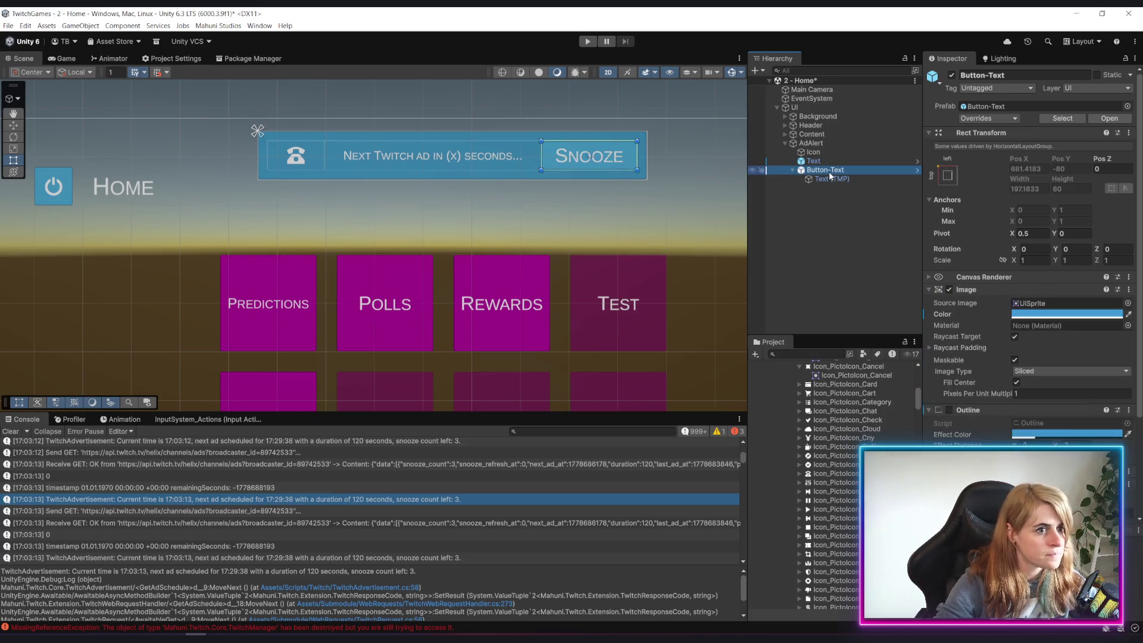
scroll(1034, 378, down, 4)
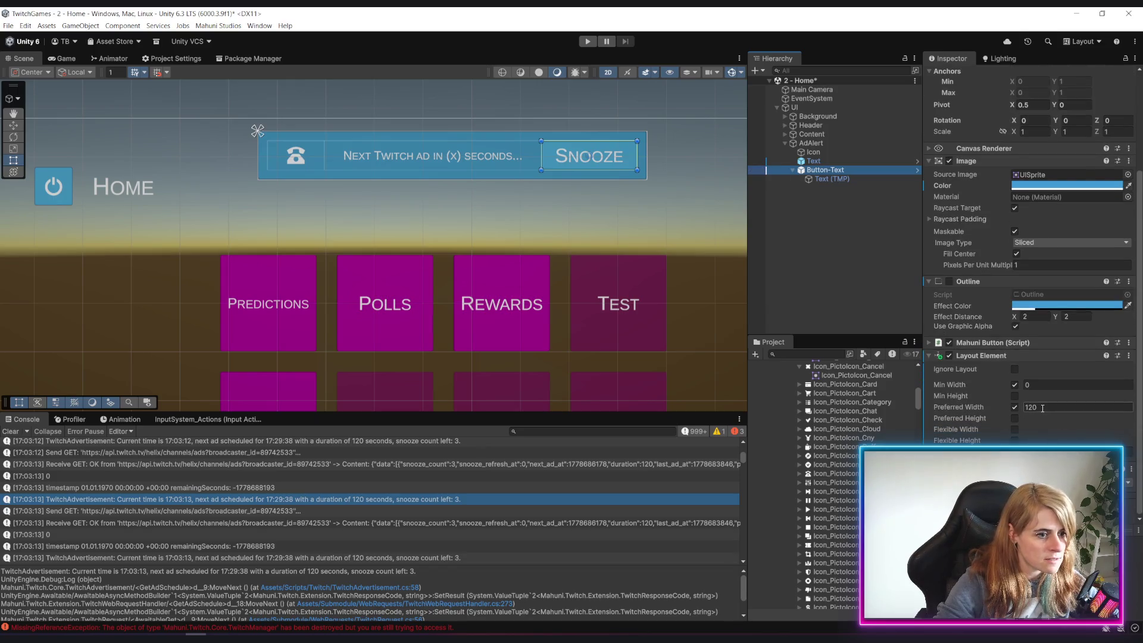
click(1047, 384)
text(120)
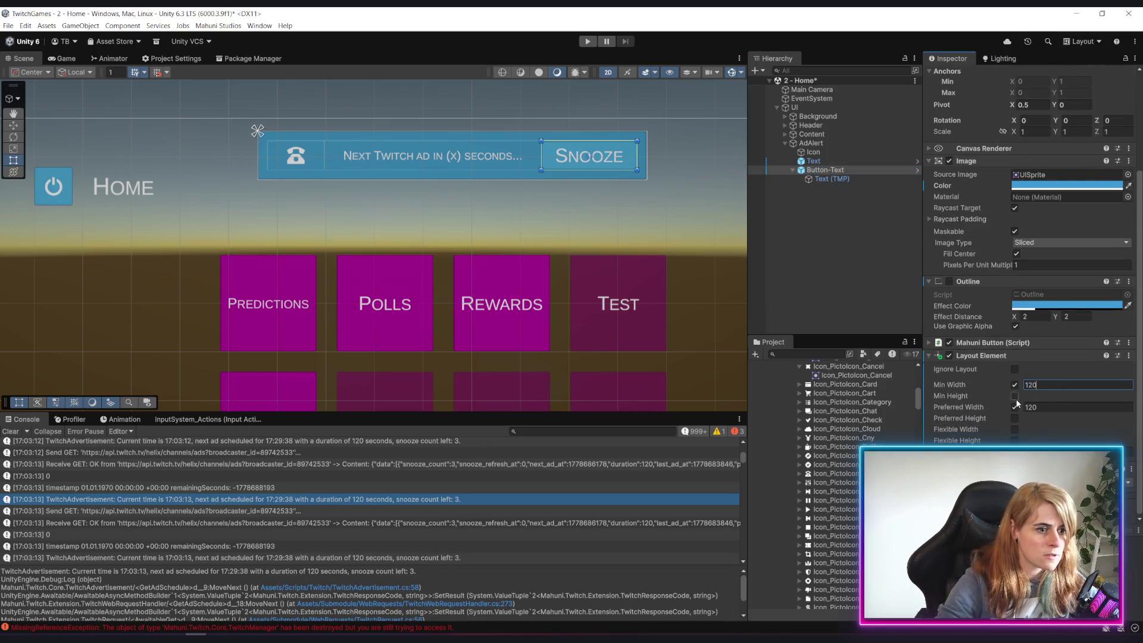
click(846, 291)
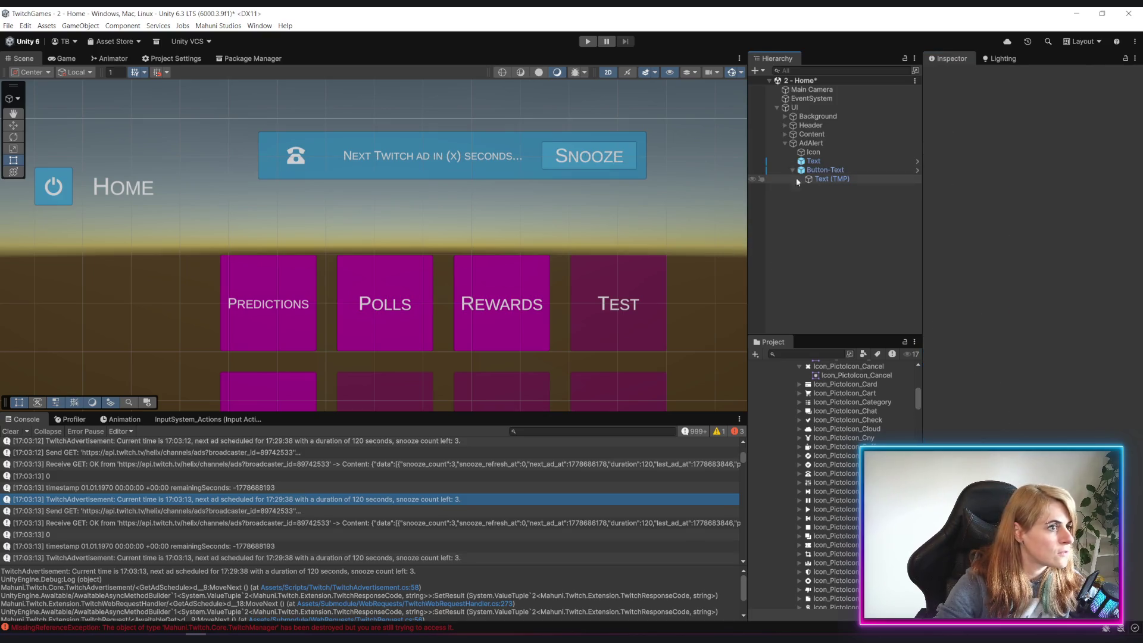
click(827, 170)
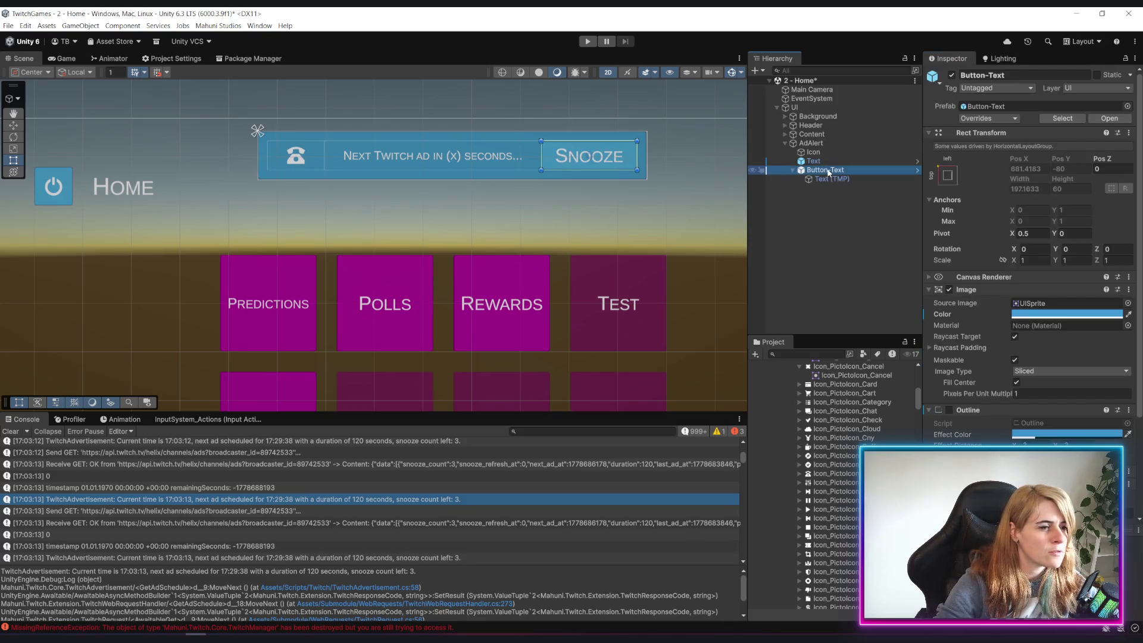
click(826, 155)
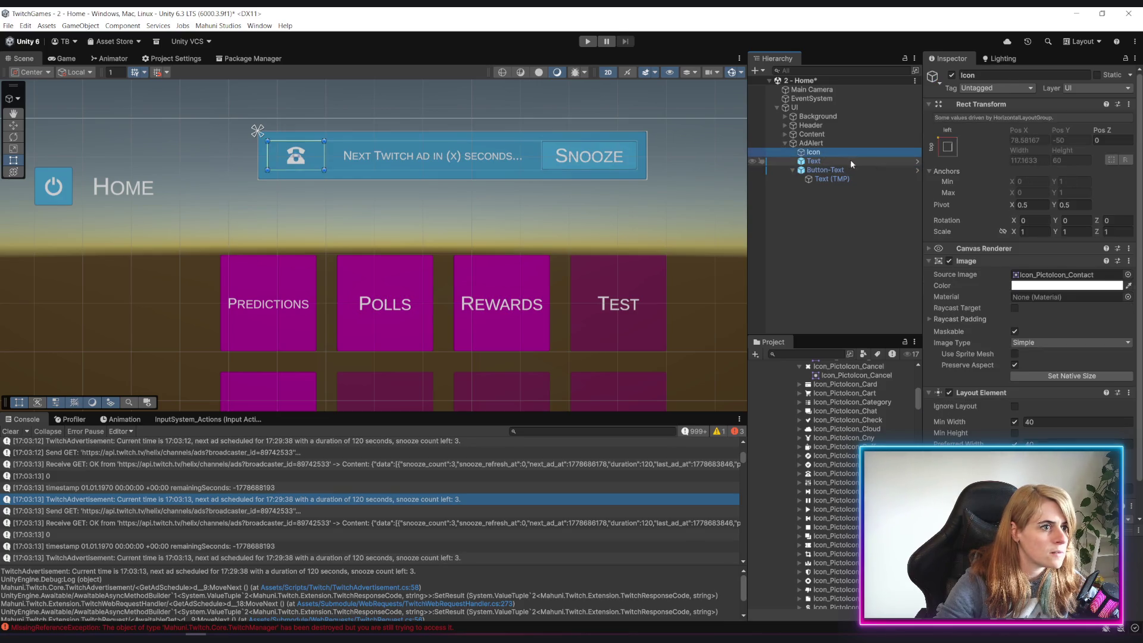
click(810, 144)
Toggle AdAlert's Control Child Size Width off and back on
scroll(970, 441, down, 2)
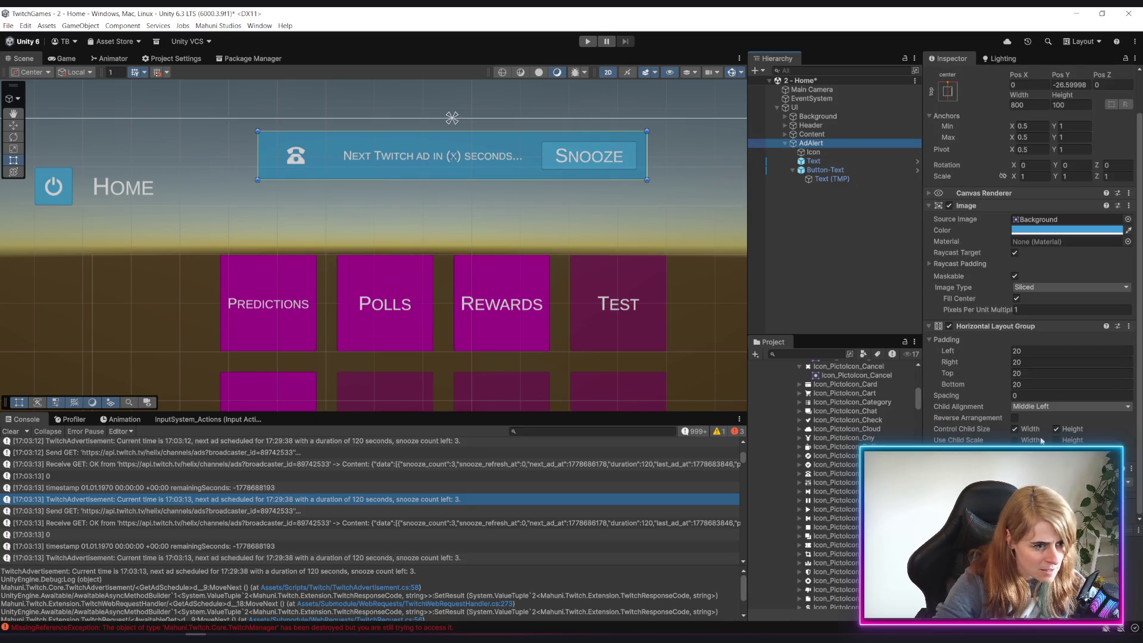
click(1013, 429)
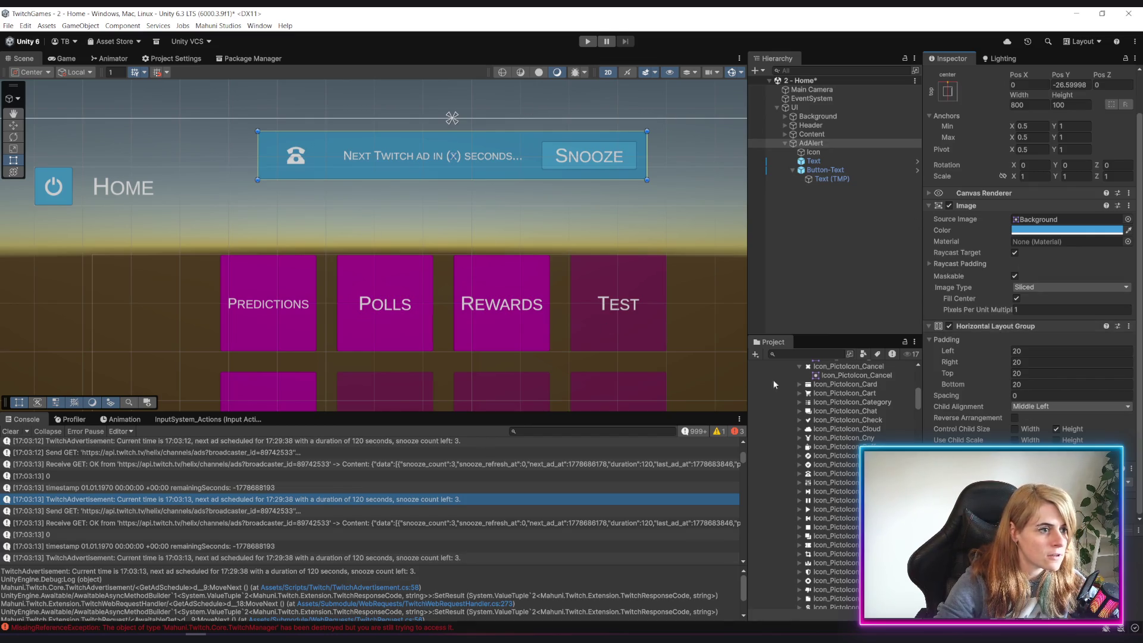
click(827, 170)
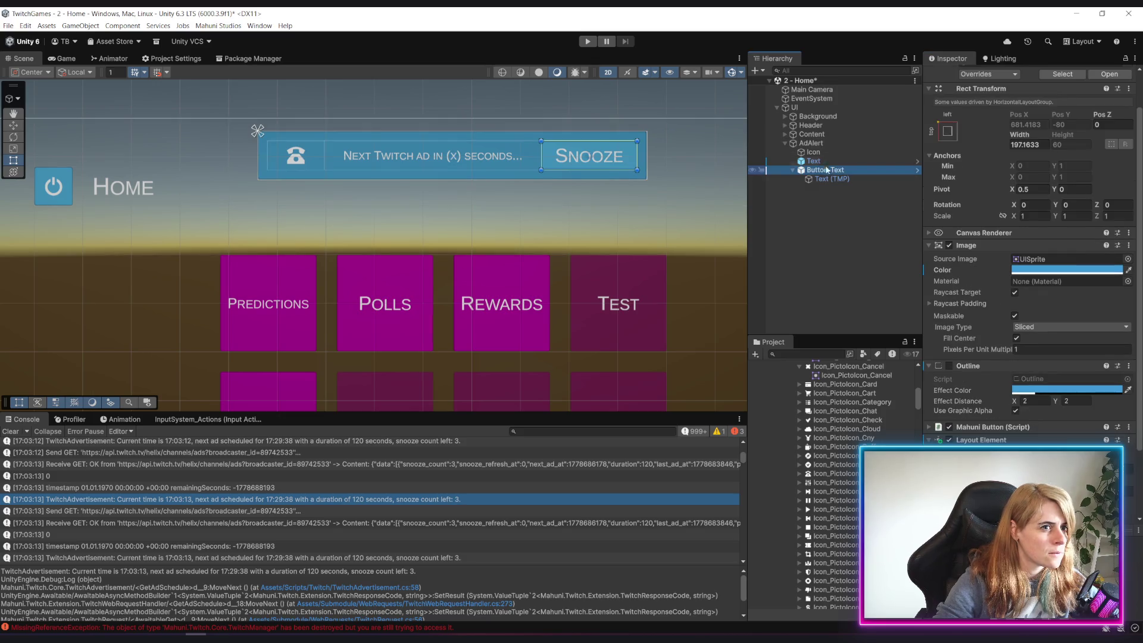
click(811, 143)
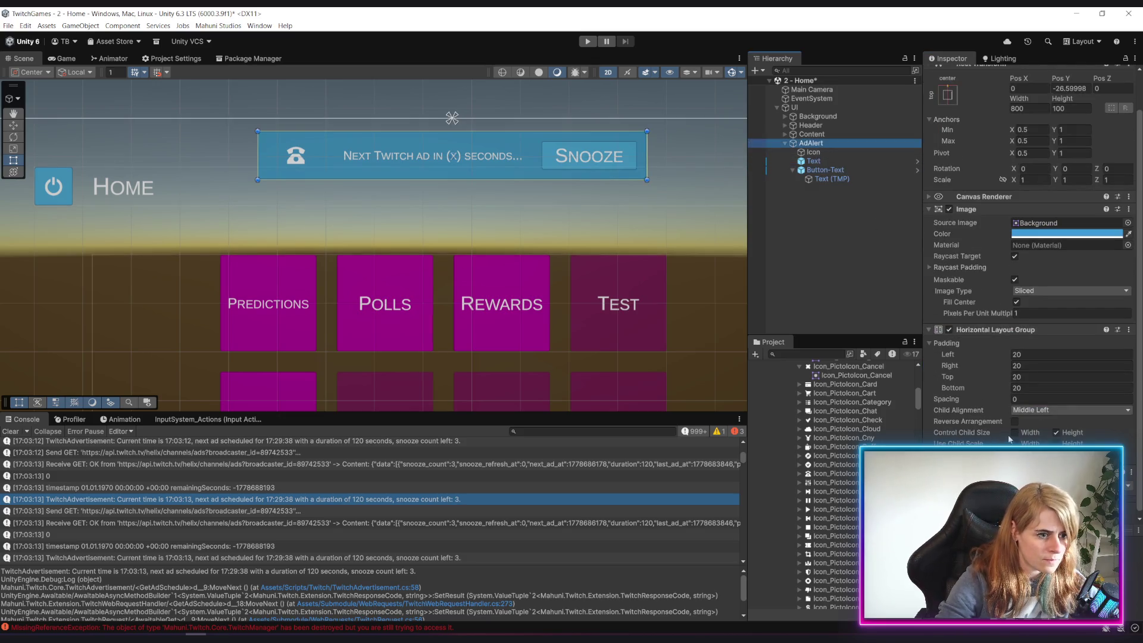
click(1015, 433)
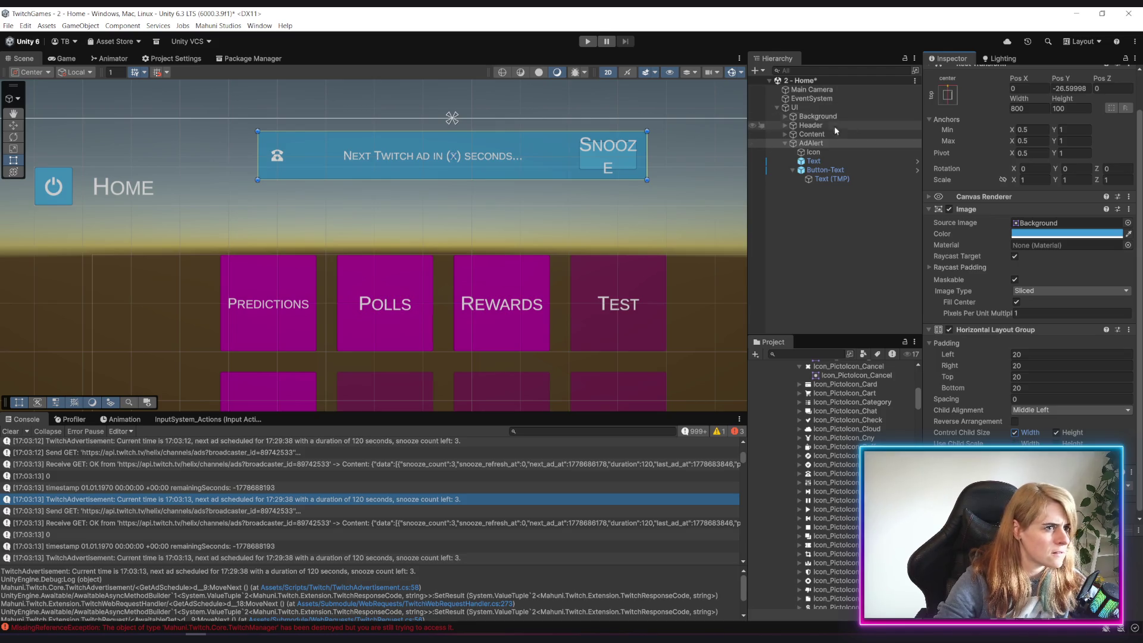
Set the Icon's minimum and preferred width to 60
click(826, 153)
click(825, 170)
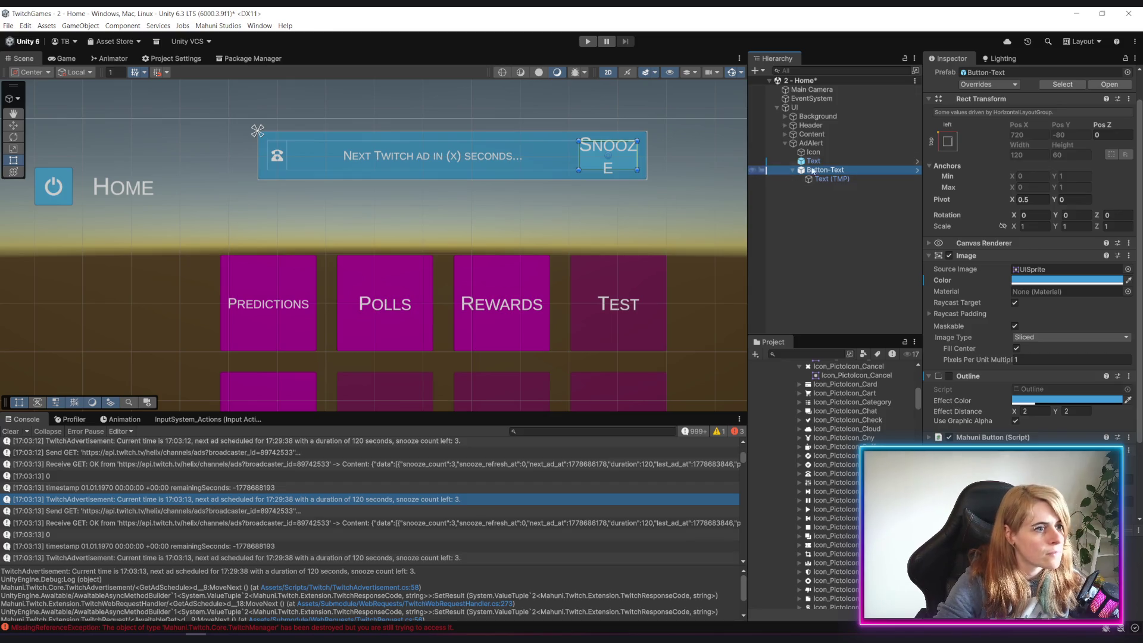
click(839, 152)
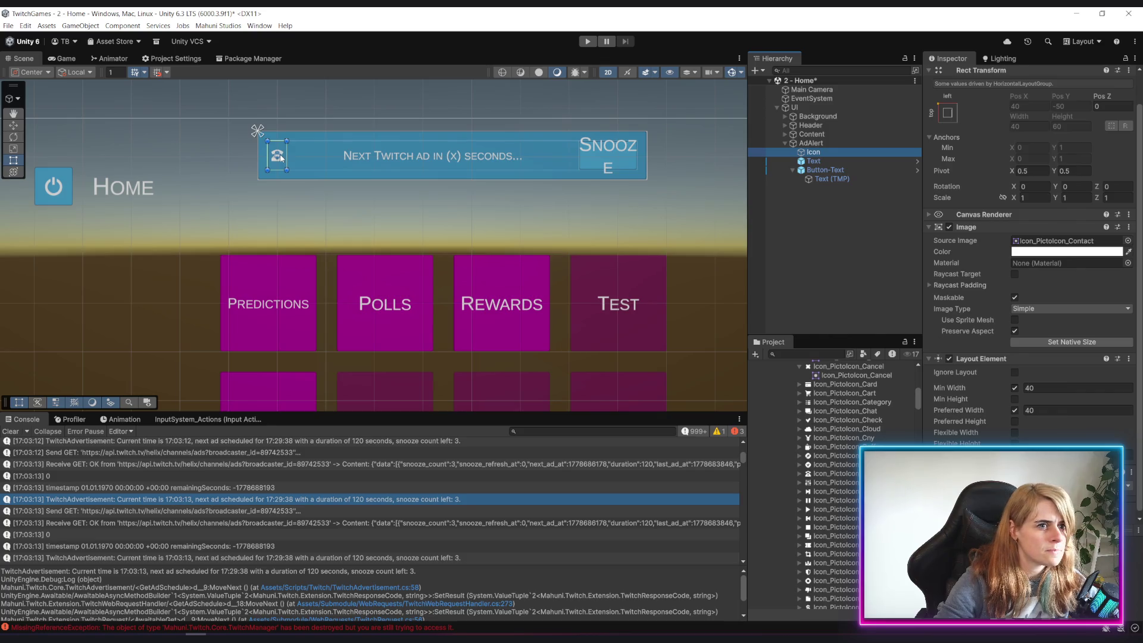
click(1036, 388)
text(60)
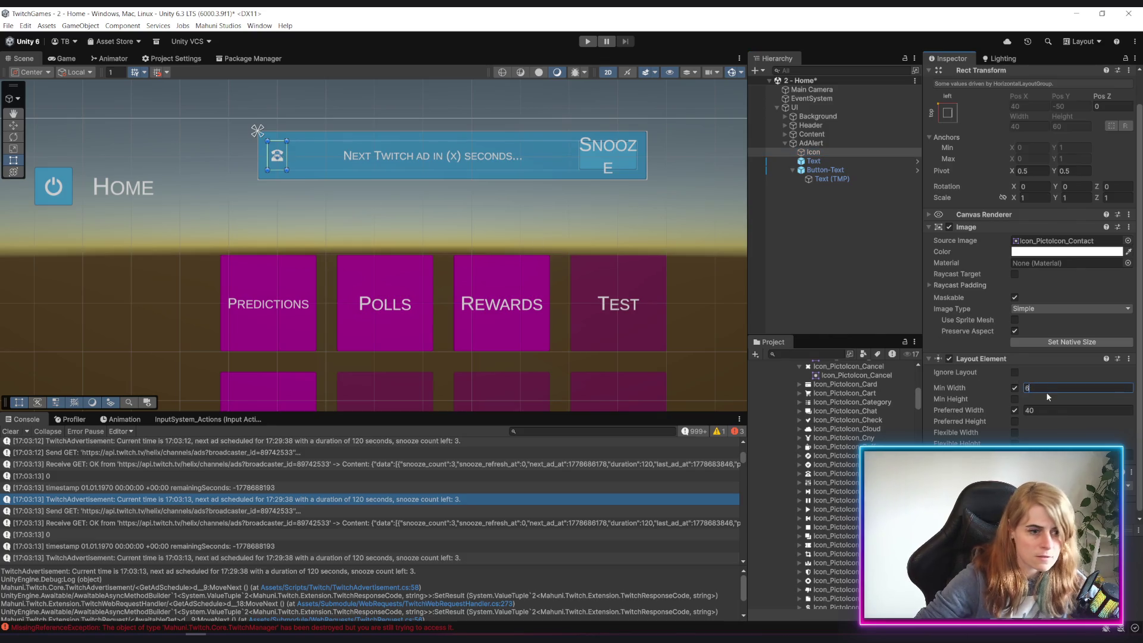
key(Tab)
text(60)
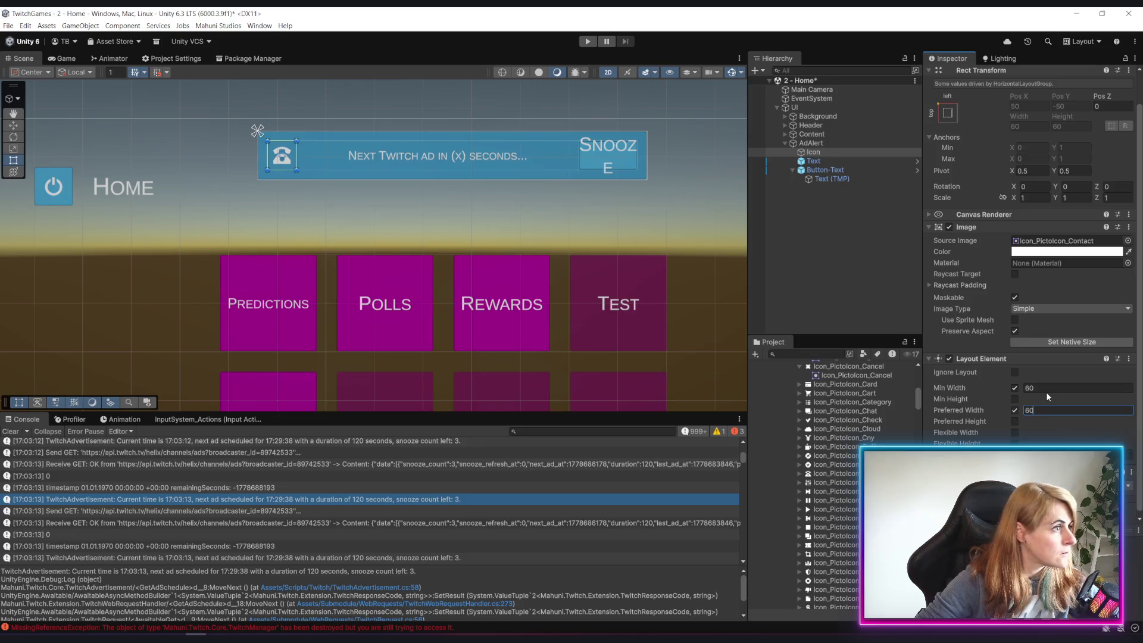
Set the Snooze Button-Text's minimum width to 170 so SNOOZE fits on one line
click(820, 170)
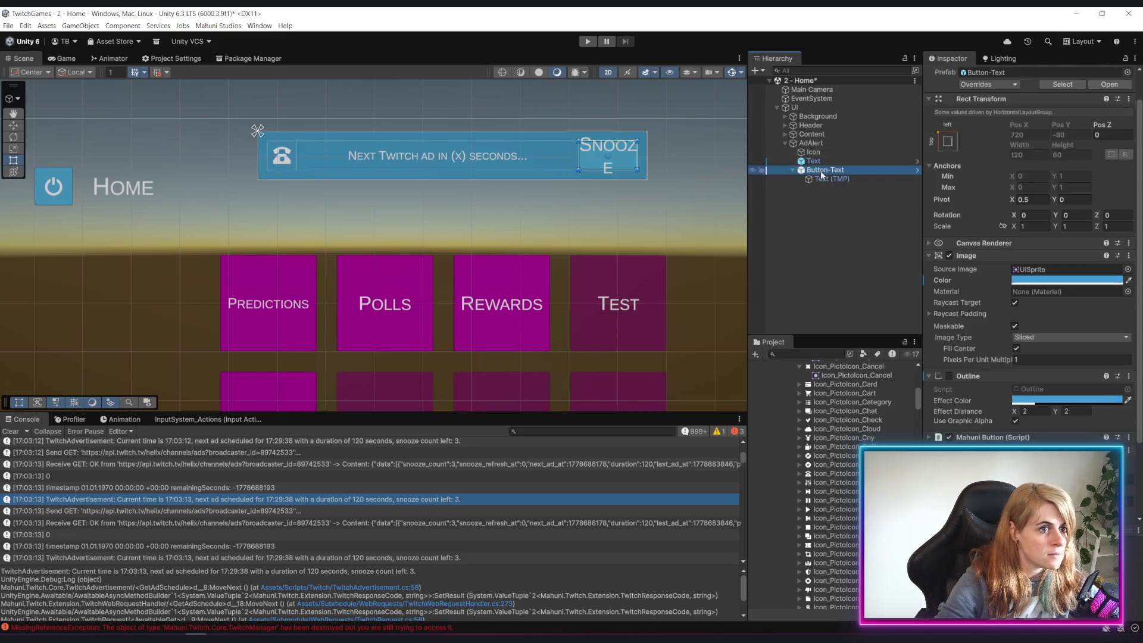
scroll(1023, 420, down, 2)
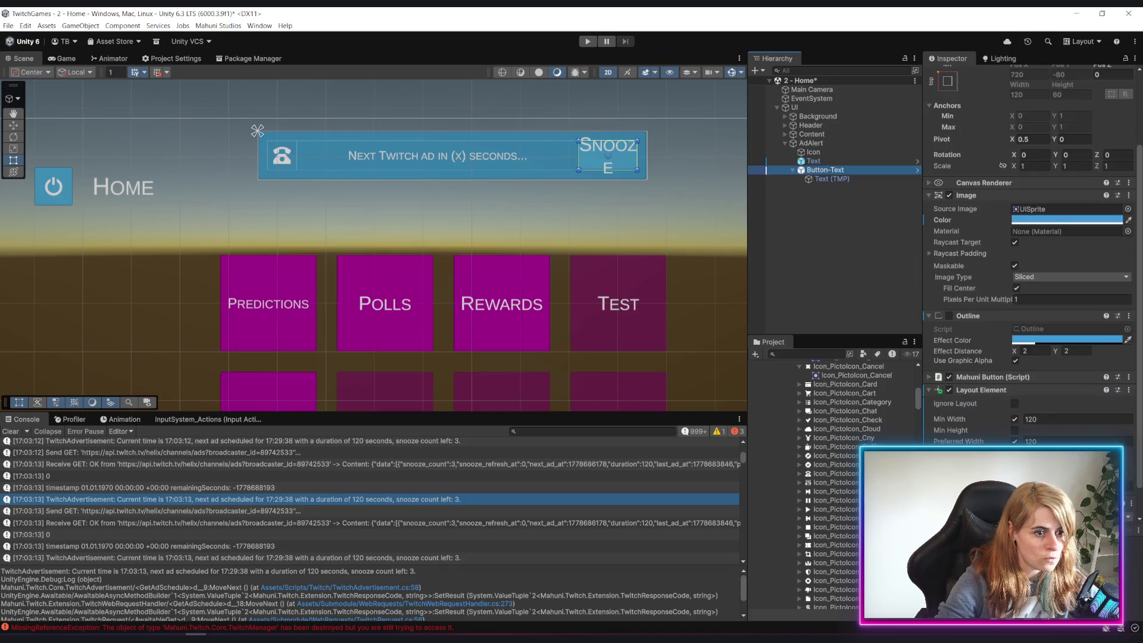
drag(1022, 420, 1116, 432)
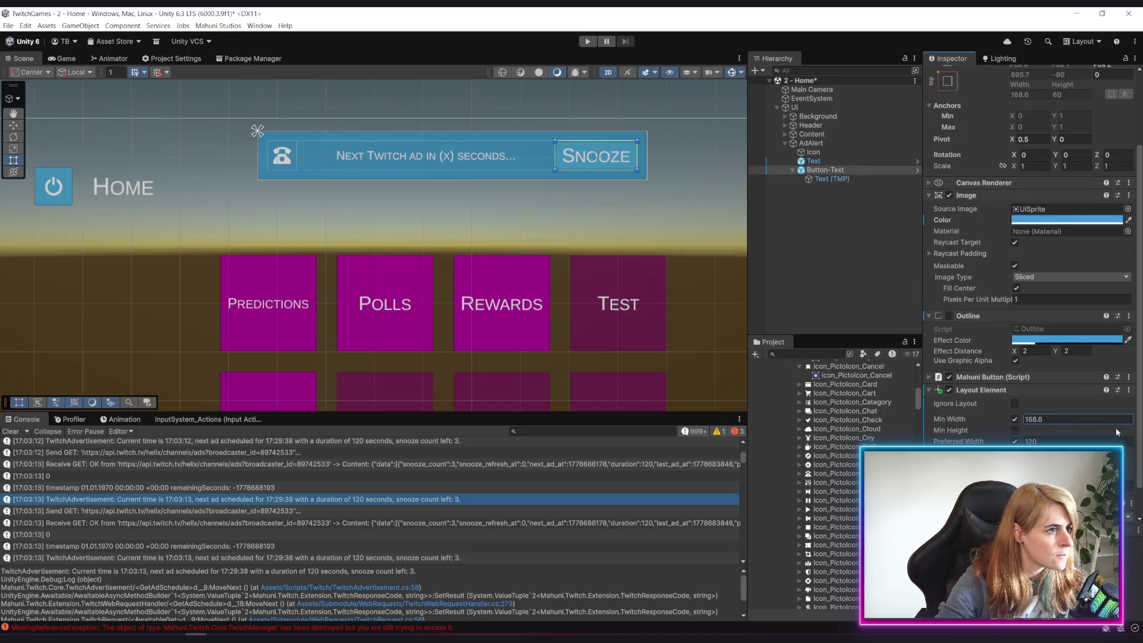
click(1062, 420)
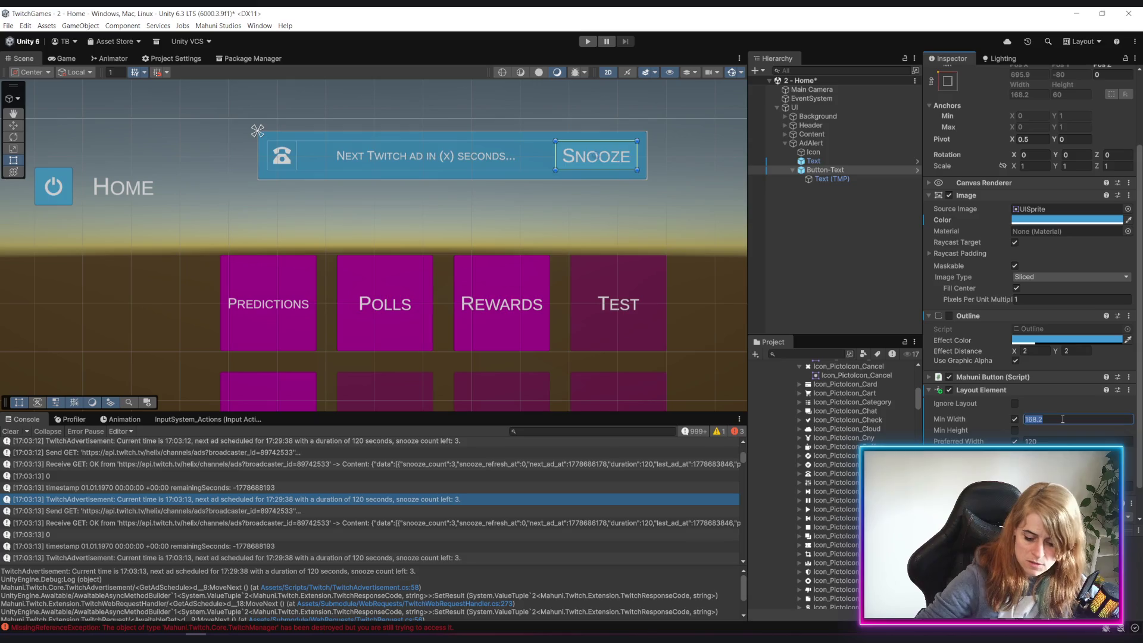
text(170)
key(Tab)
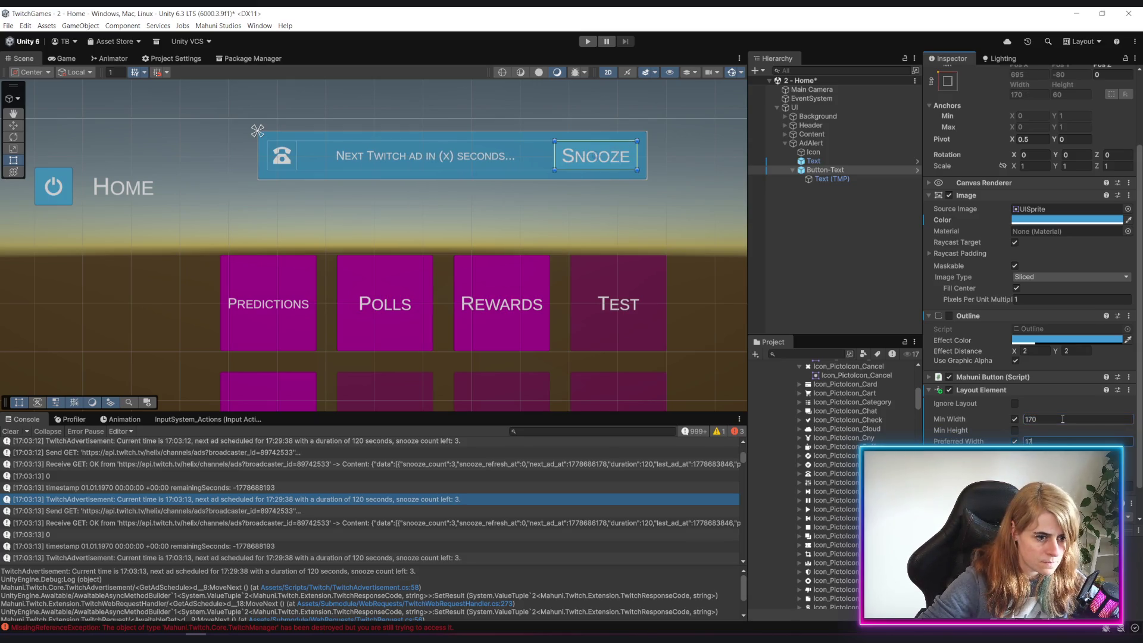
Preview the banner, then select the message Text and expand its TextMeshPro settings
click(788, 244)
scroll(432, 149, down, 2)
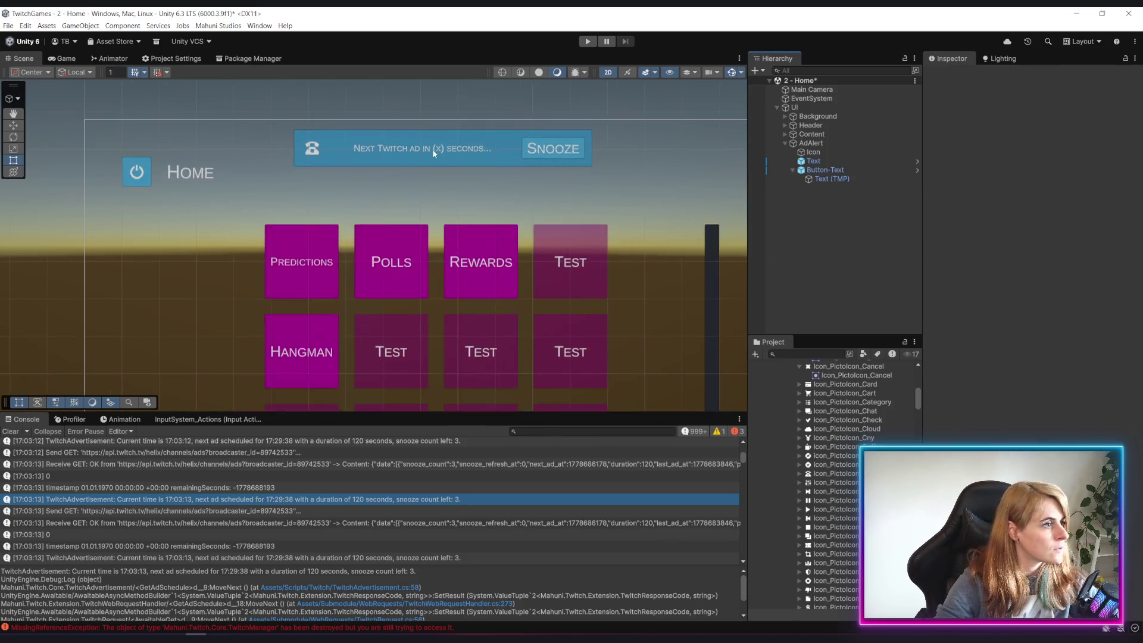
scroll(427, 170, up, 3)
scroll(416, 179, down, 4)
scroll(412, 180, up, 2)
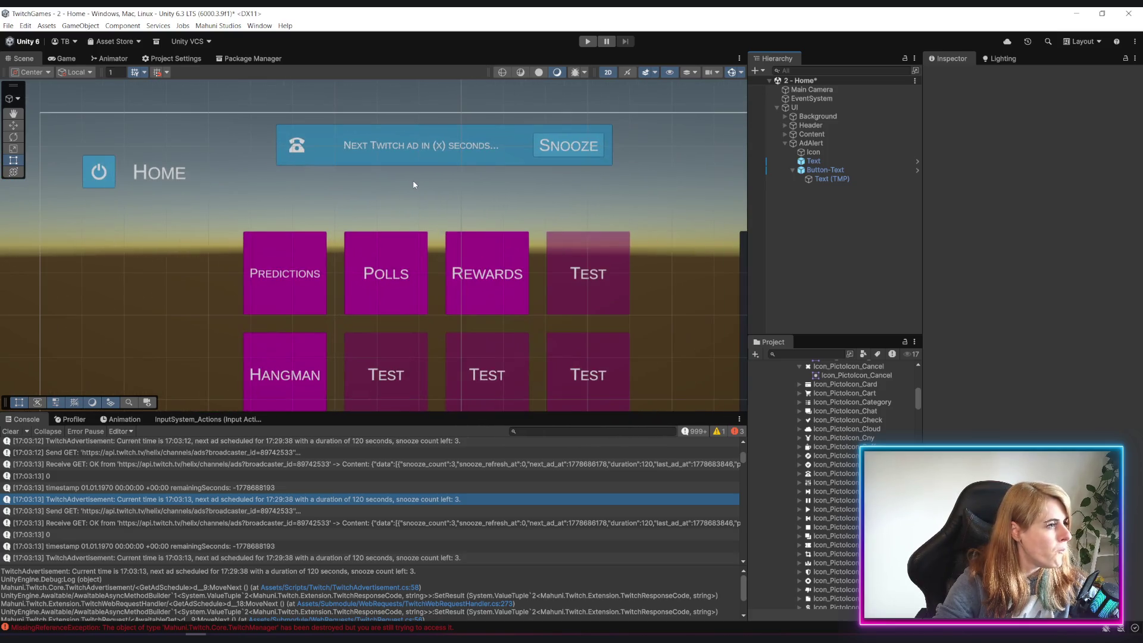
click(822, 161)
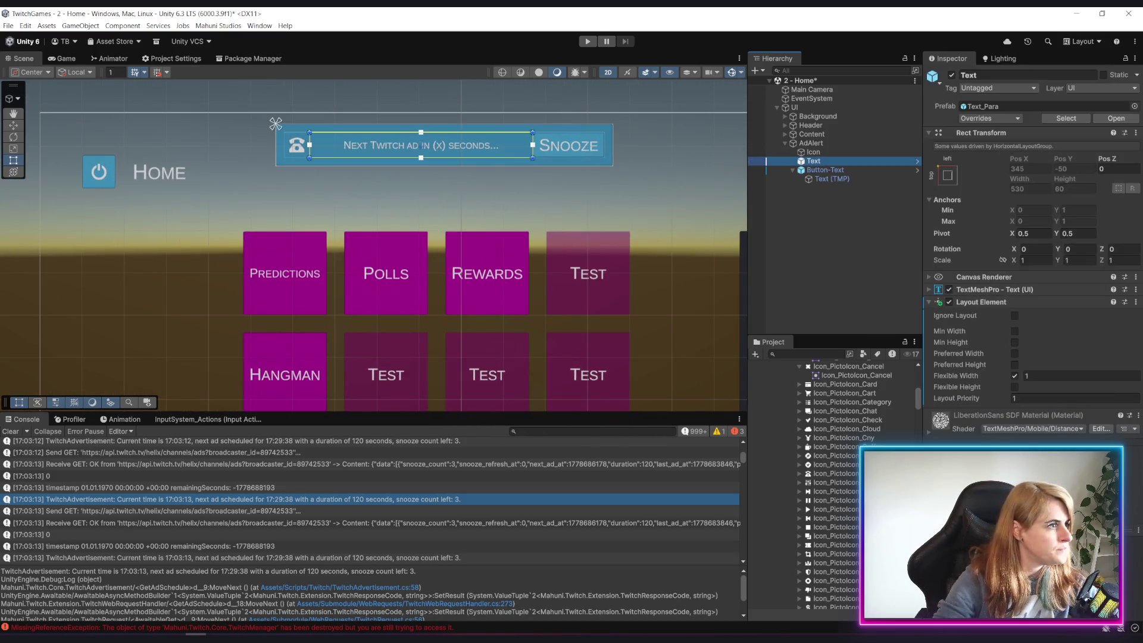
click(928, 289)
scroll(956, 362, down, 2)
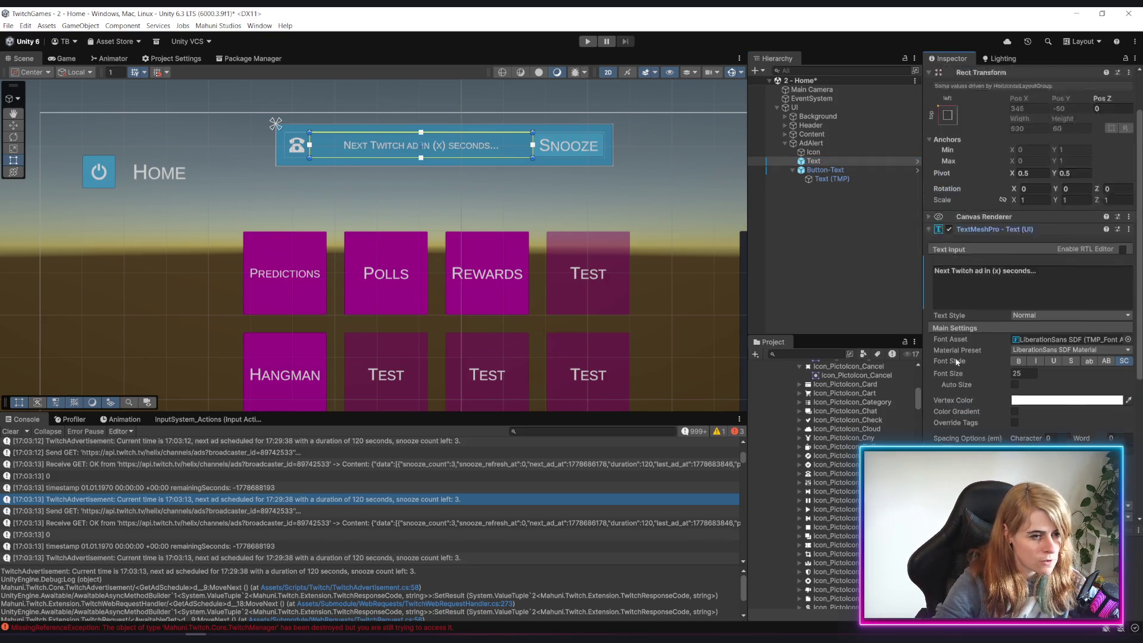
Turn on Auto Size for the alert message, entering 25 and a maximum of 40
scroll(956, 362, up, 1)
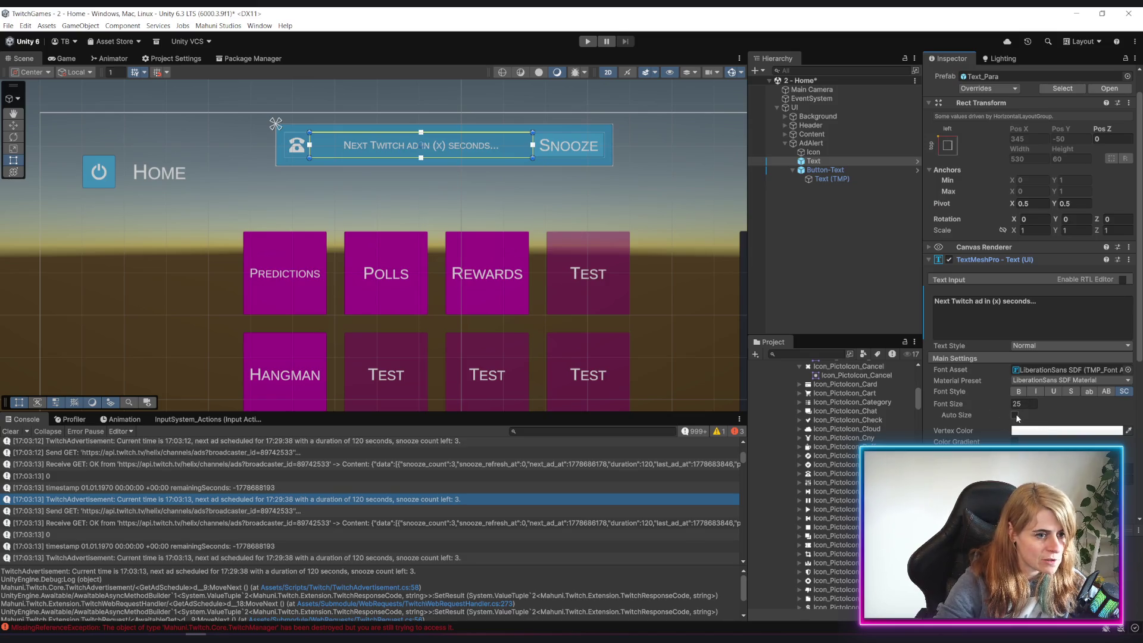
click(1015, 416)
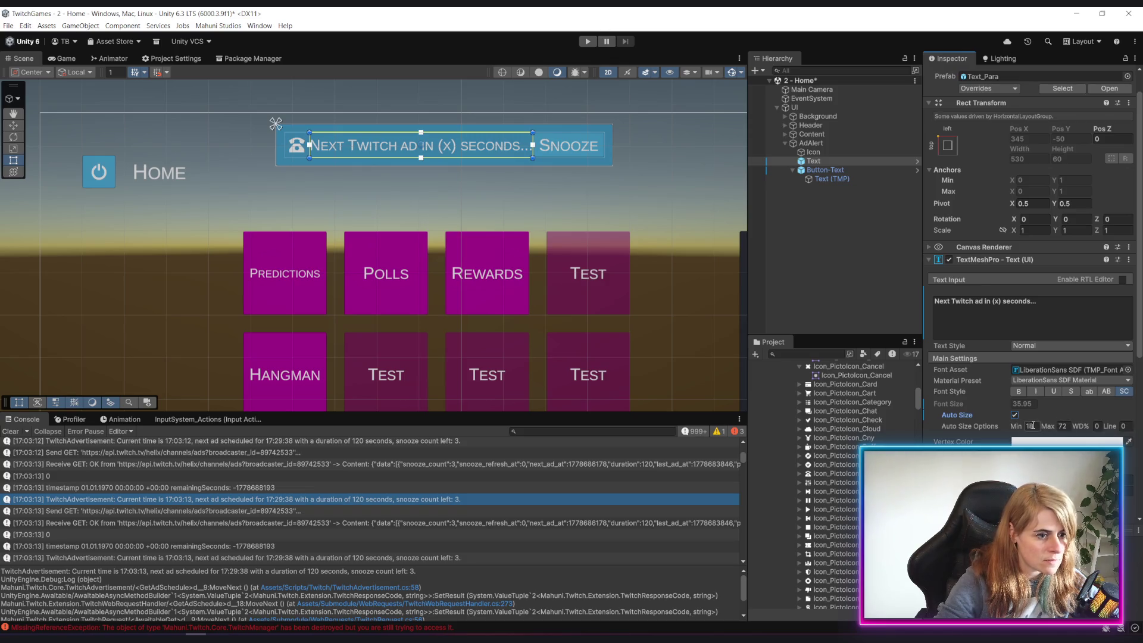
text(25)
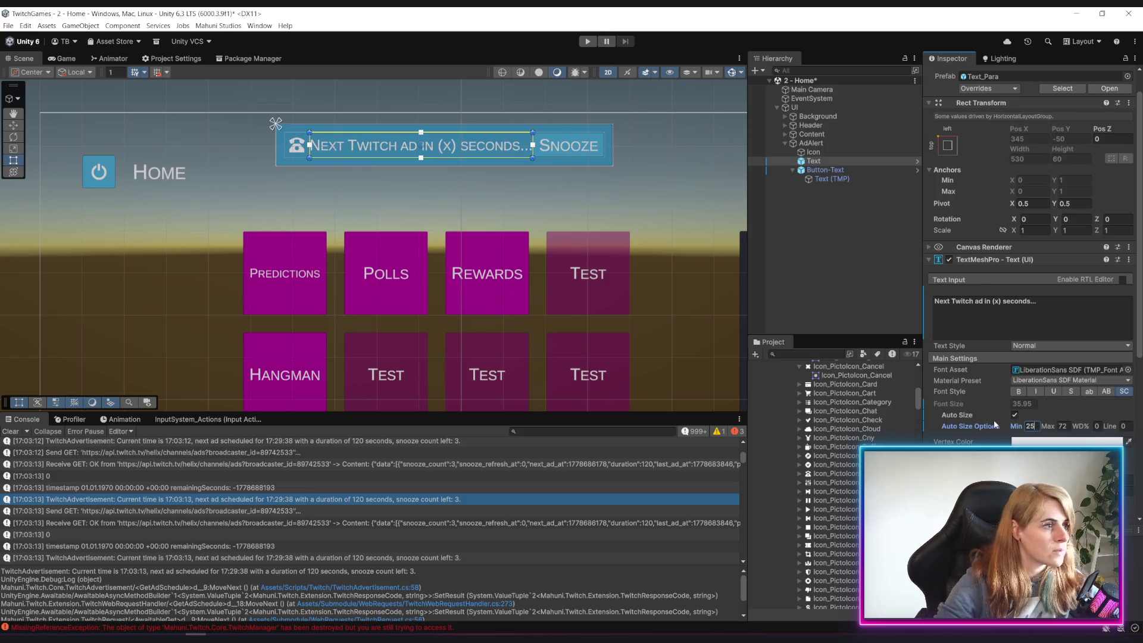
click(1061, 426)
text(40)
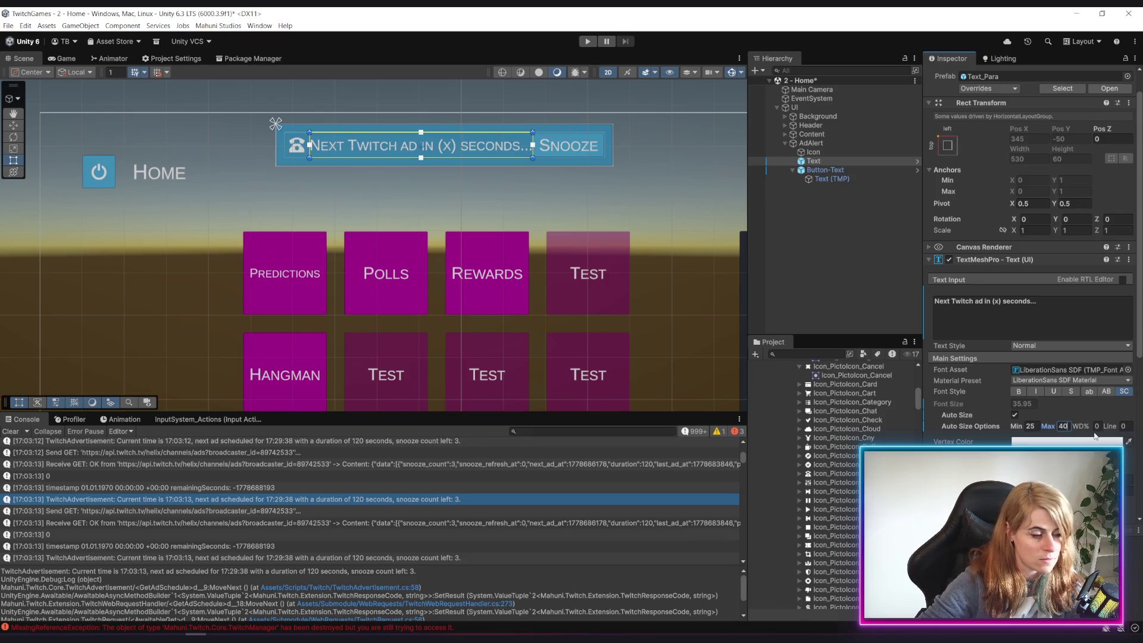
Set AdAlert's Horizontal Layout Group spacing to 20
click(810, 143)
click(1036, 411)
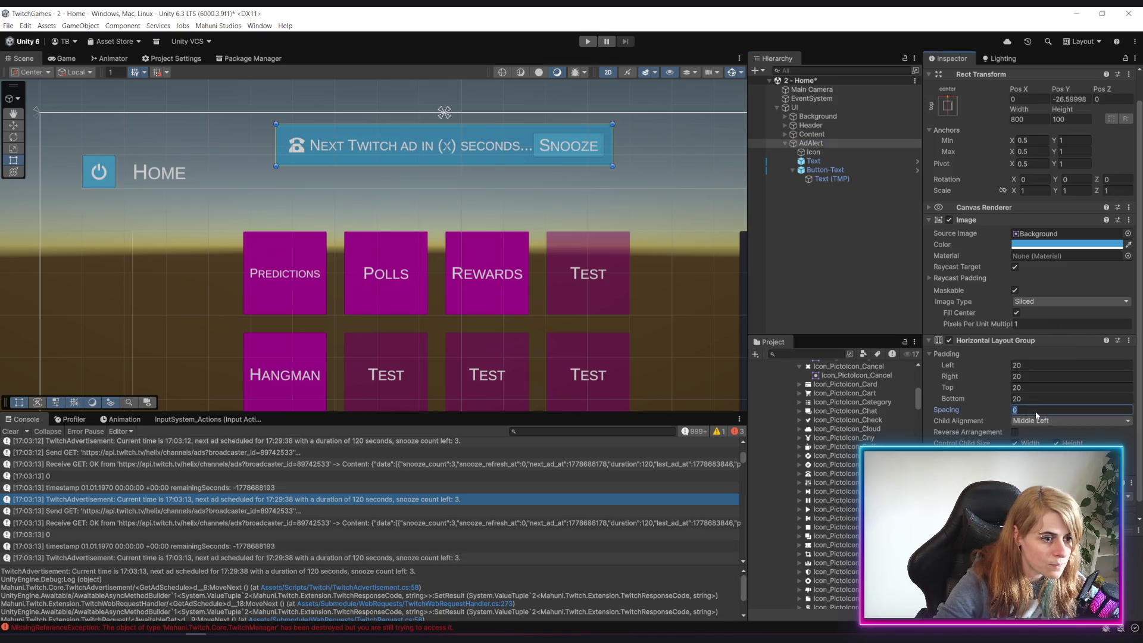
text(20)
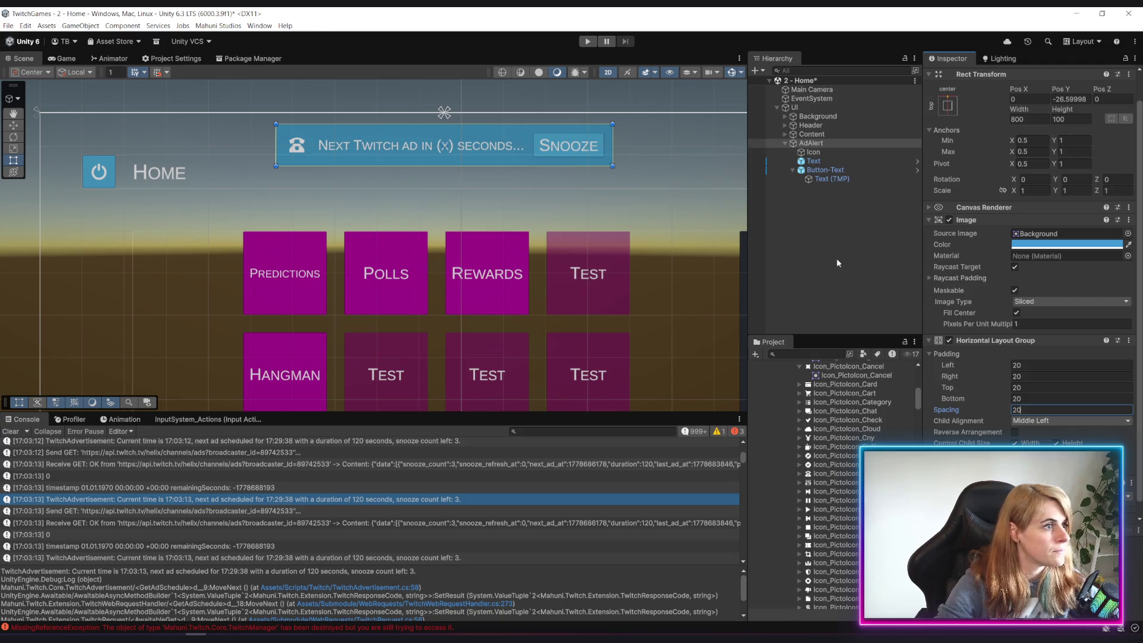
click(827, 143)
scroll(563, 155, down, 3)
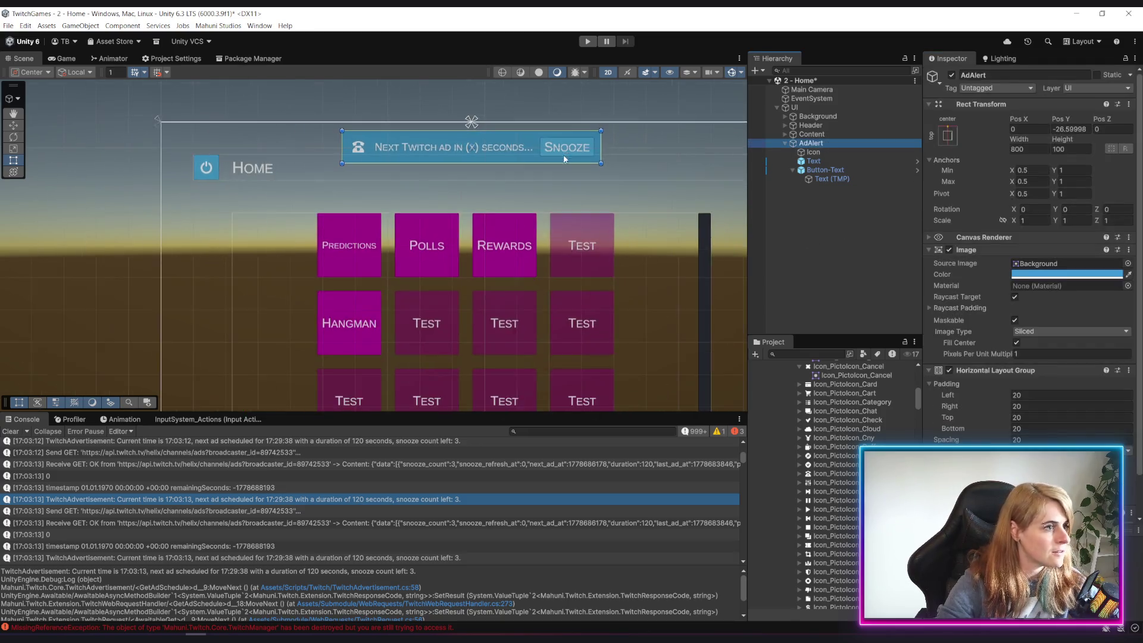
Set the AdAlert banner's Rect Transform width to 1000 and deselect it
scroll(523, 227, up, 2)
click(853, 263)
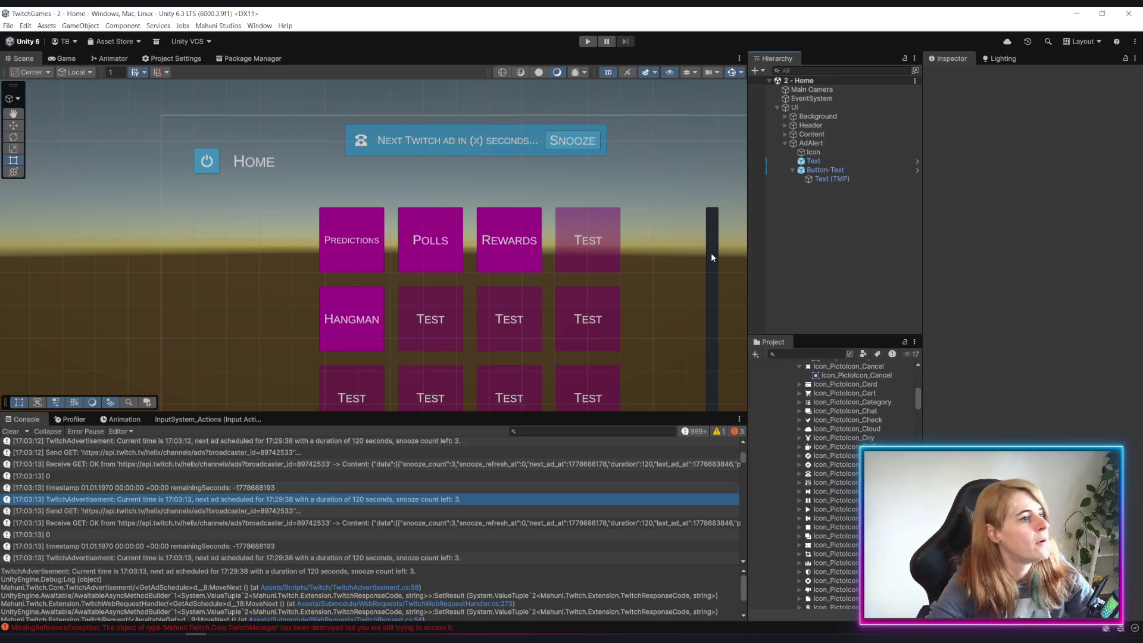
scroll(488, 179, up, 4)
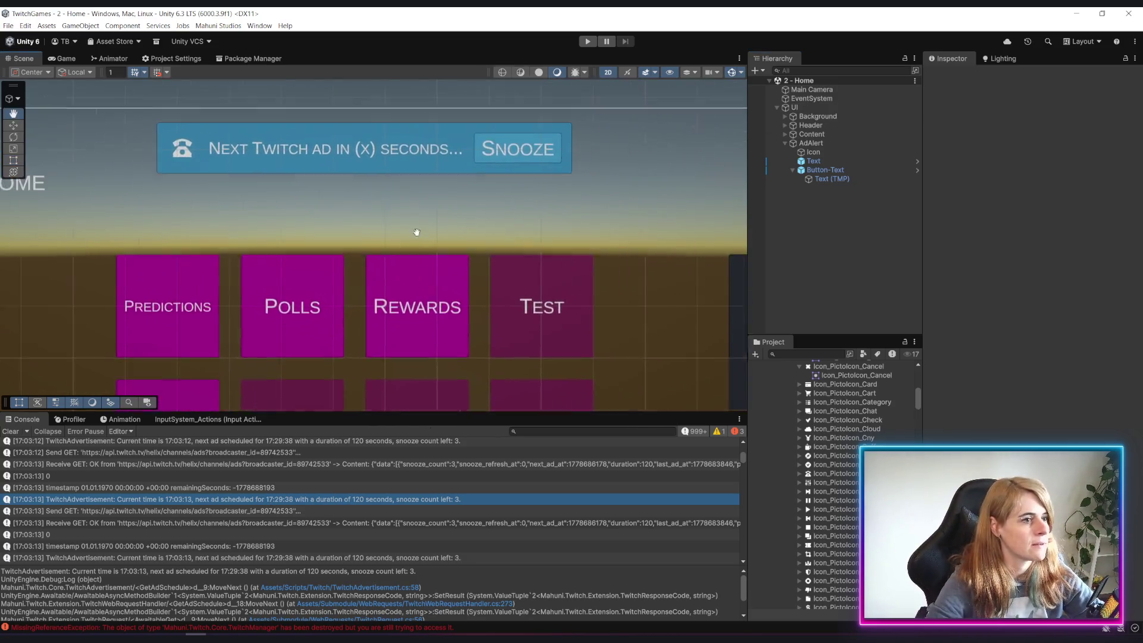
scroll(431, 238, down, 1)
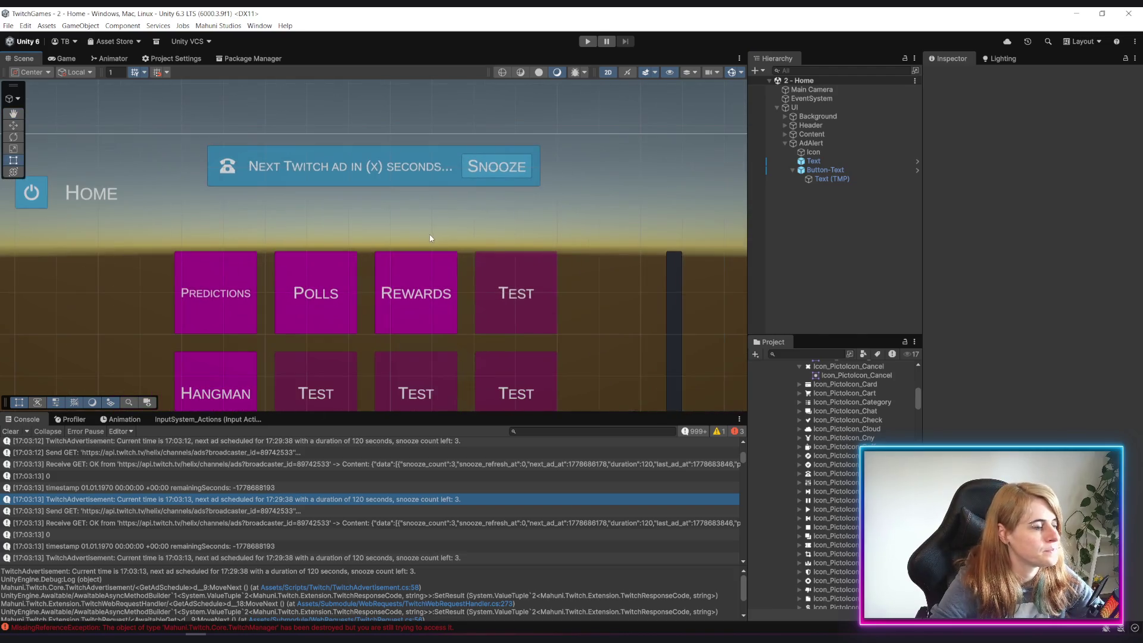
click(811, 145)
click(1019, 149)
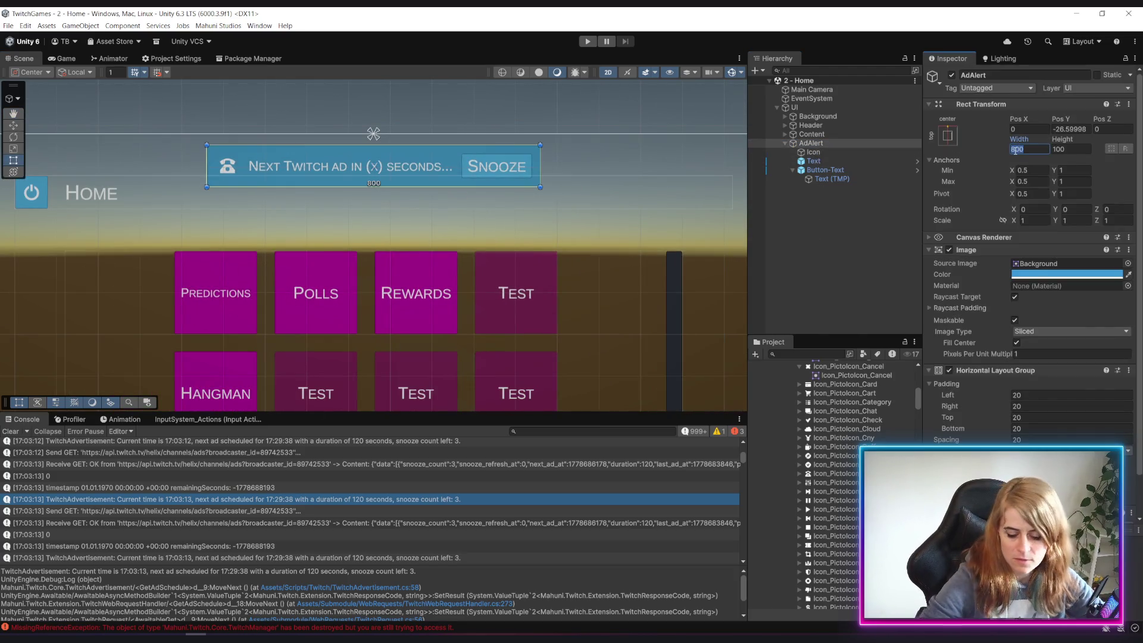
text(1000)
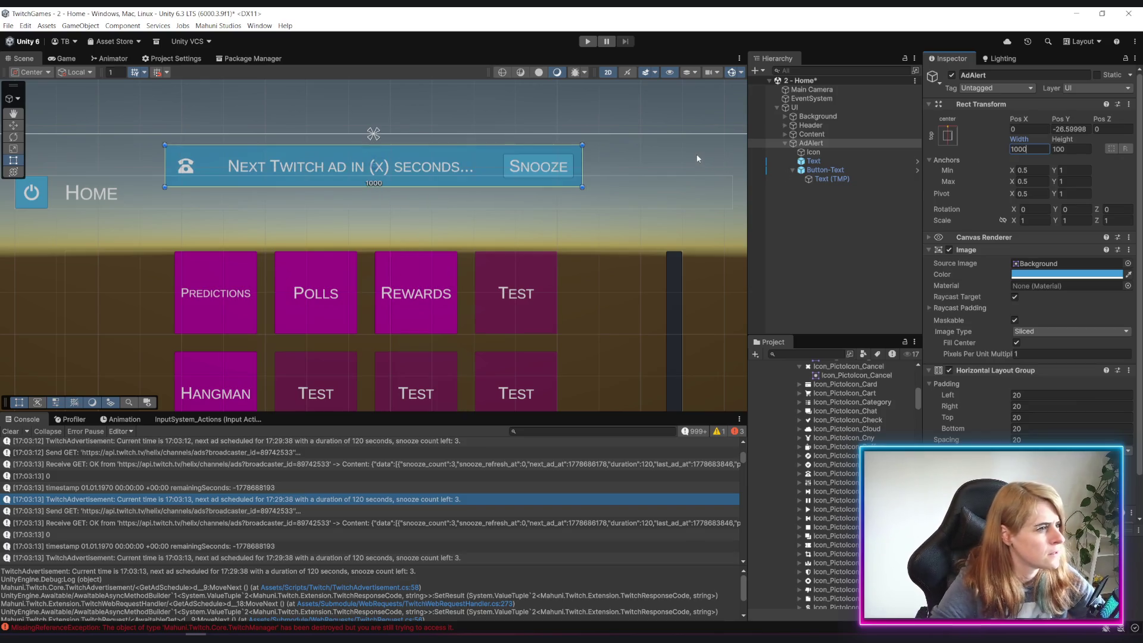
click(833, 268)
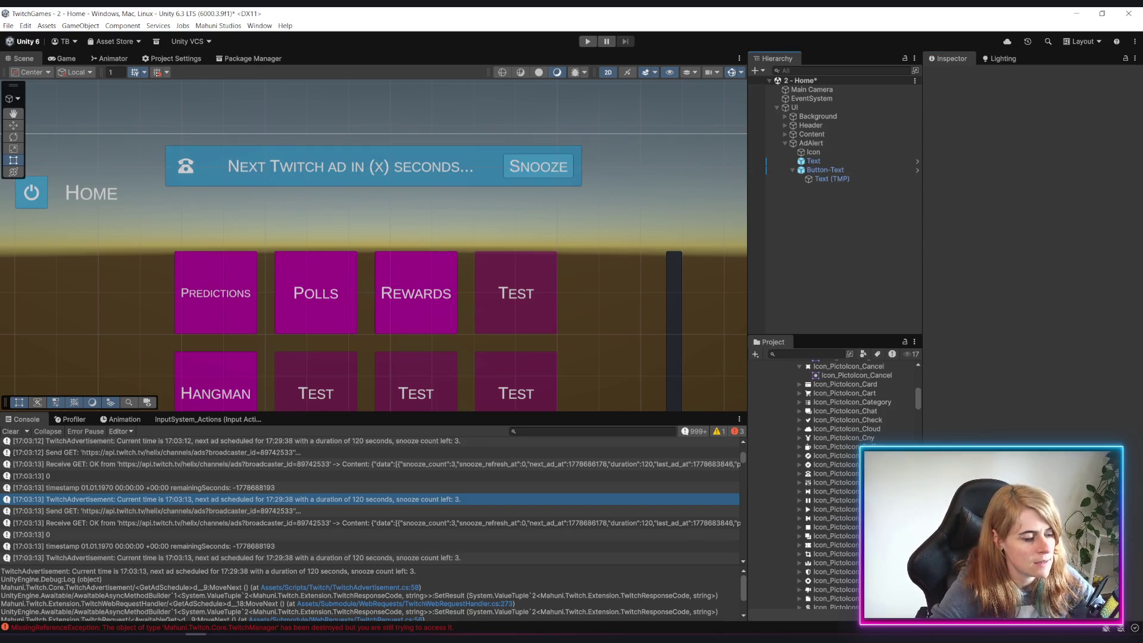
scroll(842, 446, up, 5)
scroll(841, 445, up, 5)
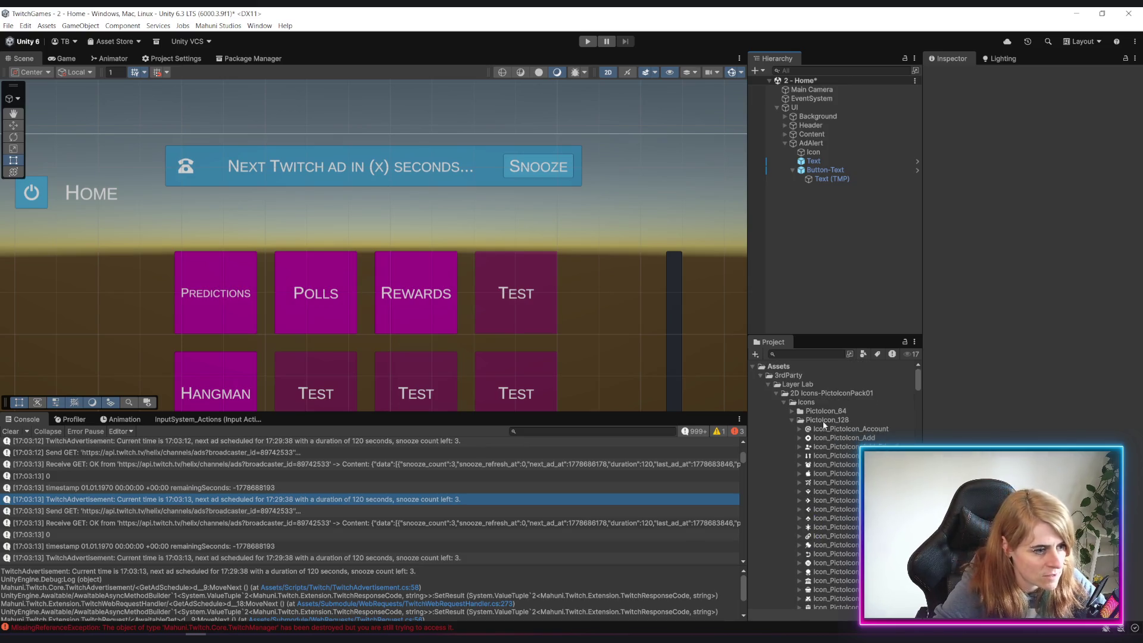
Open the PictoIcon_128 icon folder in the Project panel
click(825, 420)
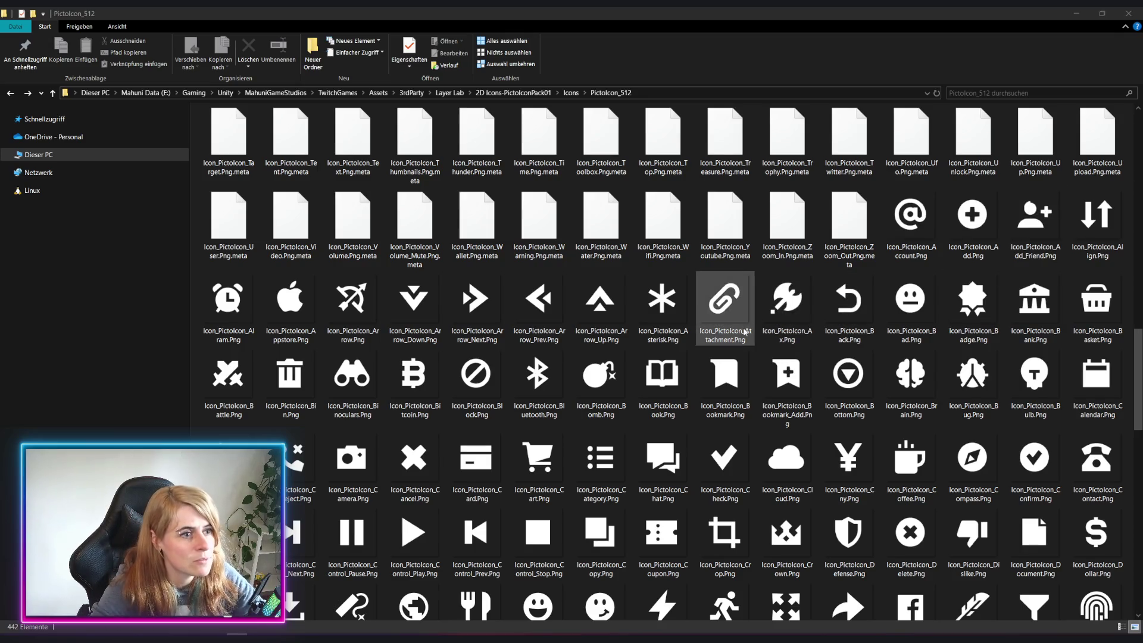
scroll(811, 347, down, 3)
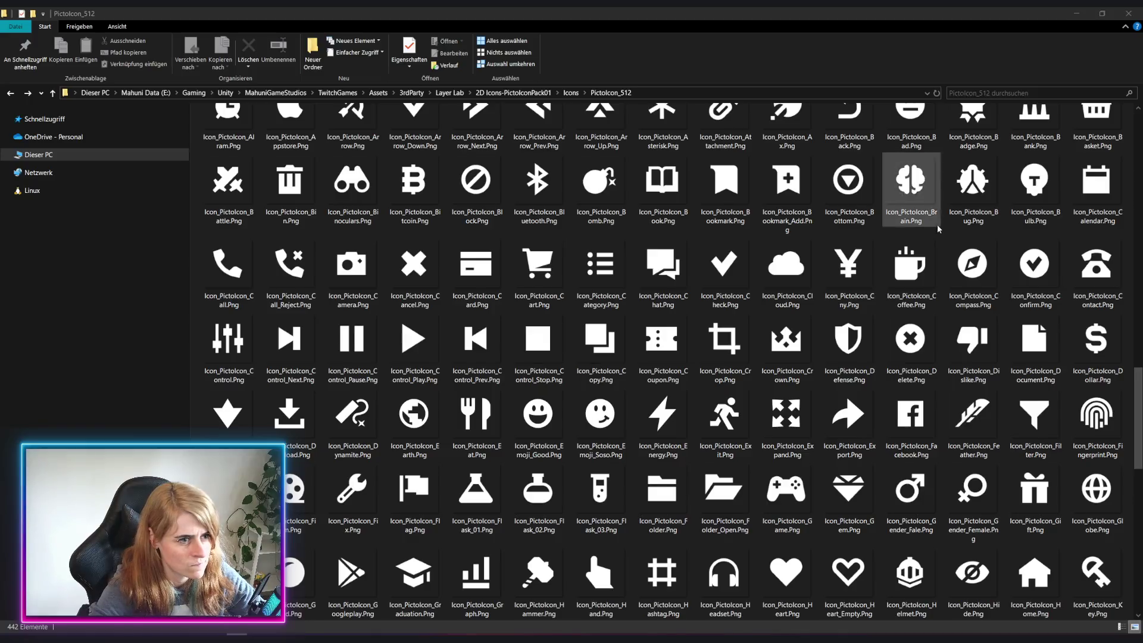
click(917, 268)
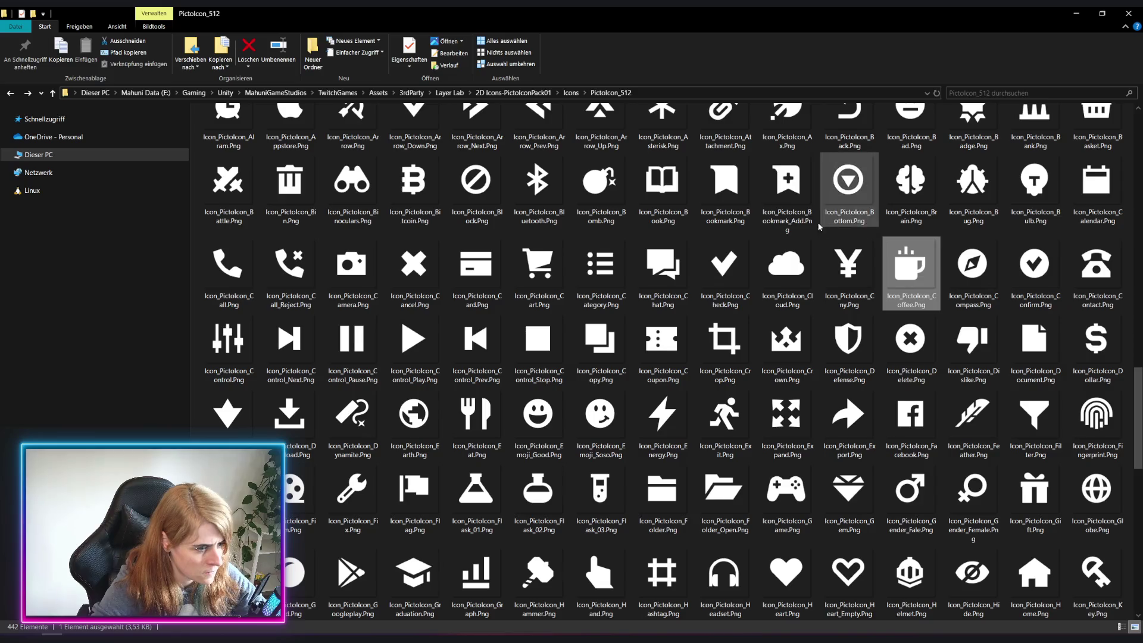
scroll(1095, 333, down, 3)
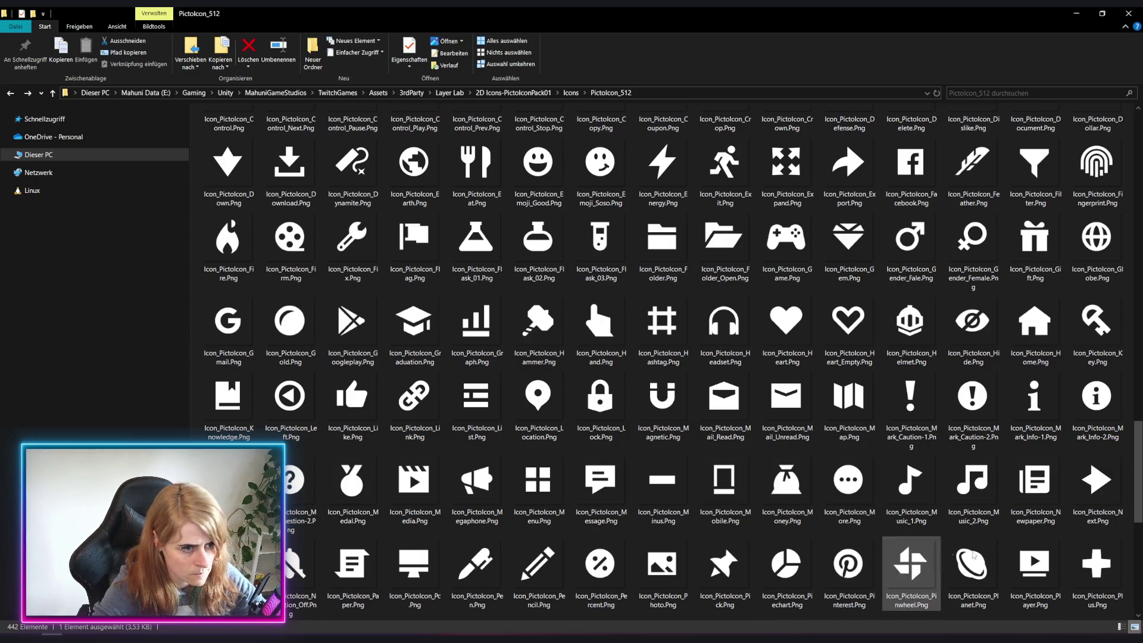
scroll(977, 476, down, 3)
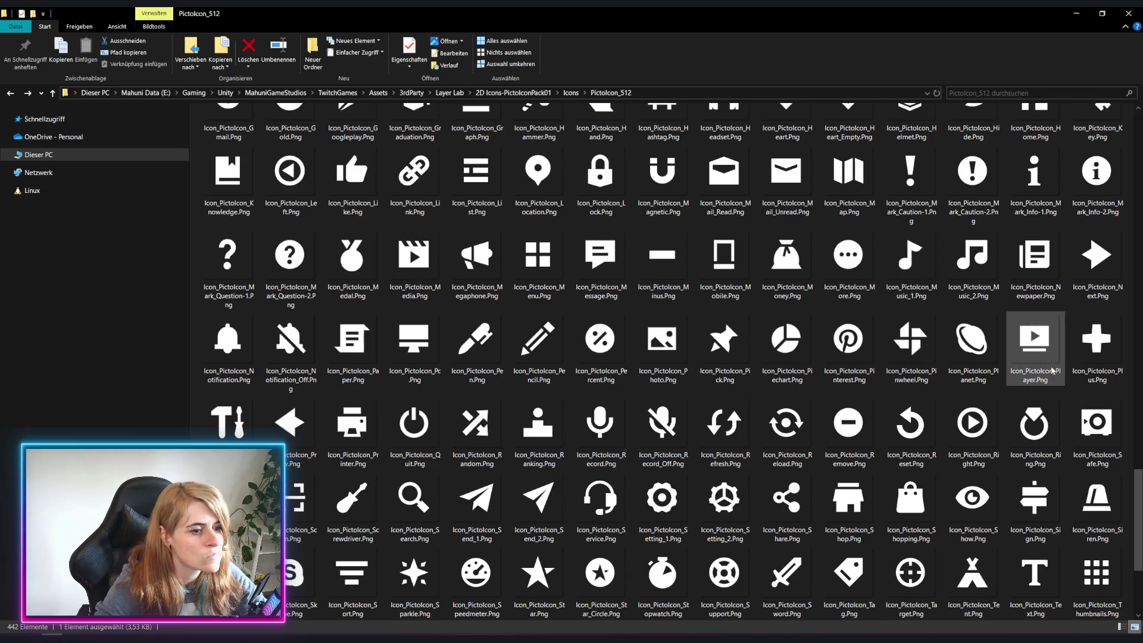
mouse_move(1043, 362)
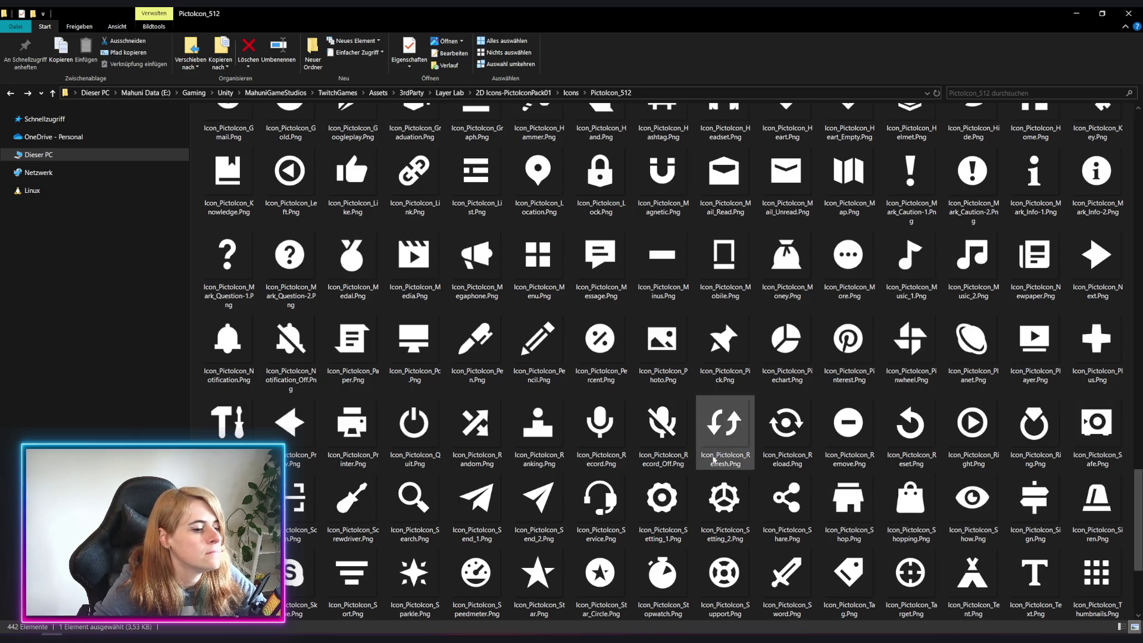
scroll(873, 498, up, 3)
scroll(873, 498, up, 3)
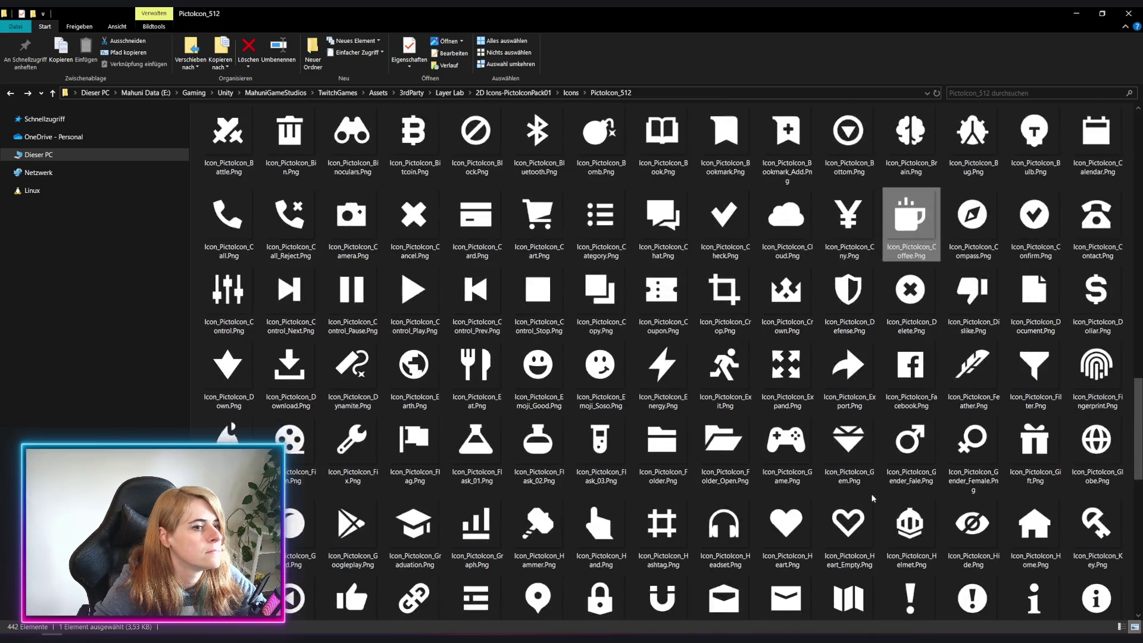
scroll(873, 498, up, 3)
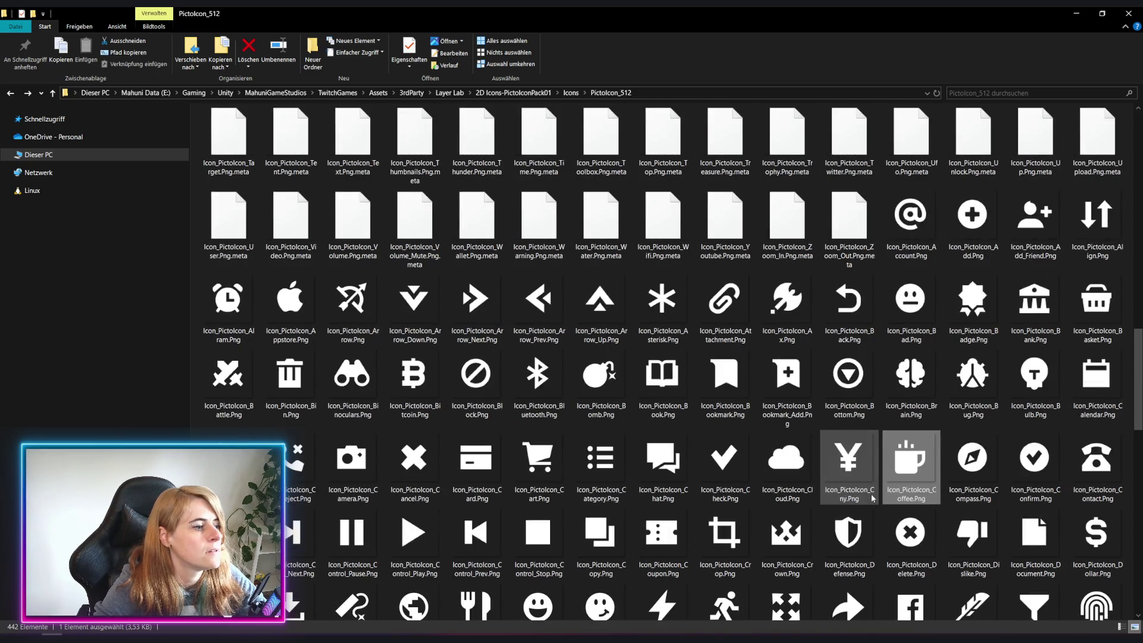
scroll(836, 470, down, 3)
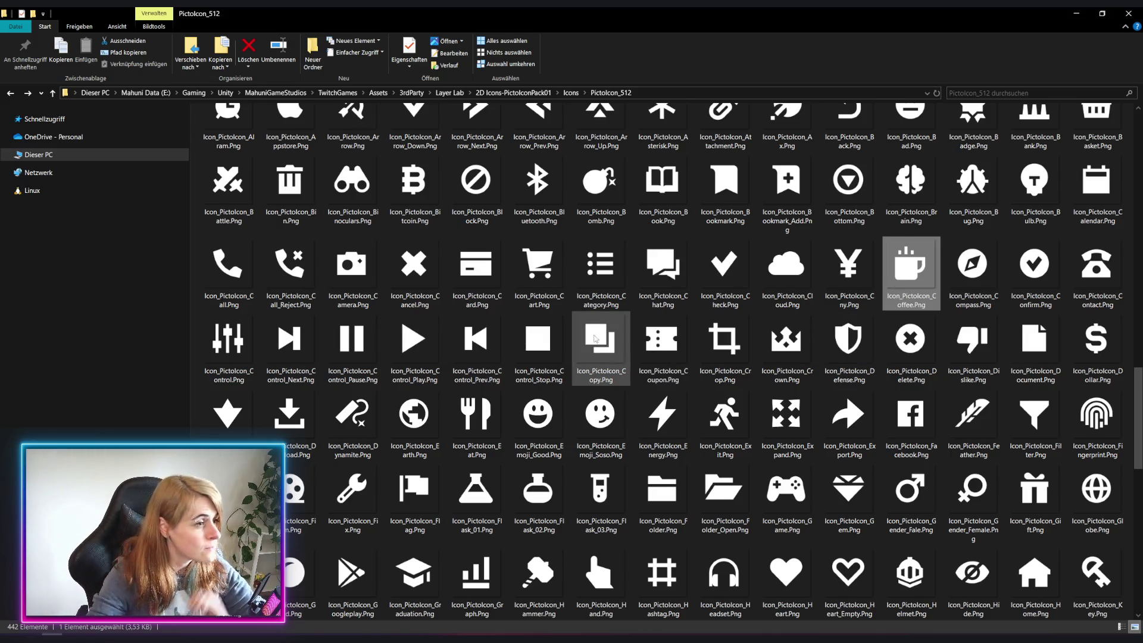
scroll(597, 345, down, 6)
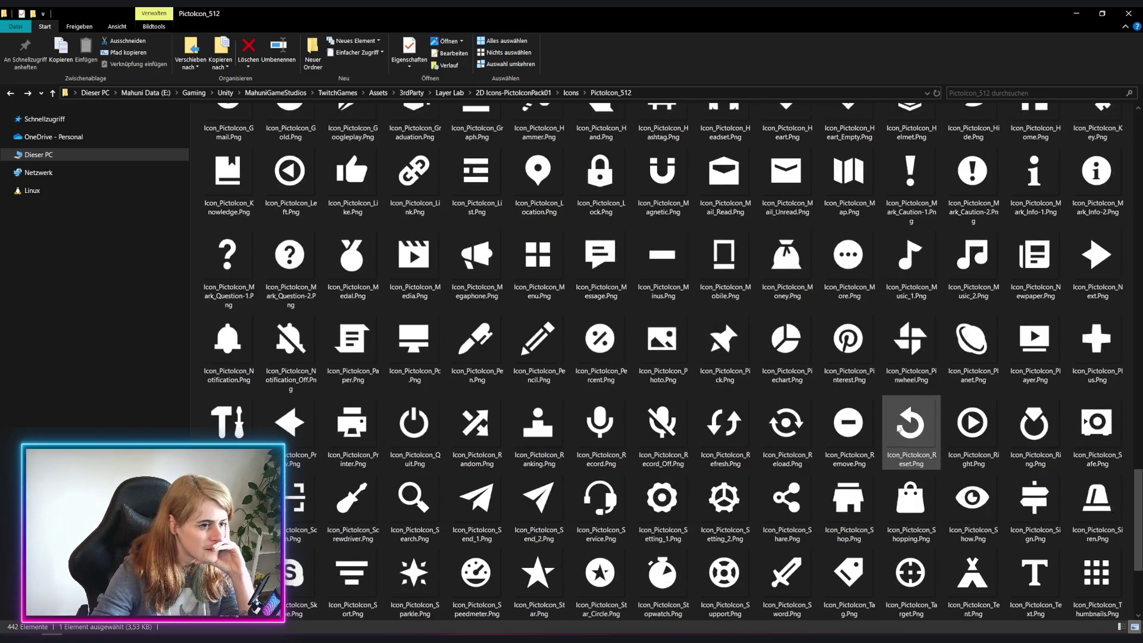
scroll(883, 428, down, 3)
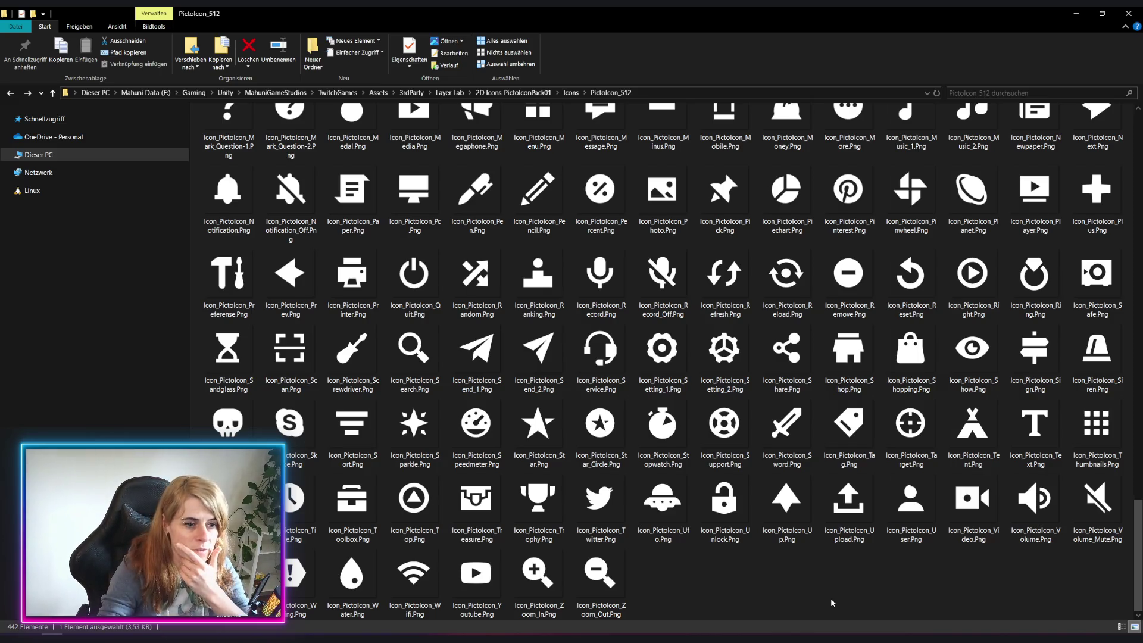
Browse the PictoIcon folder, comparing the Alarm, Megaphone and Siren pictograms
key(Right)
key(Right)
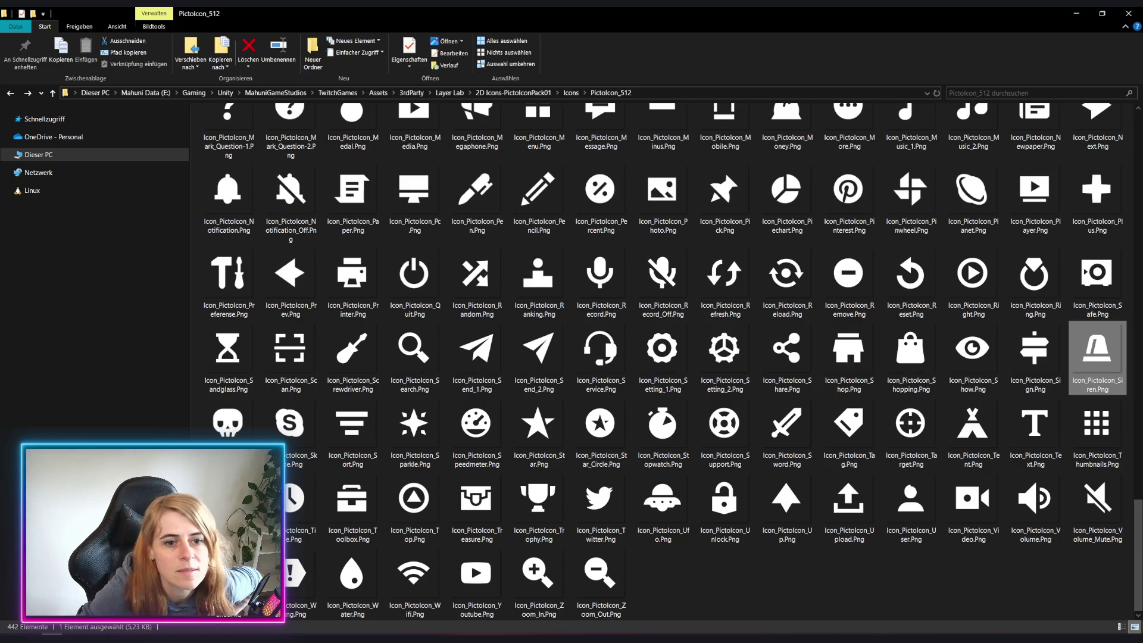
key(alt+Tab)
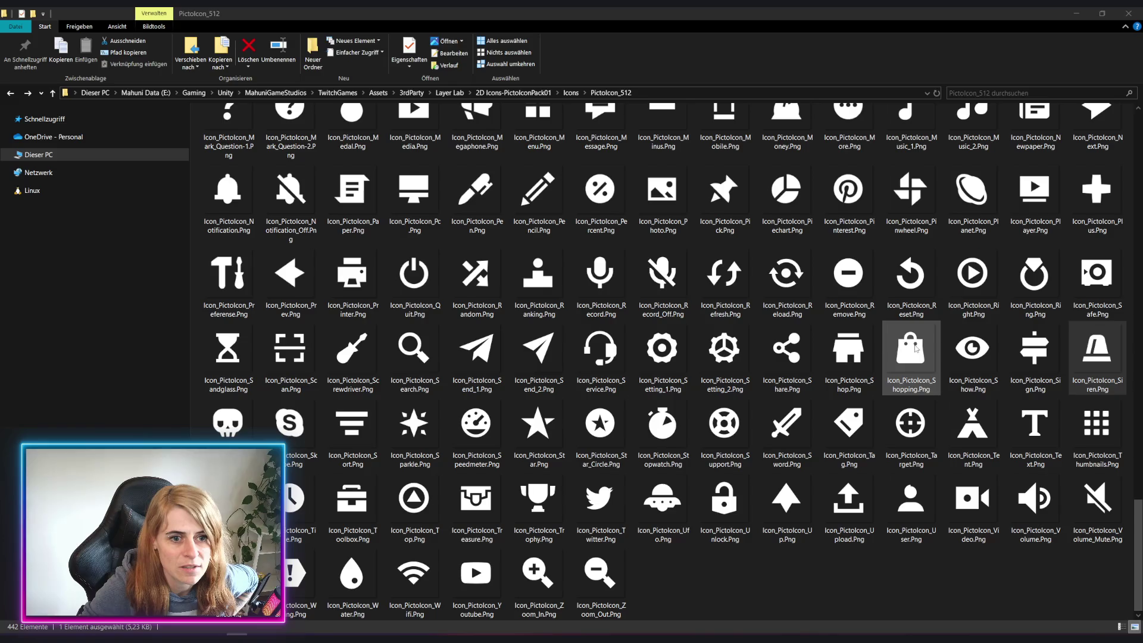
scroll(880, 370, up, 10)
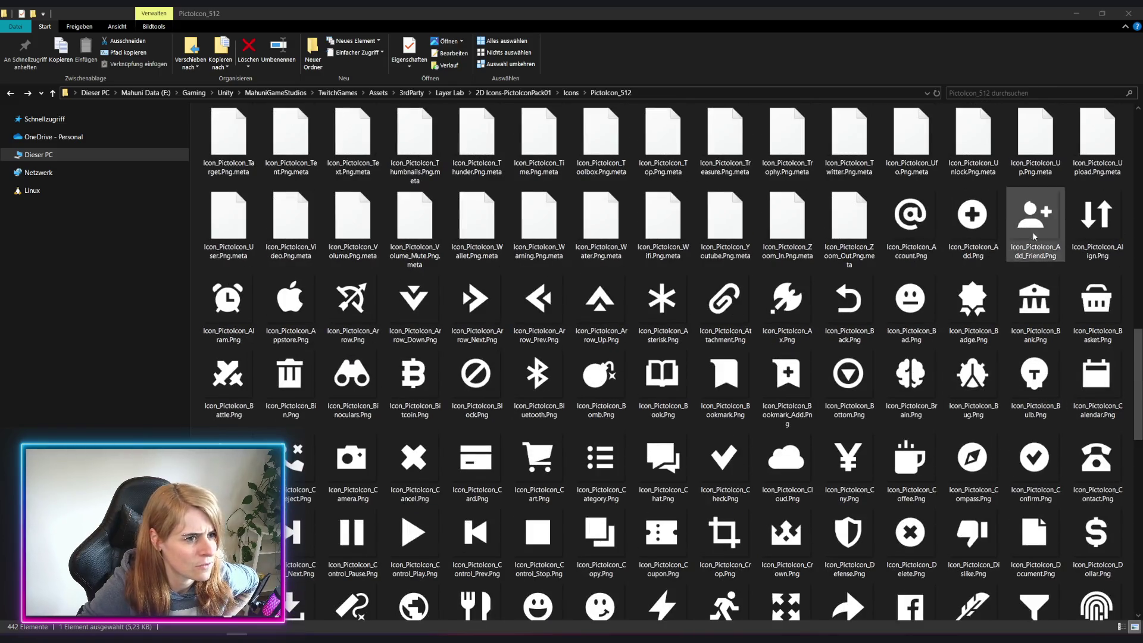
click(223, 313)
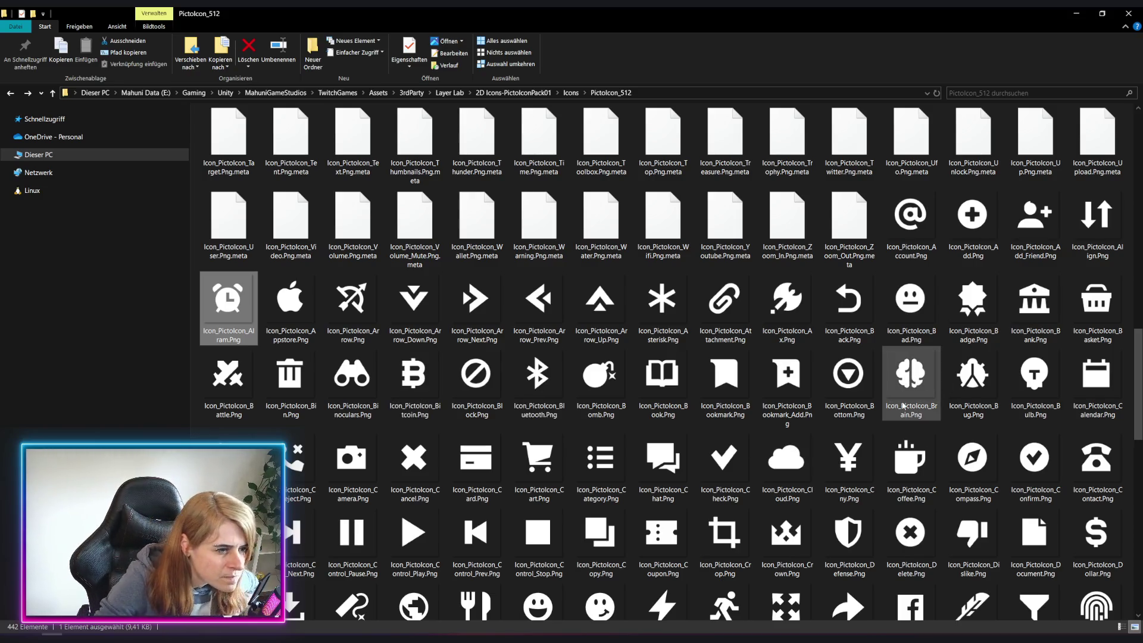
scroll(837, 435, down, 10)
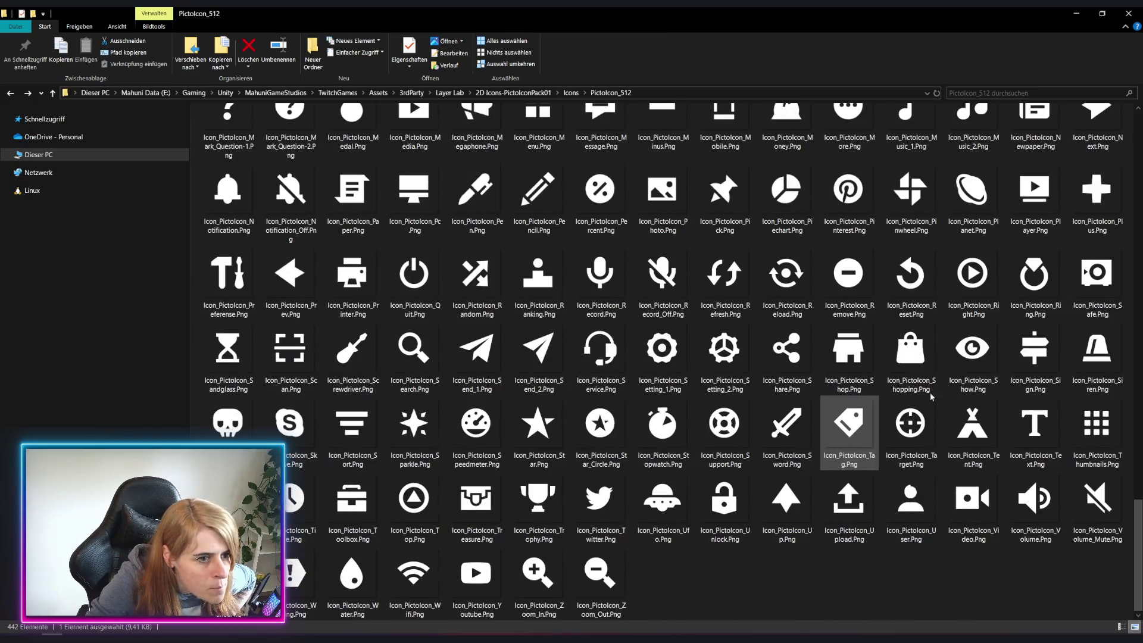
scroll(893, 262, up, 3)
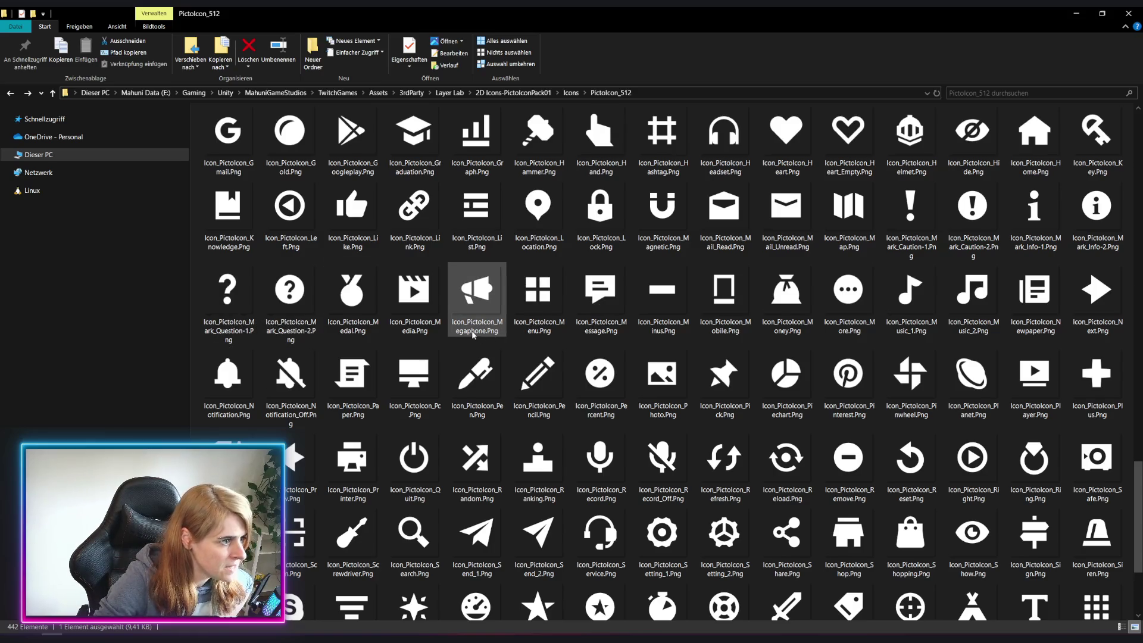
mouse_move(476, 285)
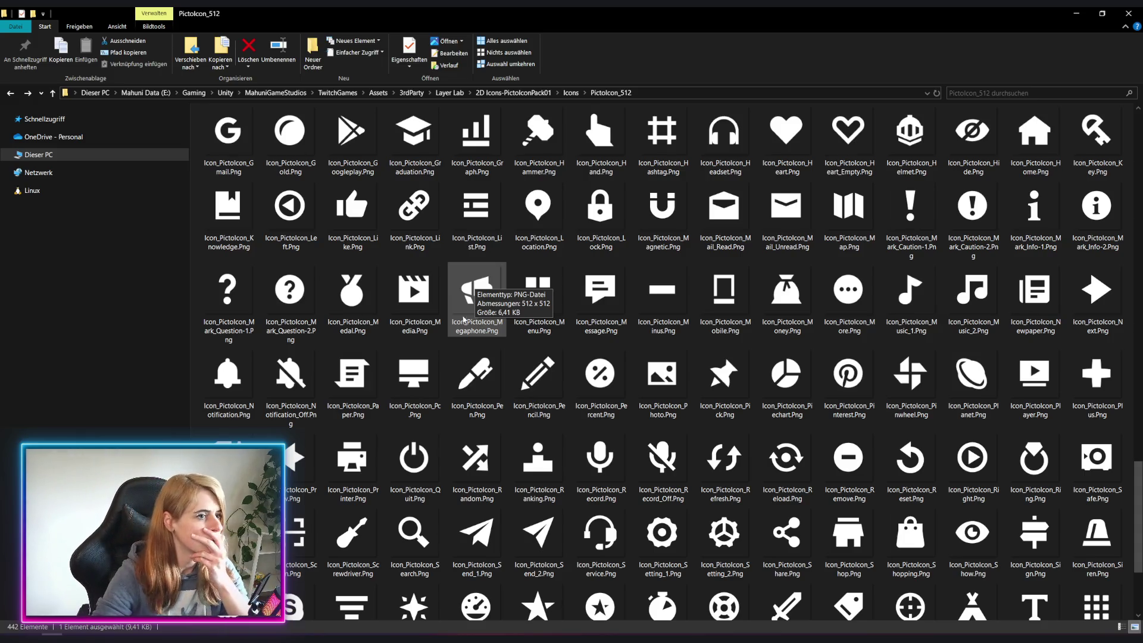
click(479, 315)
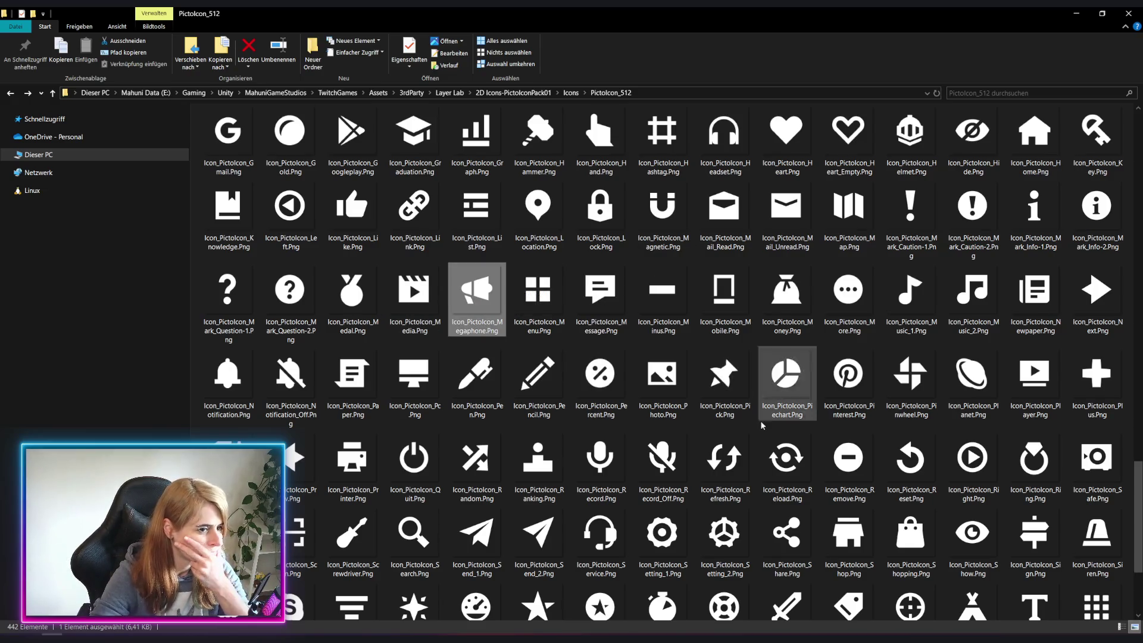
click(1078, 529)
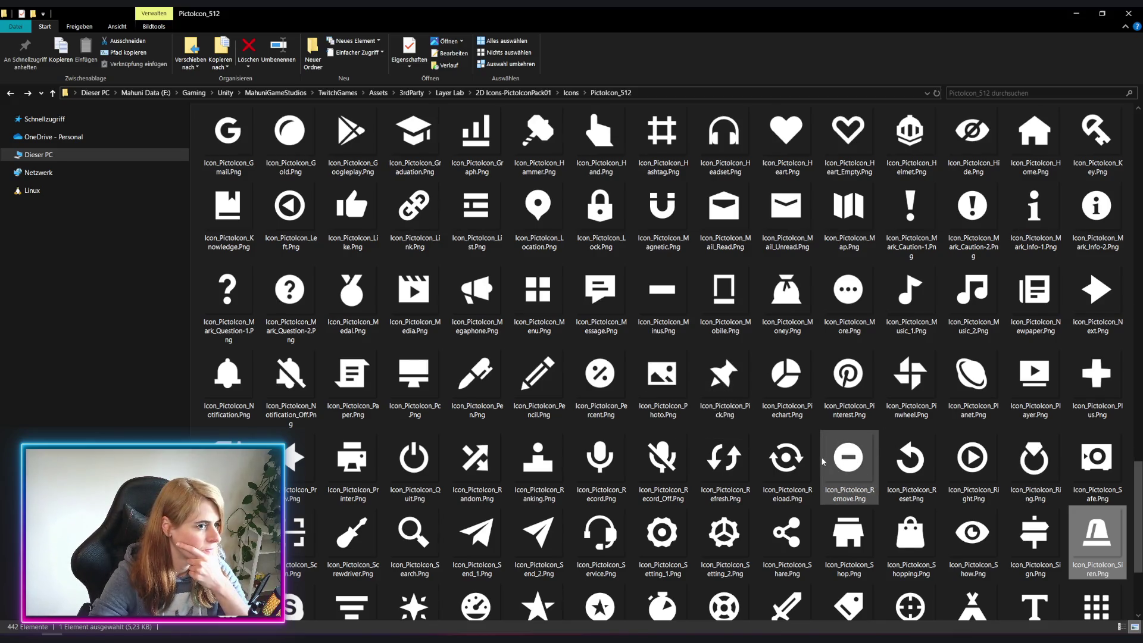
Drag Icon_PictoIcon_Siren into the Icon's Source Image field and preview the banner
scroll(816, 460, up, 3)
scroll(813, 457, up, 3)
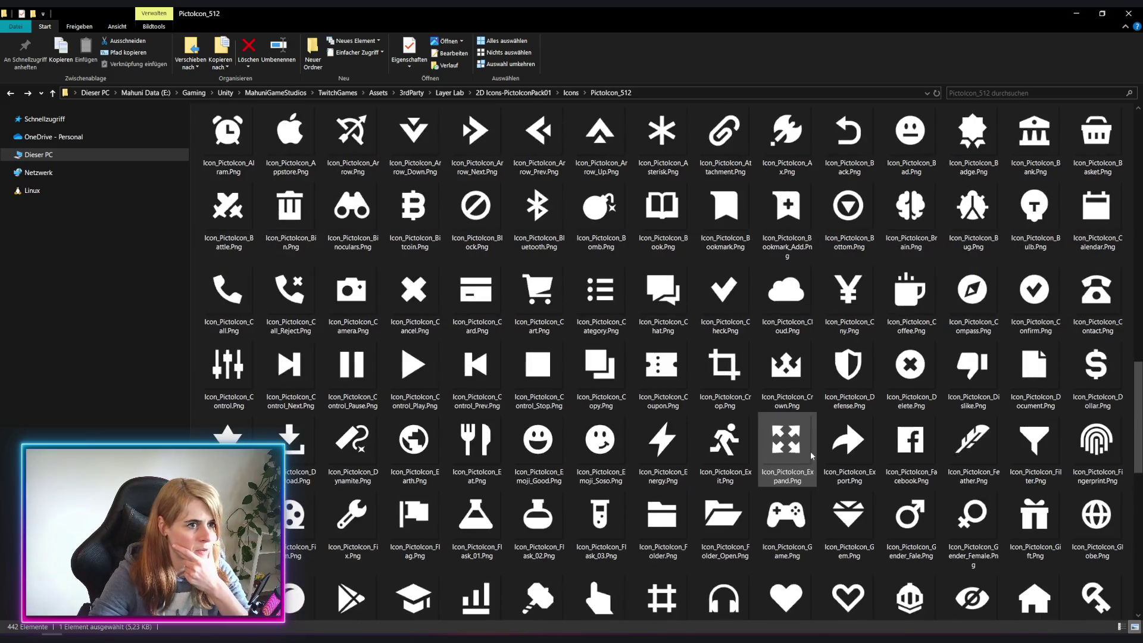
scroll(811, 455, up, 3)
scroll(804, 456, down, 3)
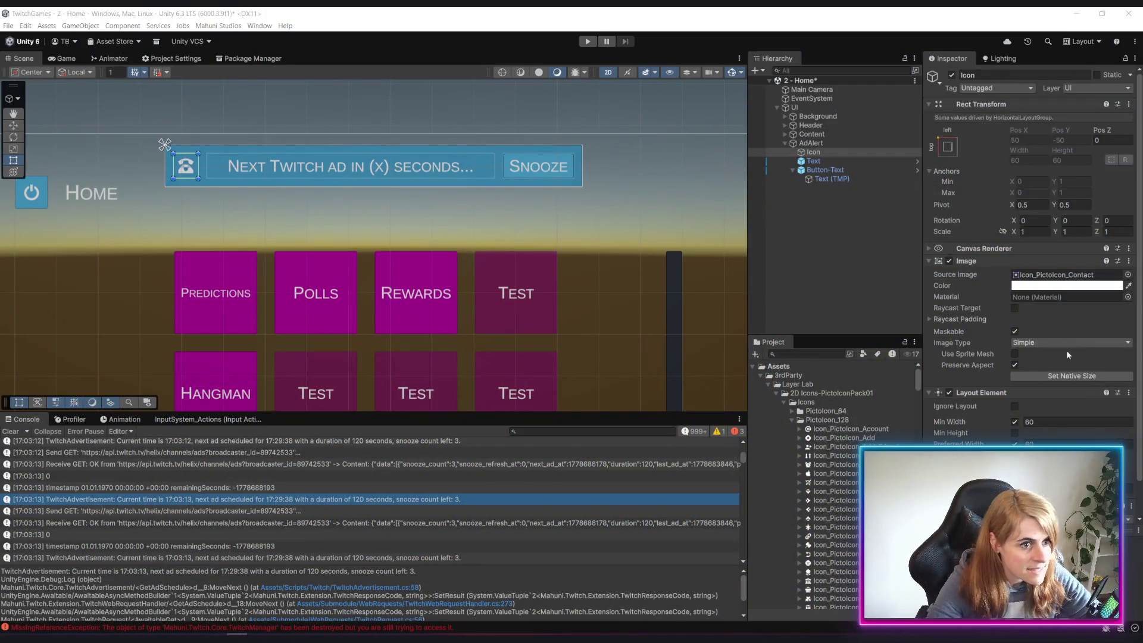
scroll(833, 508, down, 10)
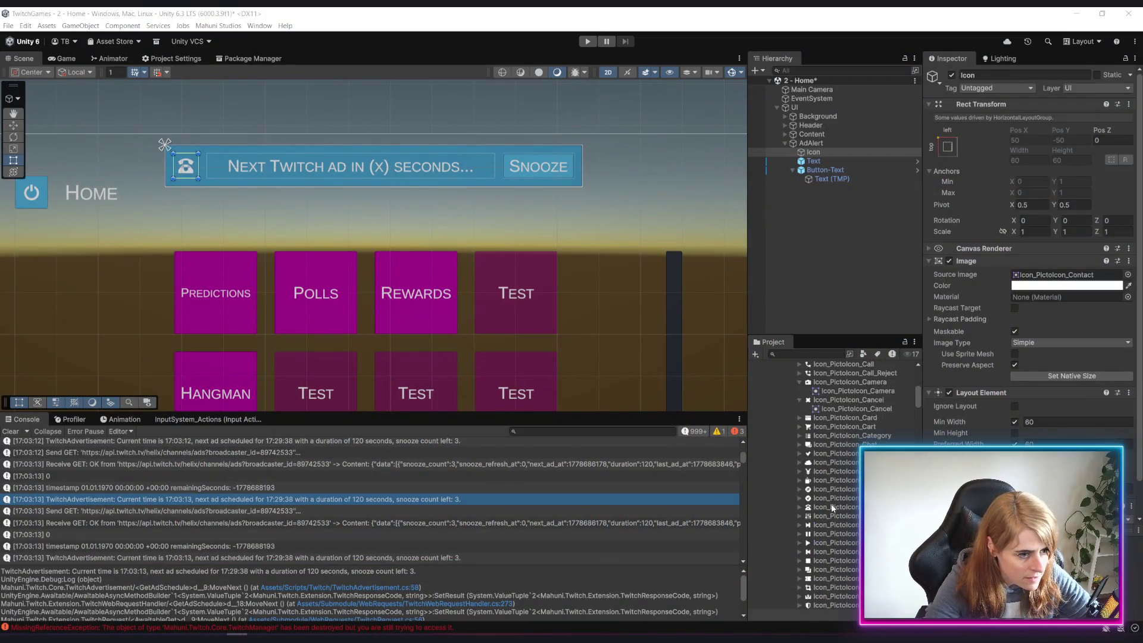
scroll(831, 507, down, 15)
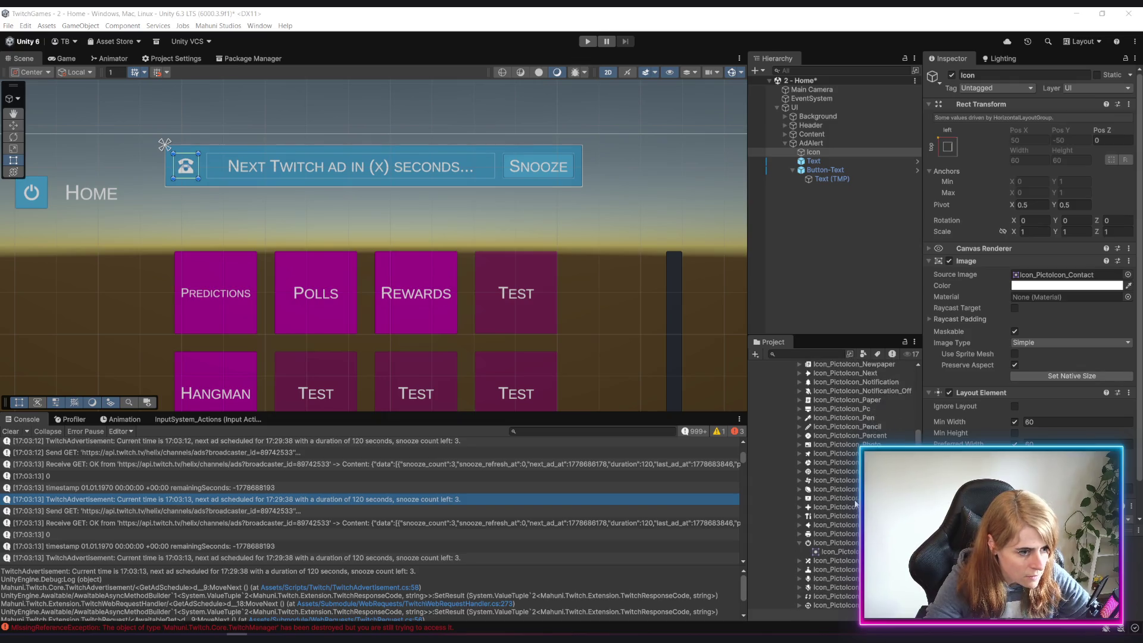
scroll(855, 503, down, 5)
scroll(856, 541, down, 5)
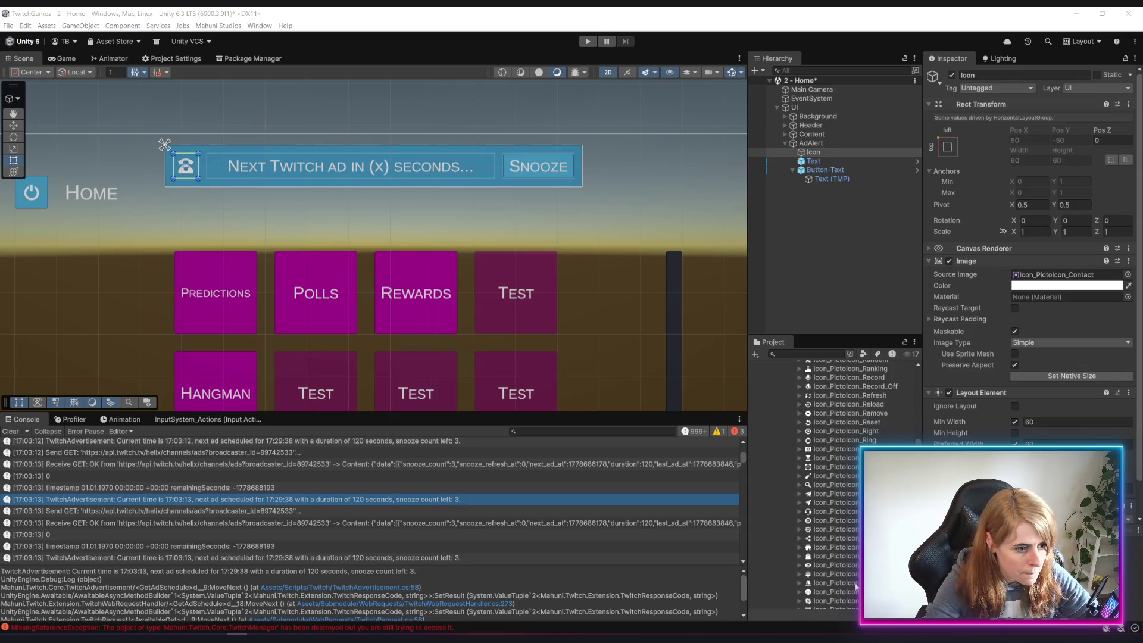
mouse_move(852, 584)
mouse_down()
mouse_move(1018, 499)
mouse_move(1061, 276)
mouse_up()
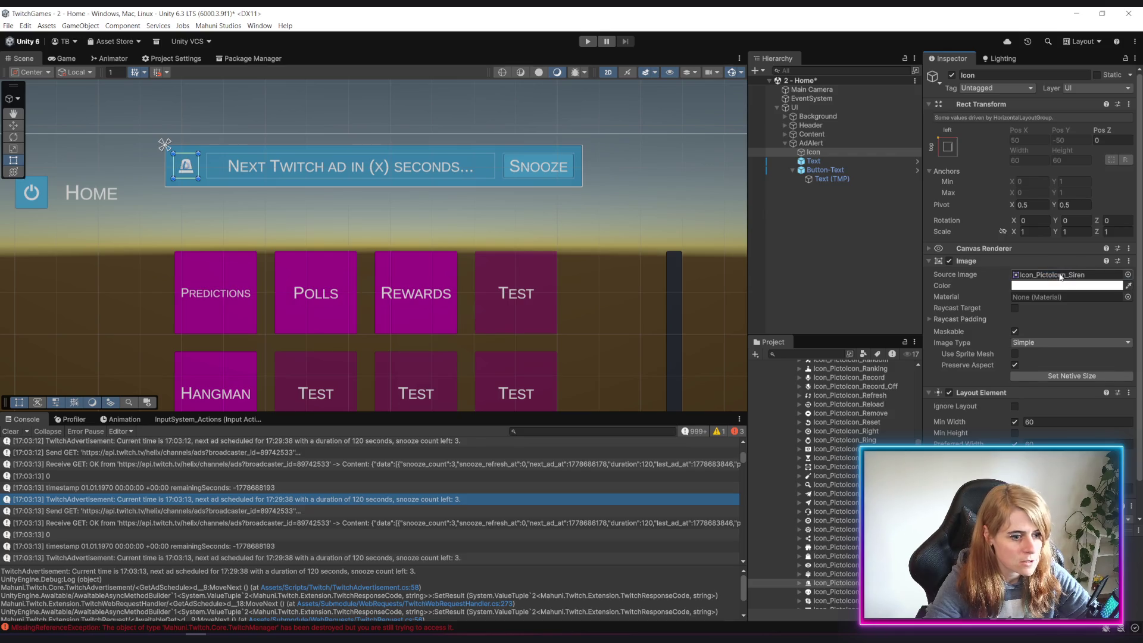
click(848, 280)
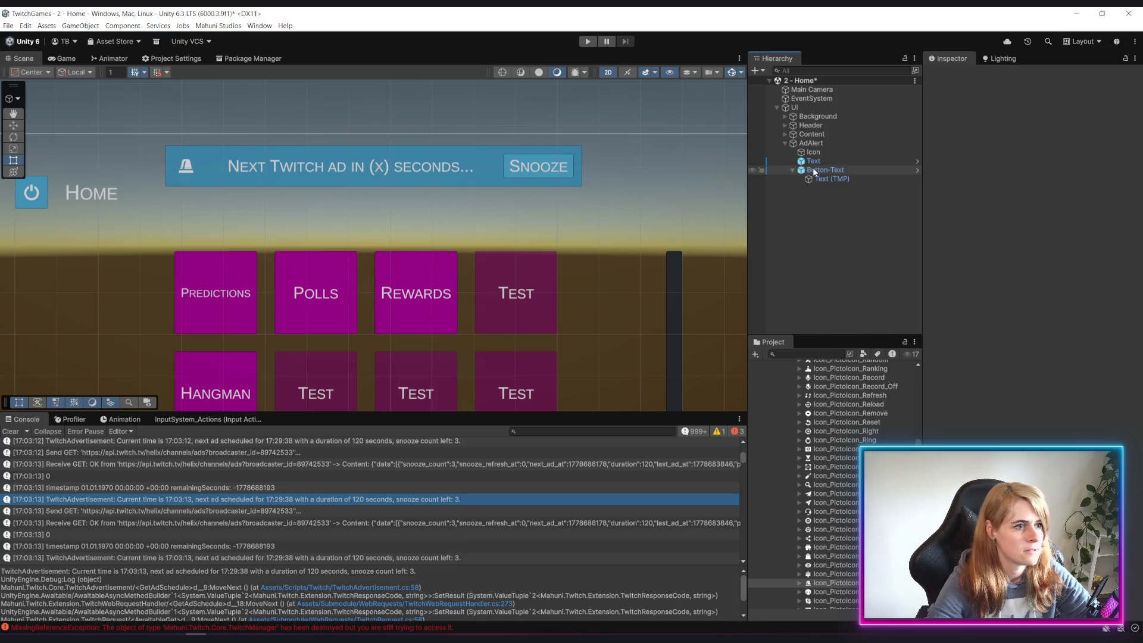
Try widening the Icon's Min Width, then undo it back to 60
click(844, 153)
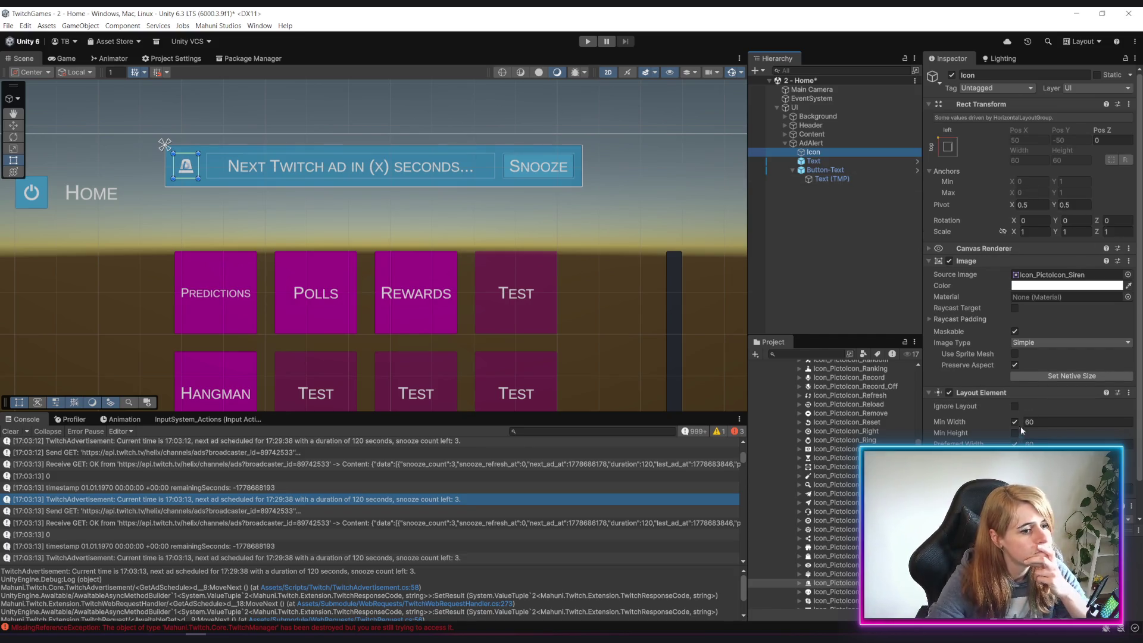
mouse_move(1022, 425)
mouse_down()
mouse_move(1063, 426)
mouse_move(1053, 426)
mouse_up()
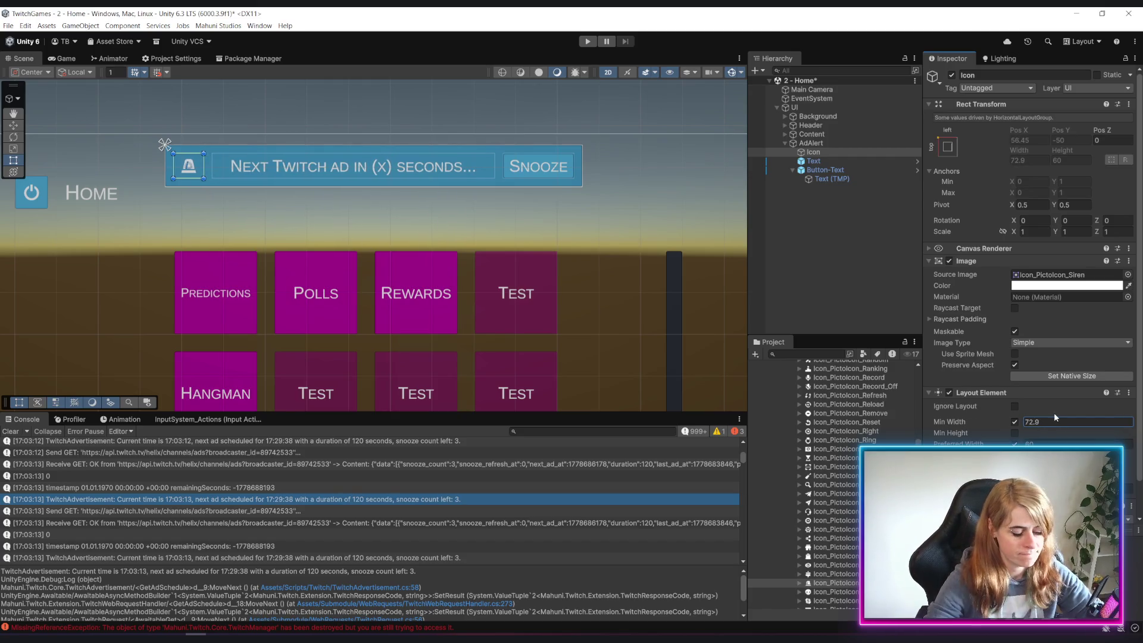
key(ctrl+z)
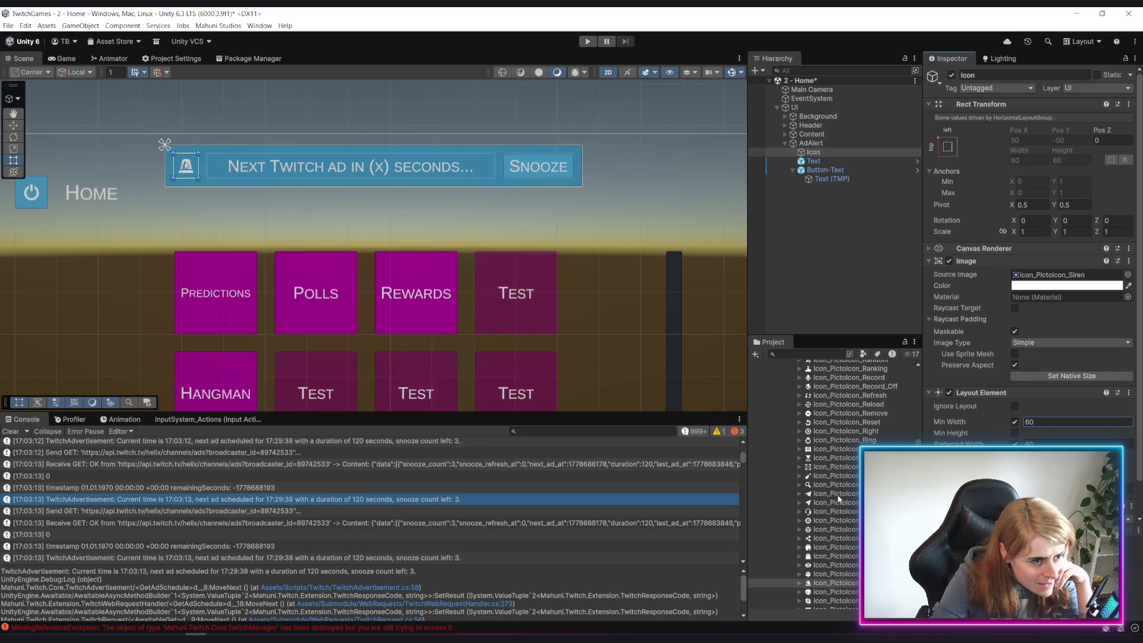
Assign Icon_PictoIcon_Megaphone to the Icon's Source Image and preview the banner
scroll(836, 499, up, 4)
scroll(825, 544, up, 8)
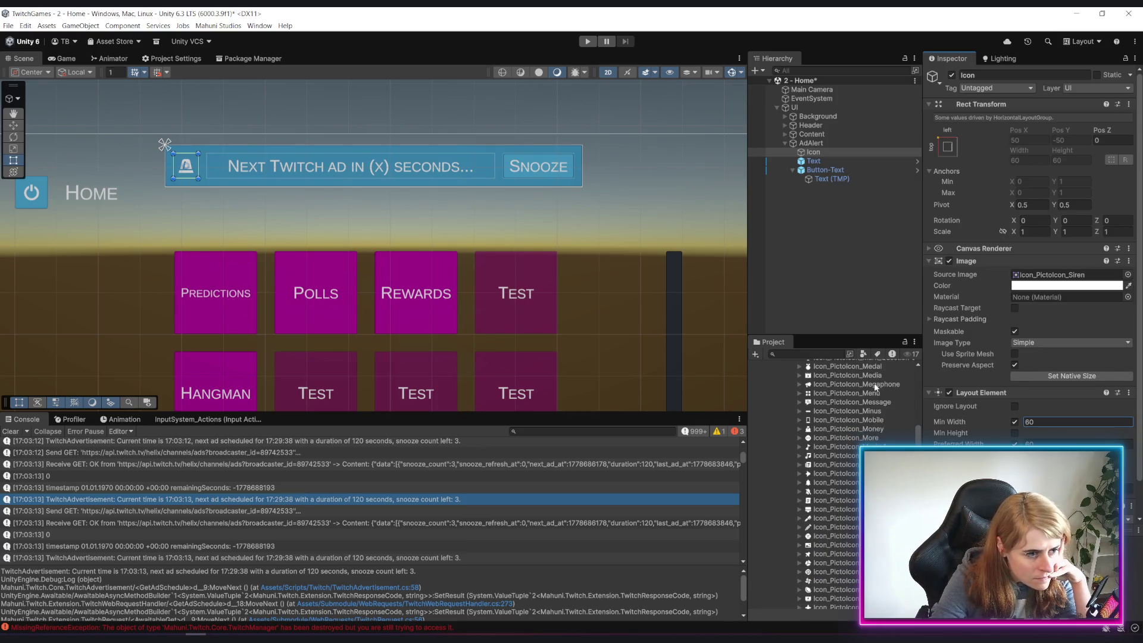
drag(875, 386, 1070, 278)
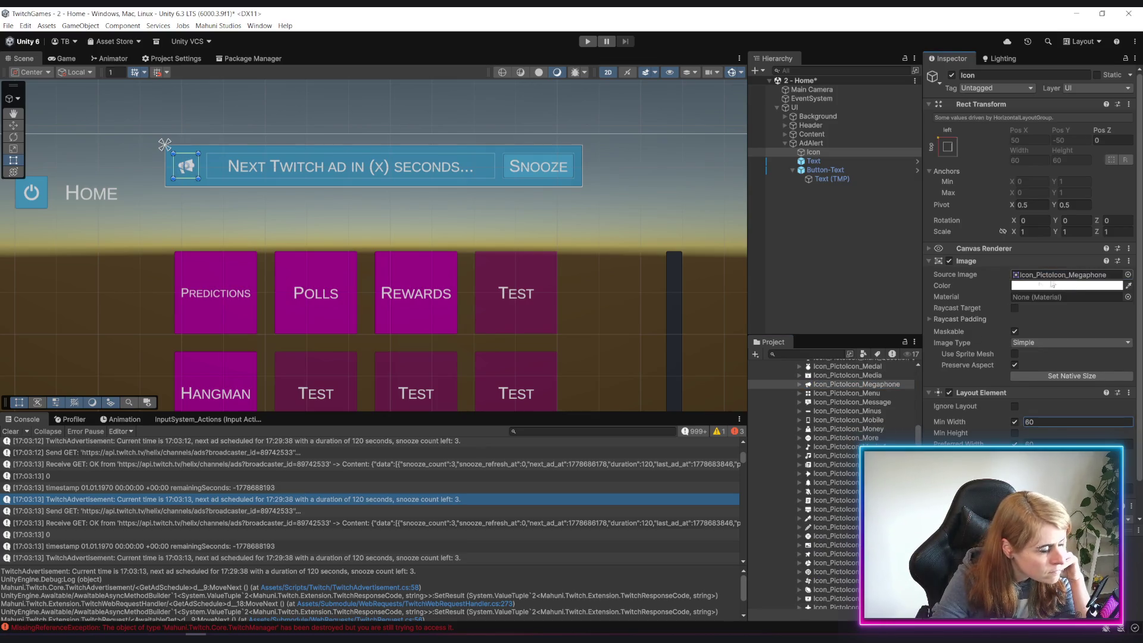
click(859, 300)
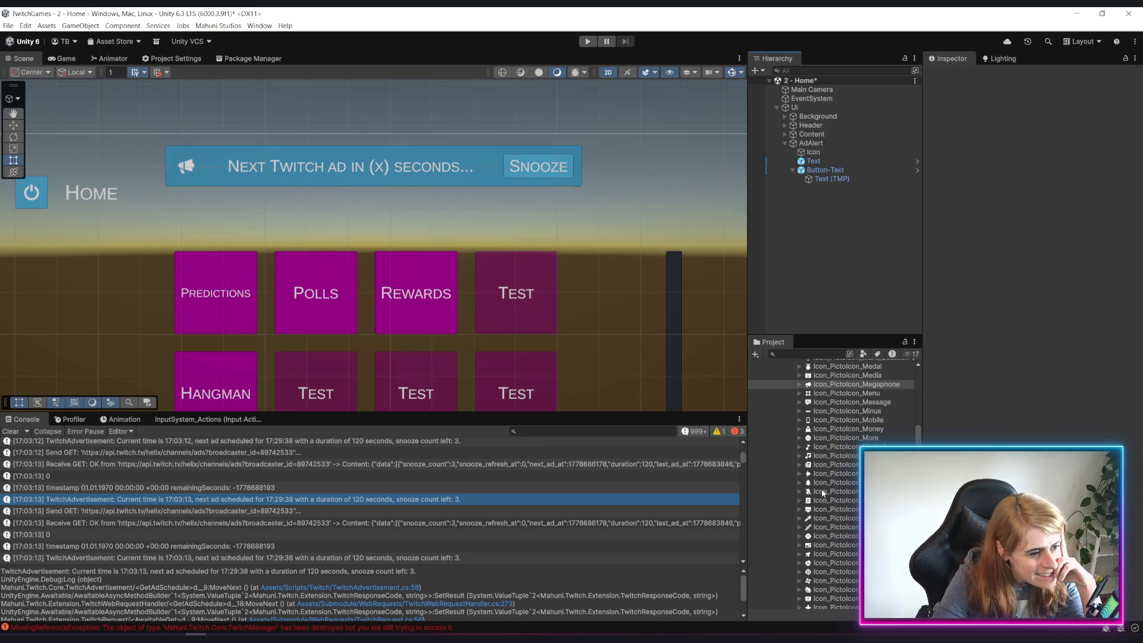
Reselect the Icon object and bring up the Source Image sprite picker
scroll(837, 502, down, 3)
scroll(836, 503, down, 3)
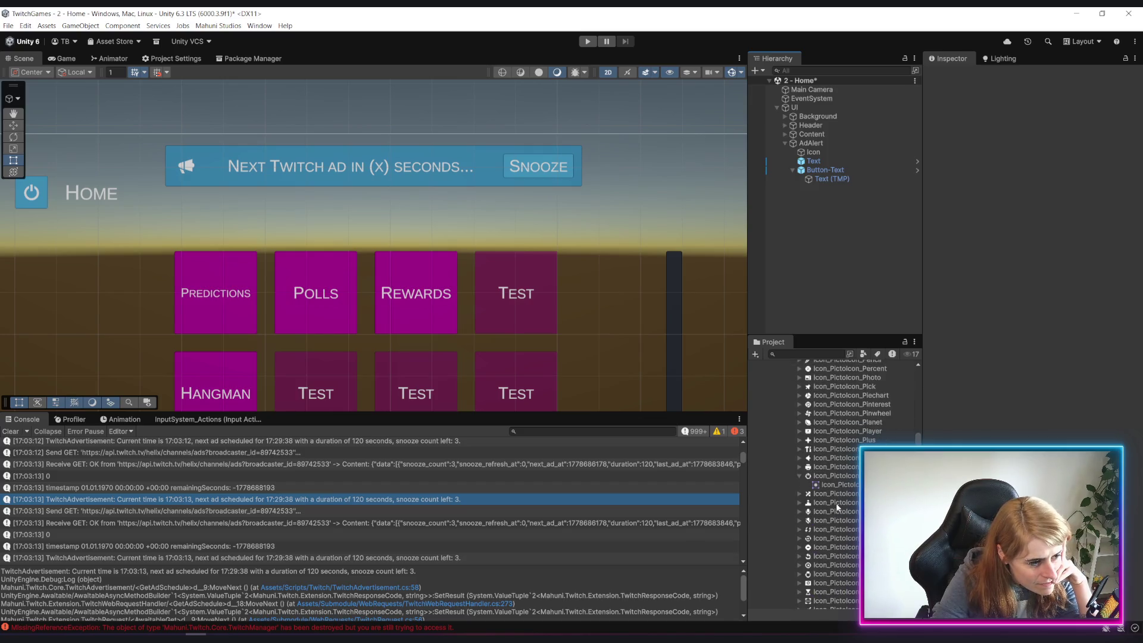
scroll(836, 502, down, 3)
scroll(835, 504, down, 3)
scroll(835, 508, down, 10)
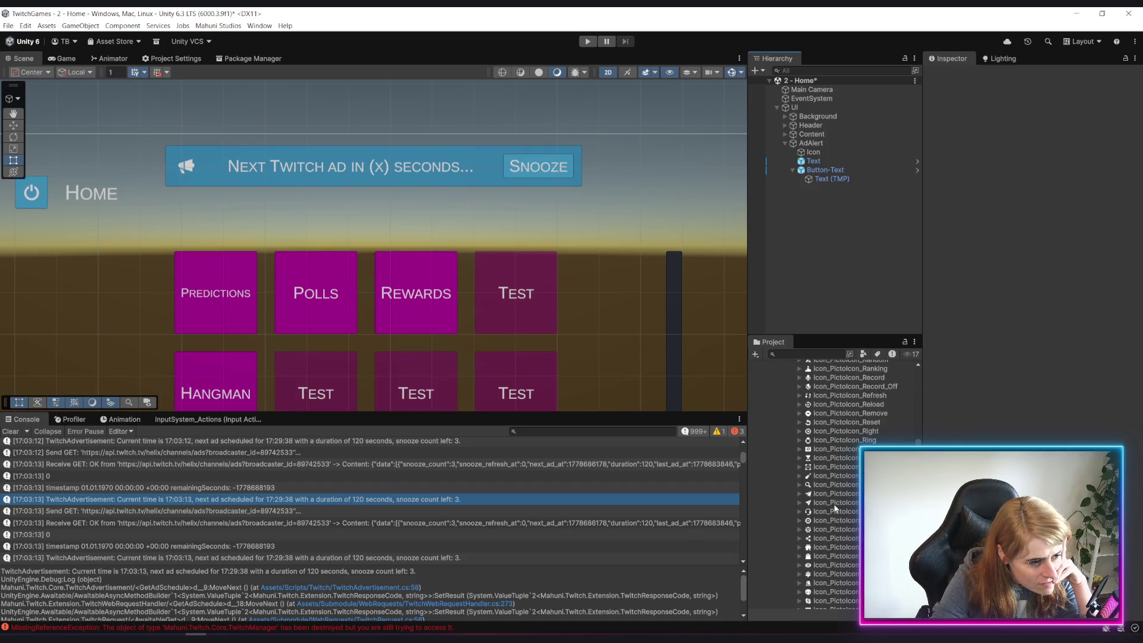
scroll(834, 508, down, 8)
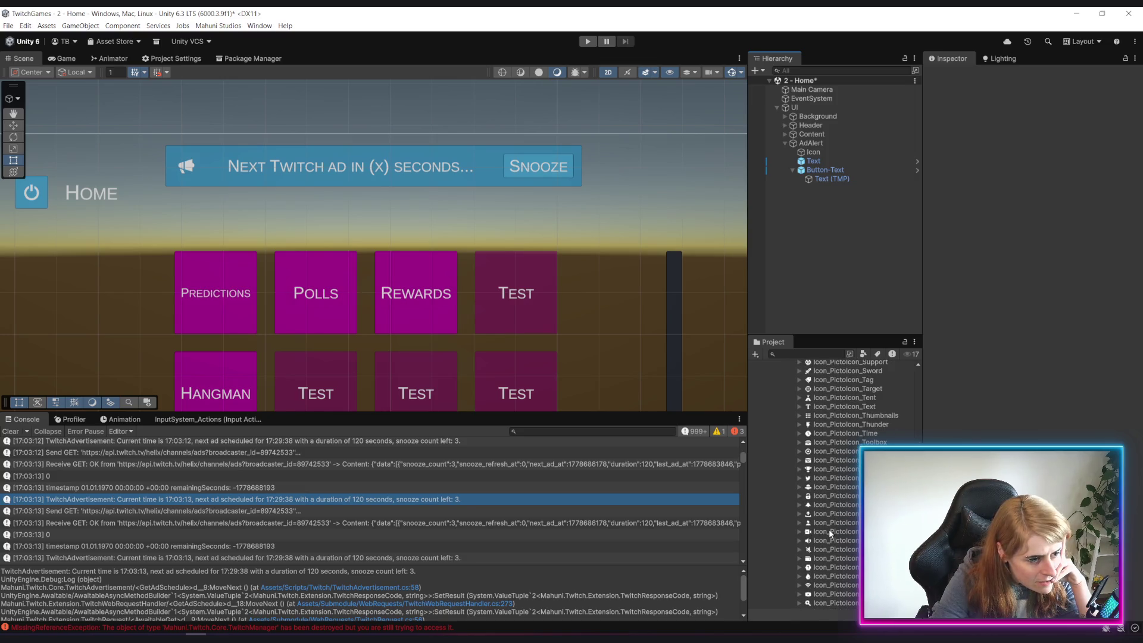
click(830, 152)
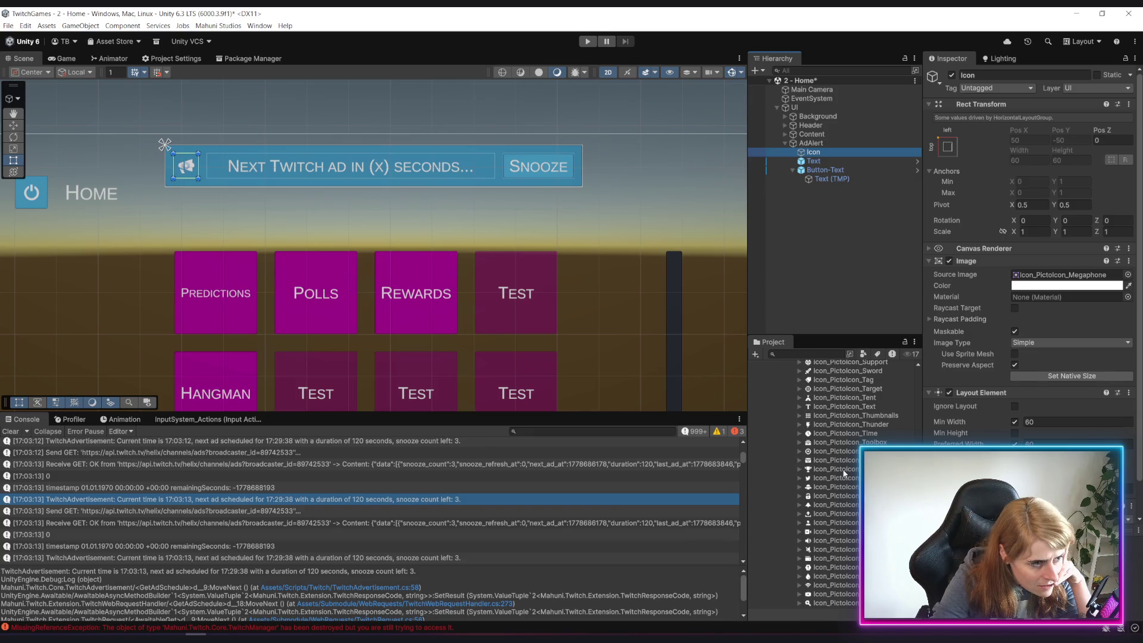
scroll(843, 473, down, 2)
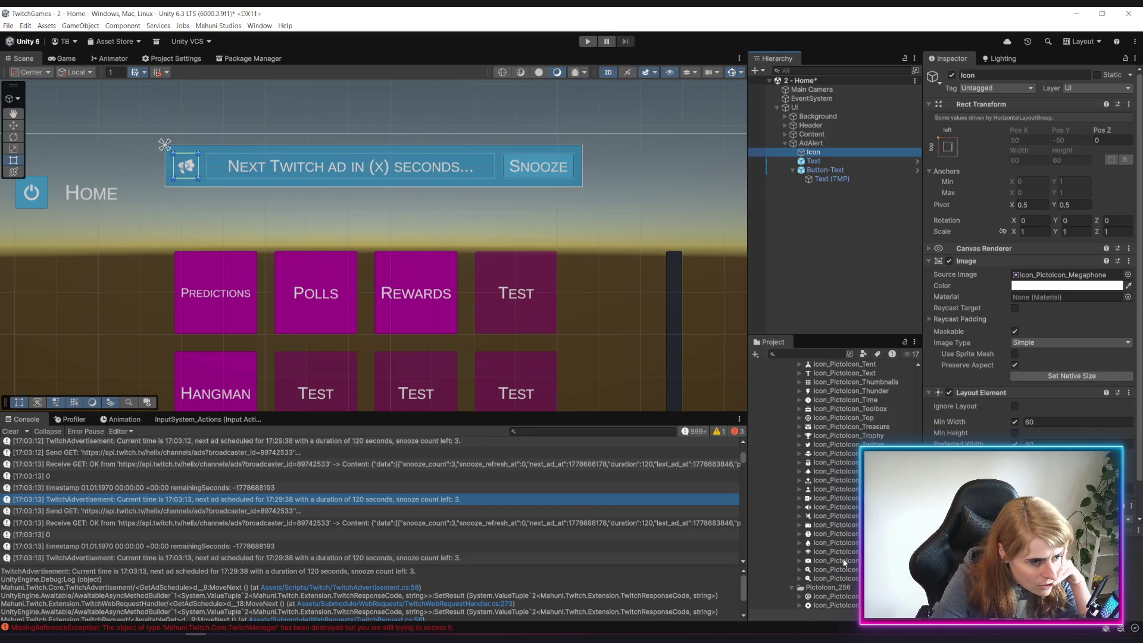
scroll(841, 558, up, 5)
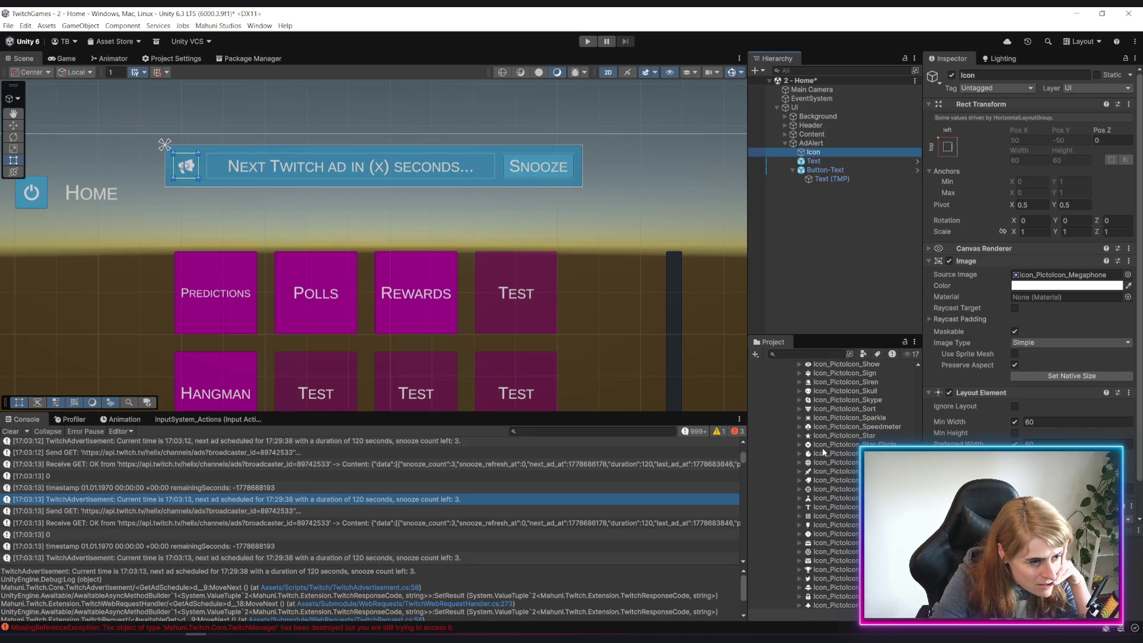
scroll(846, 506, up, 3)
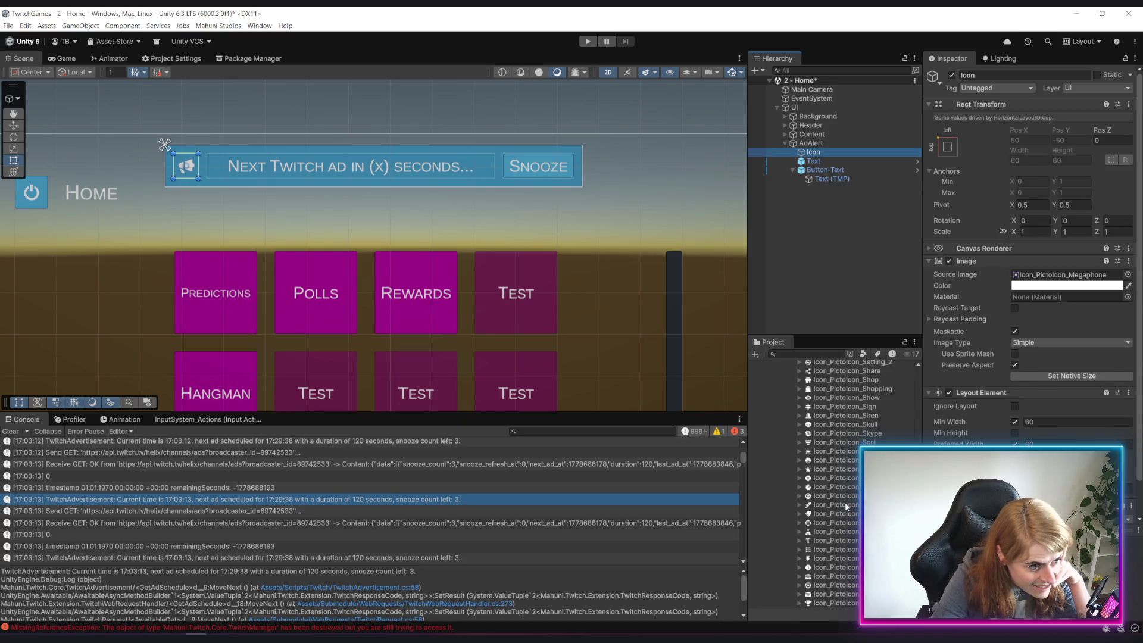
scroll(845, 506, up, 6)
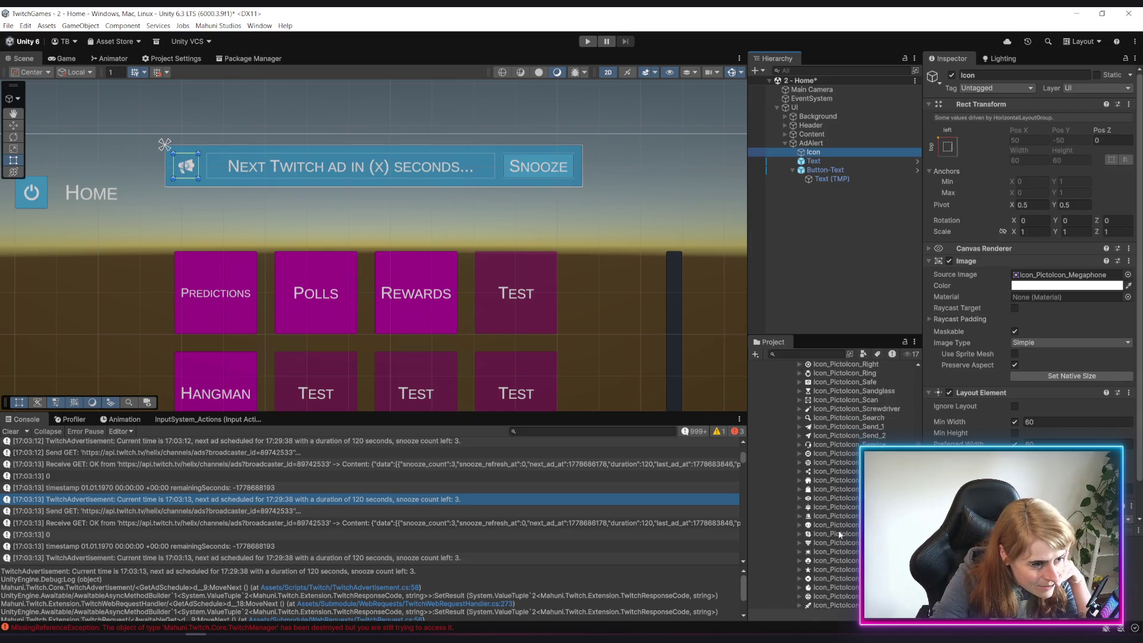
scroll(841, 515, up, 5)
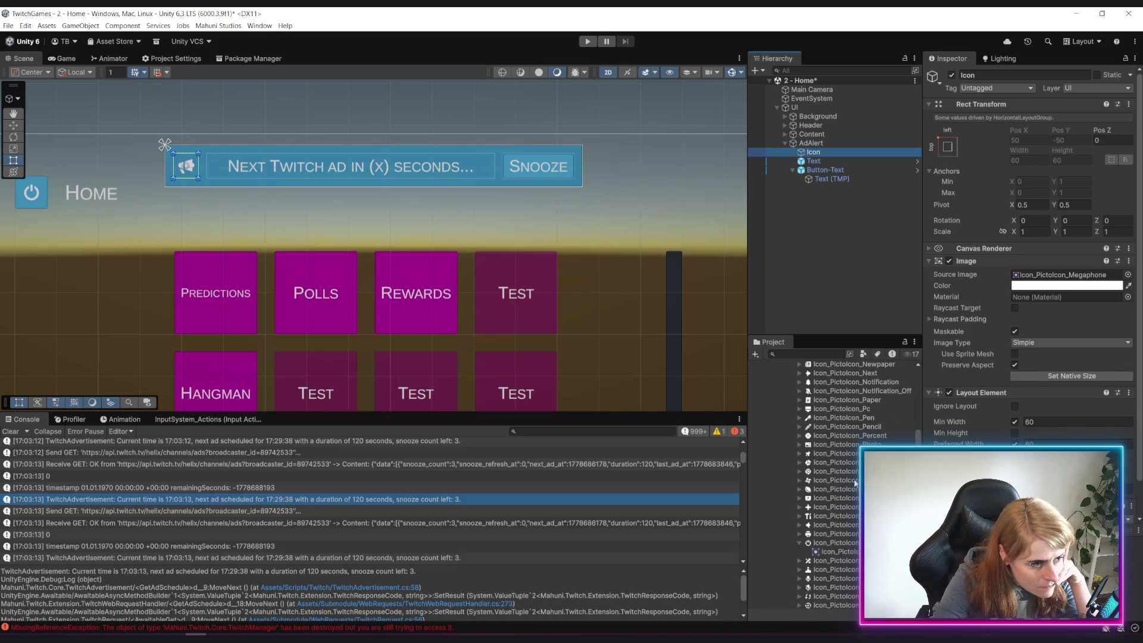
click(1127, 275)
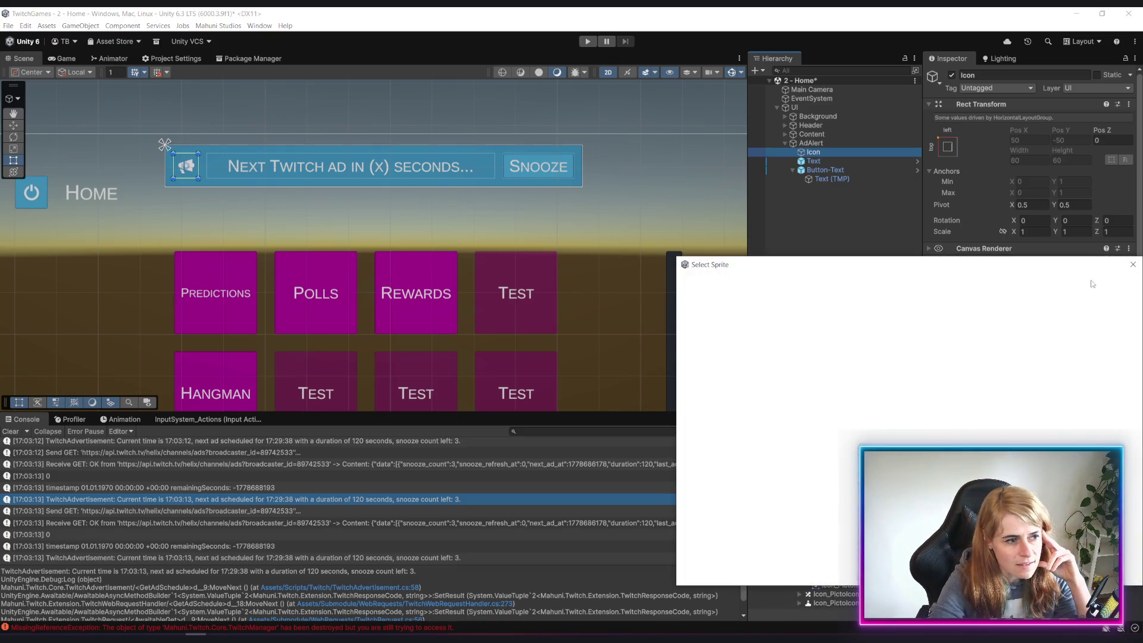
Move the Select Sprite window, scroll its icons, and dismiss it without choosing a sprite
drag(834, 266, 666, 193)
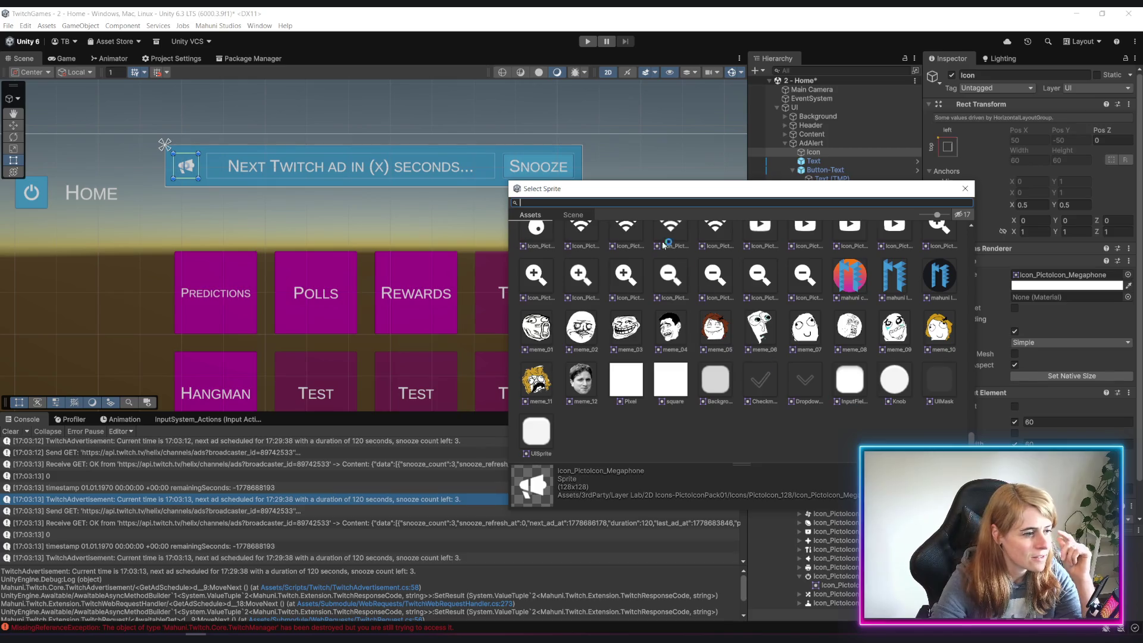
scroll(756, 362, up, 4)
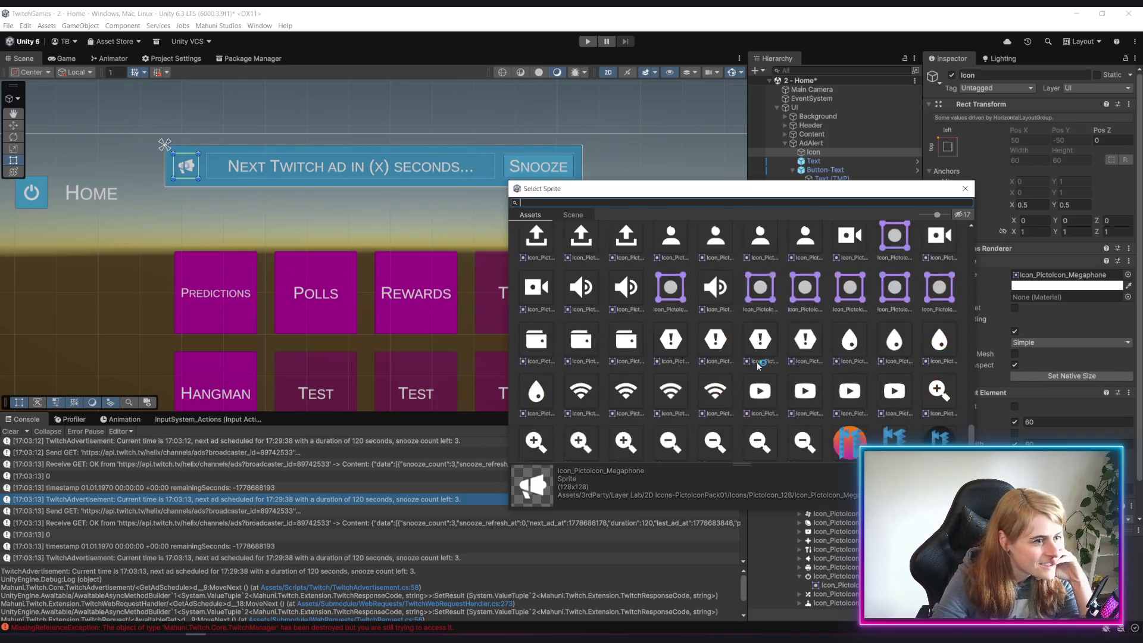
scroll(738, 372, up, 10)
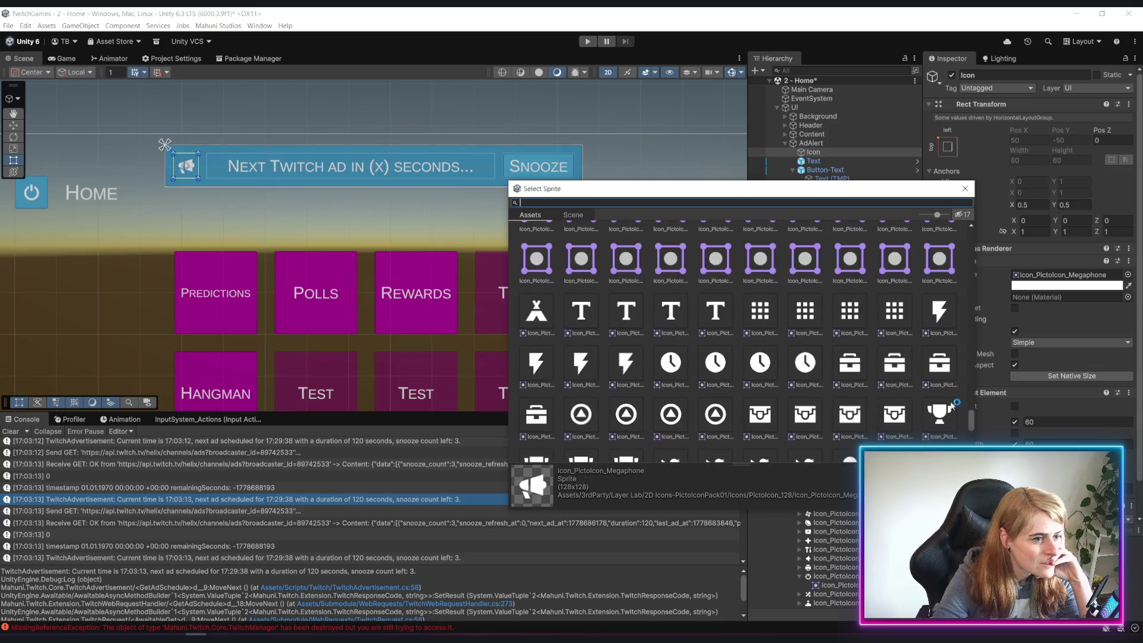
scroll(737, 334, up, 3)
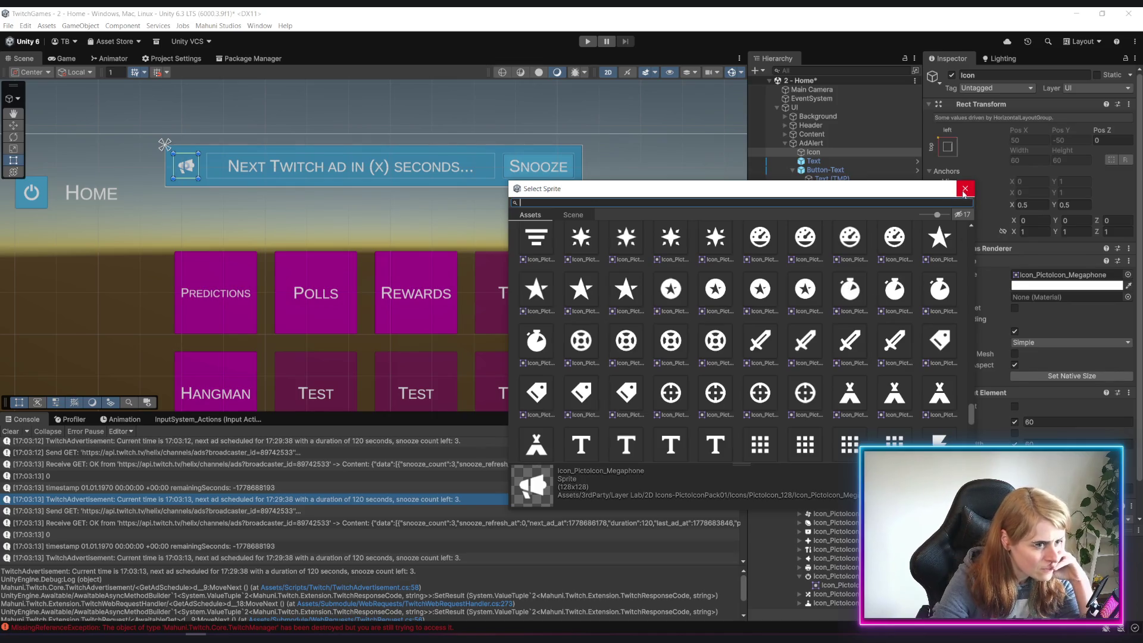
scroll(697, 290, up, 2)
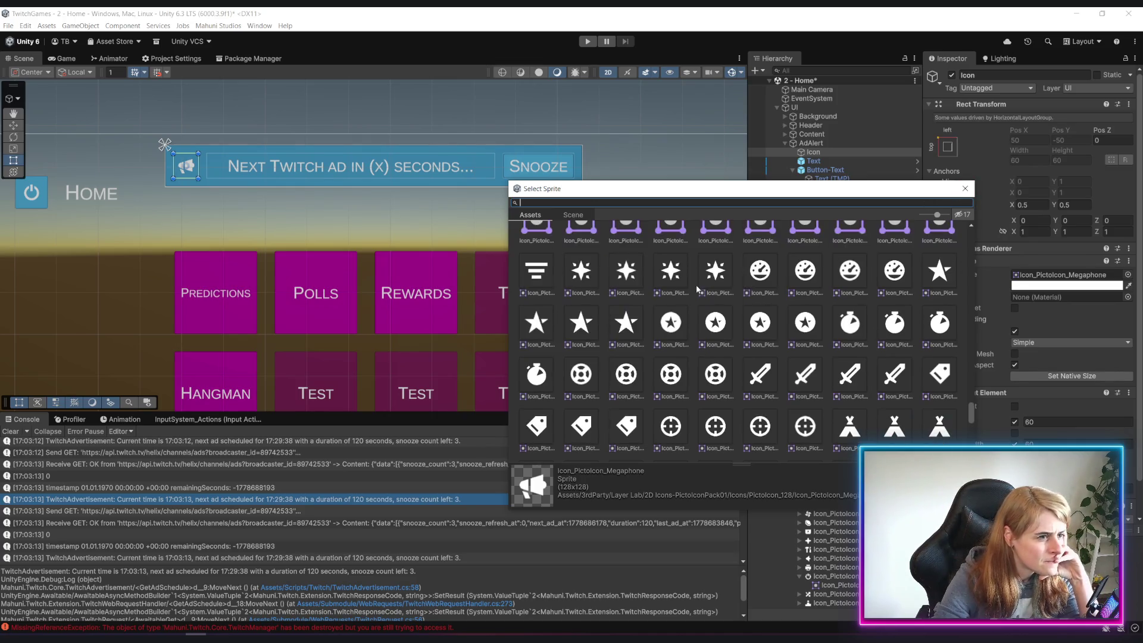
scroll(732, 288, up, 3)
click(965, 188)
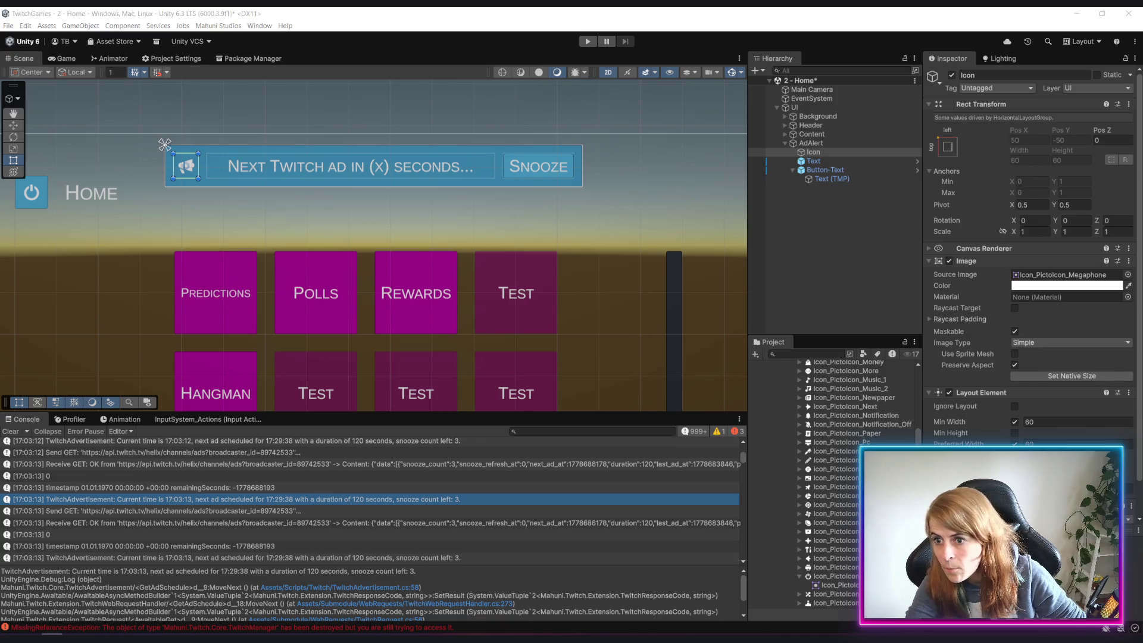
Drag Icon_PictoIcon_Media into the Icon's Source Image field and preview the banner
scroll(887, 420, up, 3)
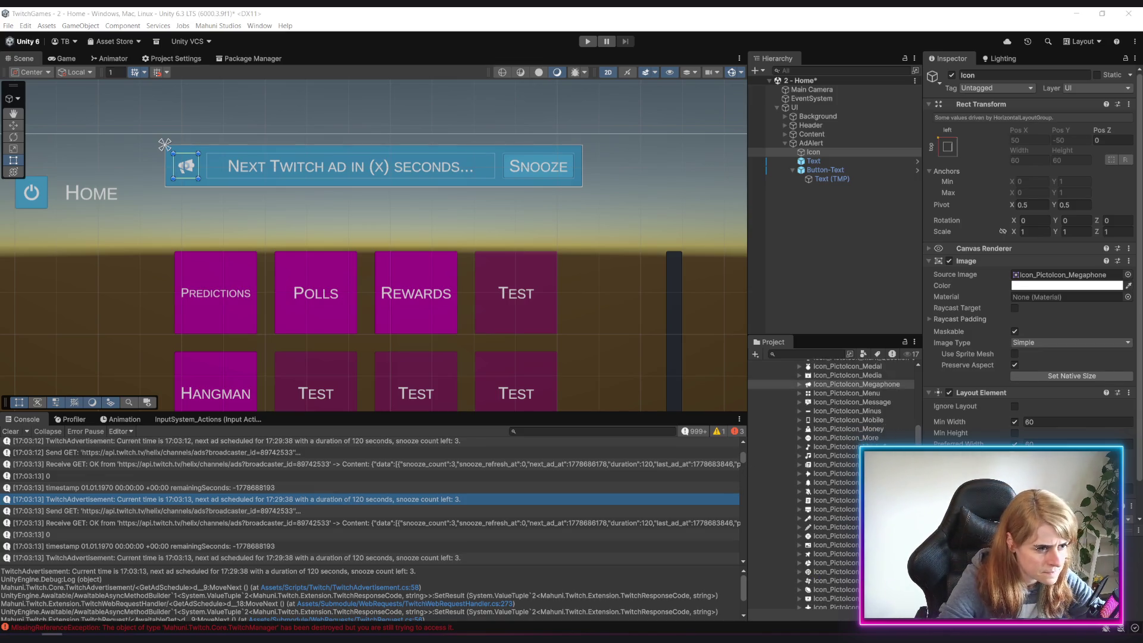
mouse_move(839, 376)
mouse_down()
mouse_move(1053, 277)
mouse_move(1066, 285)
mouse_up()
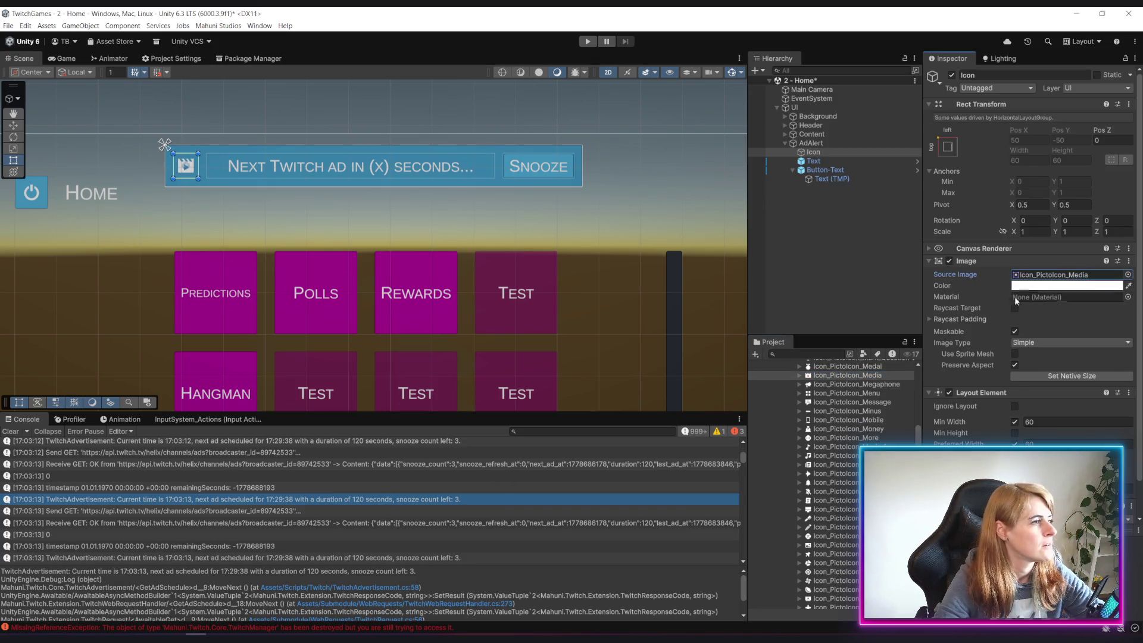
click(833, 255)
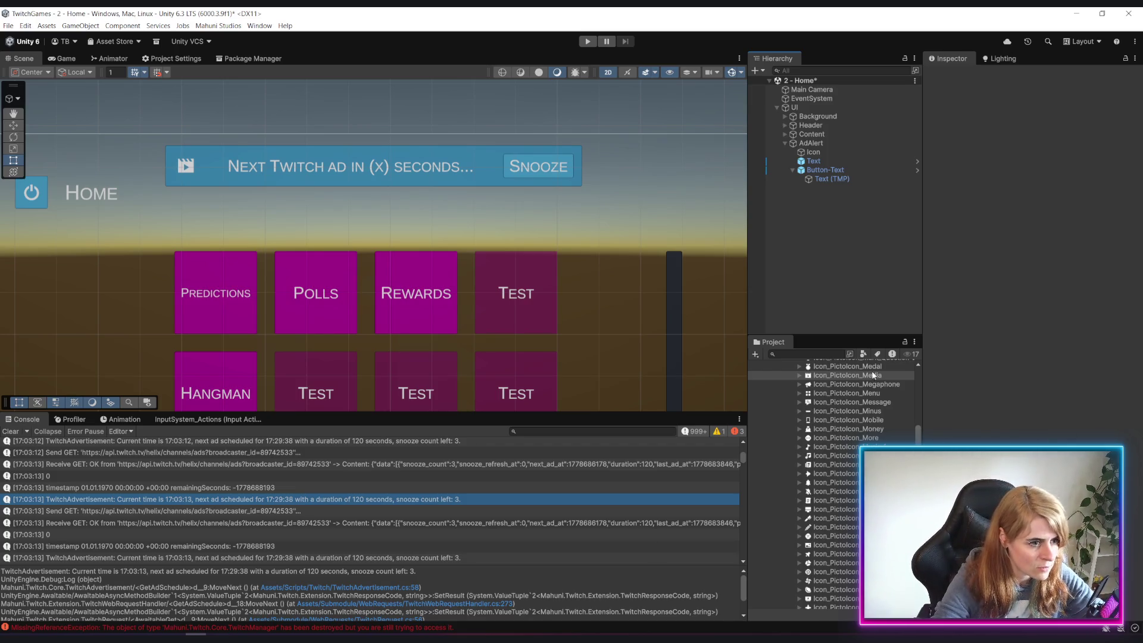
scroll(868, 402, up, 5)
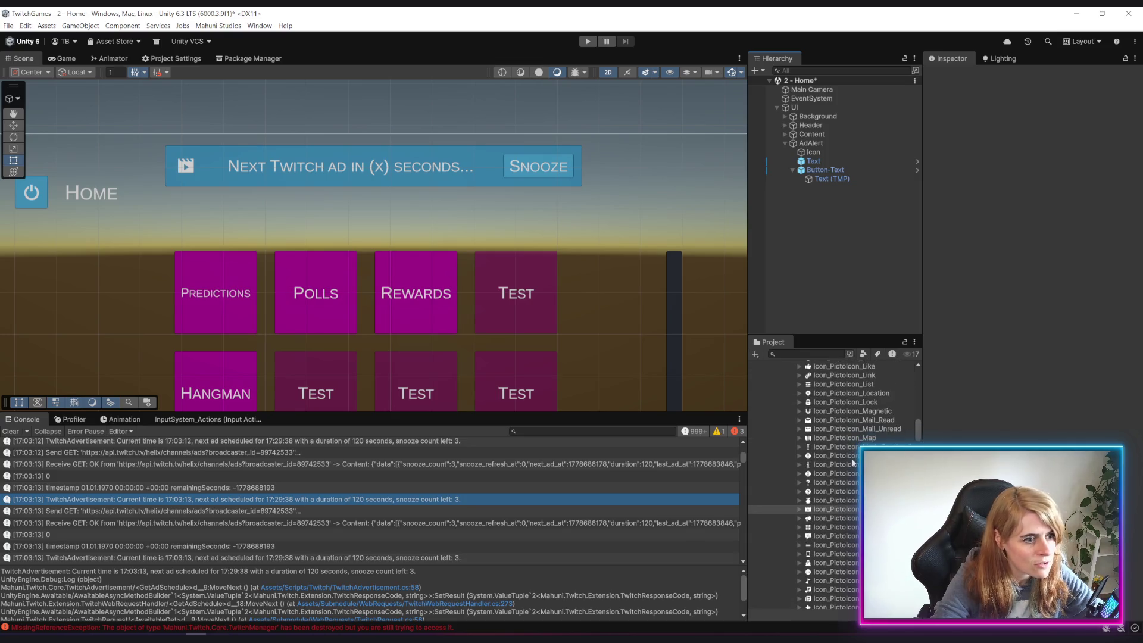
scroll(851, 472, down, 4)
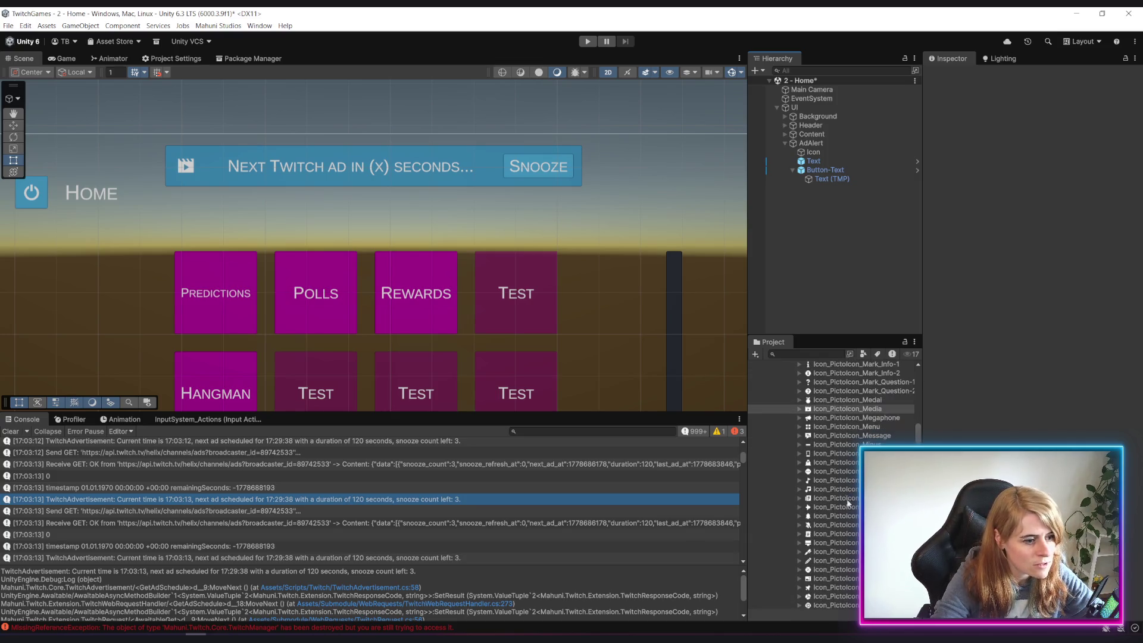
click(816, 151)
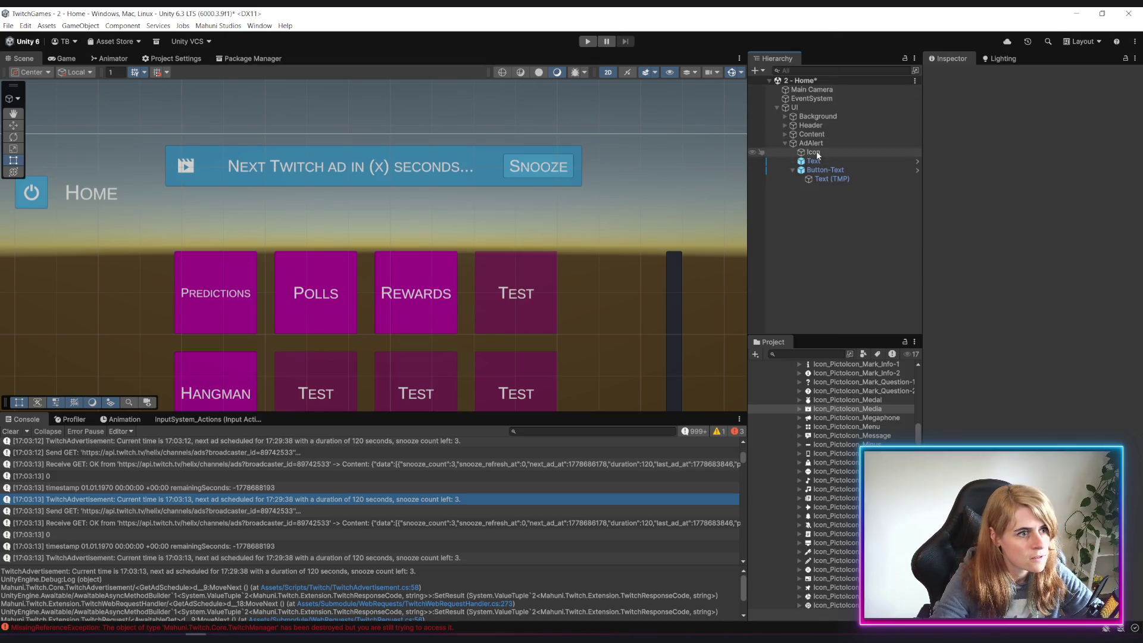
mouse_move(853, 516)
mouse_down()
mouse_move(905, 405)
mouse_move(1043, 267)
mouse_move(1062, 275)
mouse_up()
click(852, 289)
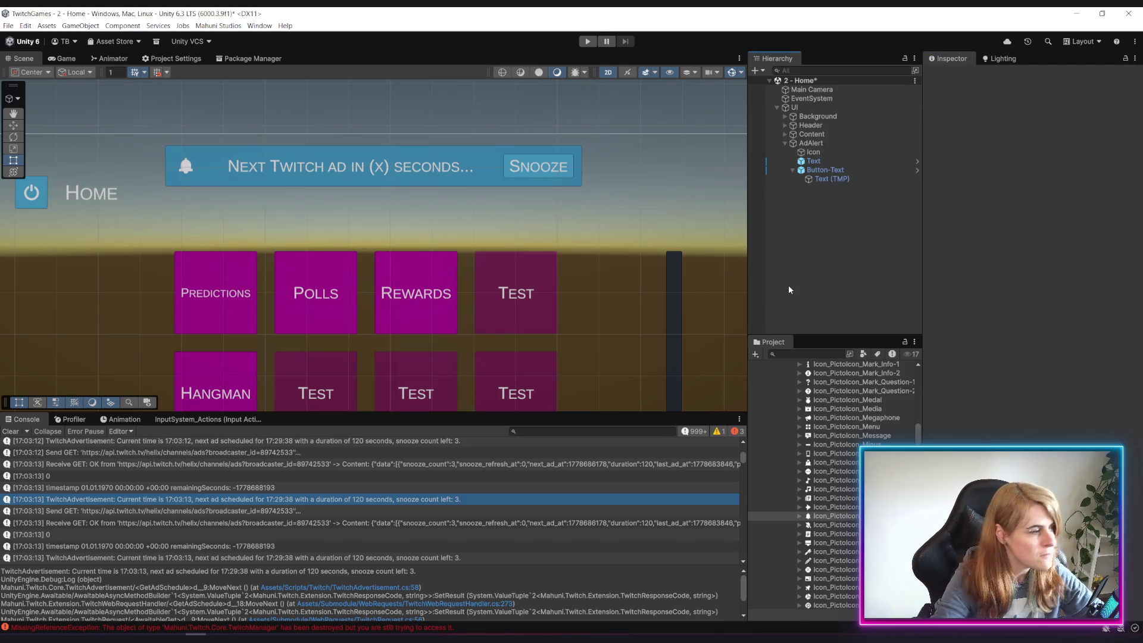
key(ctrl+z)
key(ctrl+z)
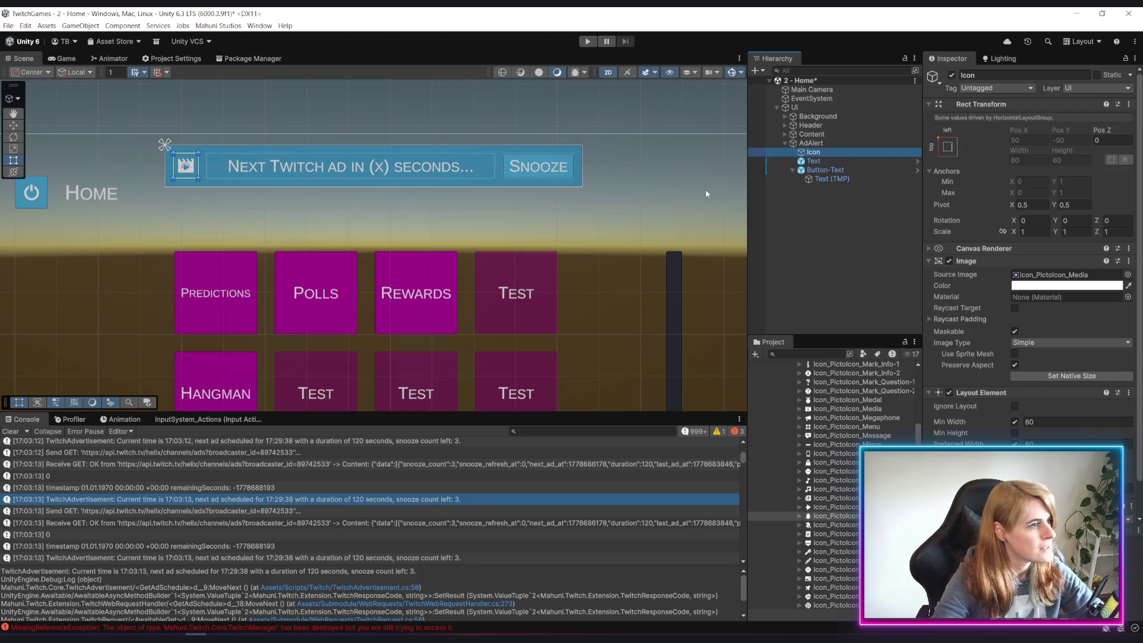
click(867, 278)
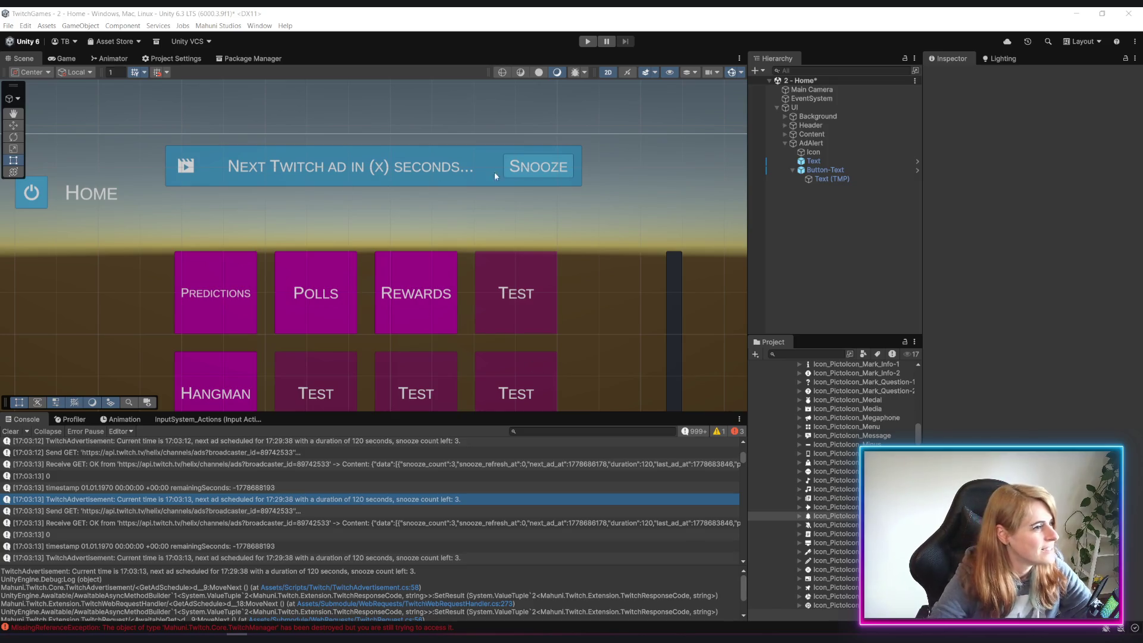
click(831, 150)
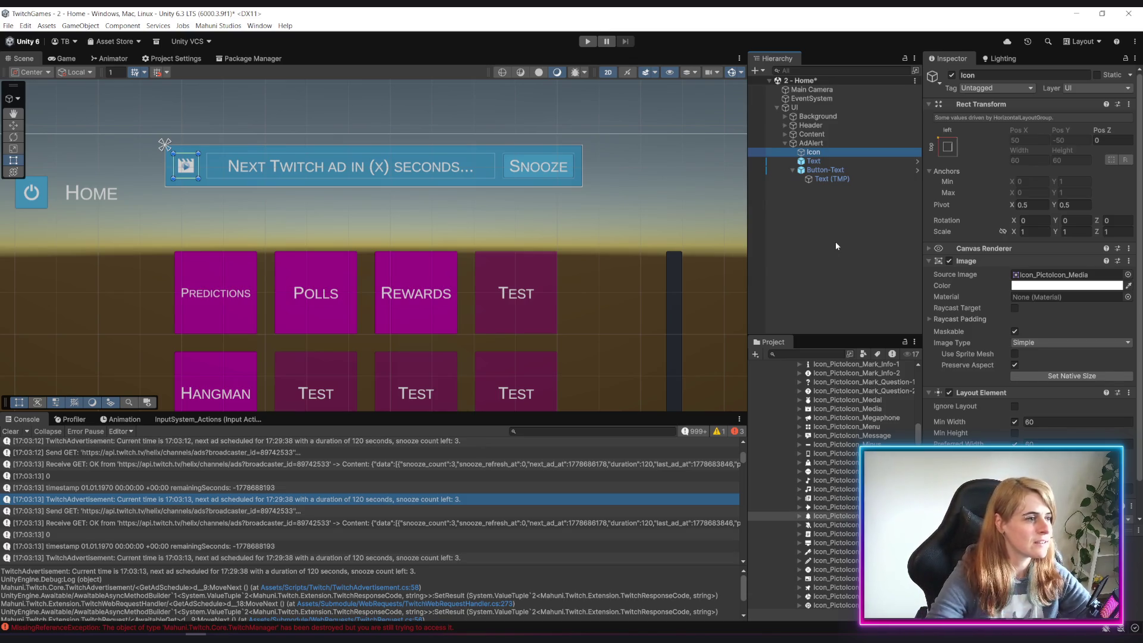
click(831, 206)
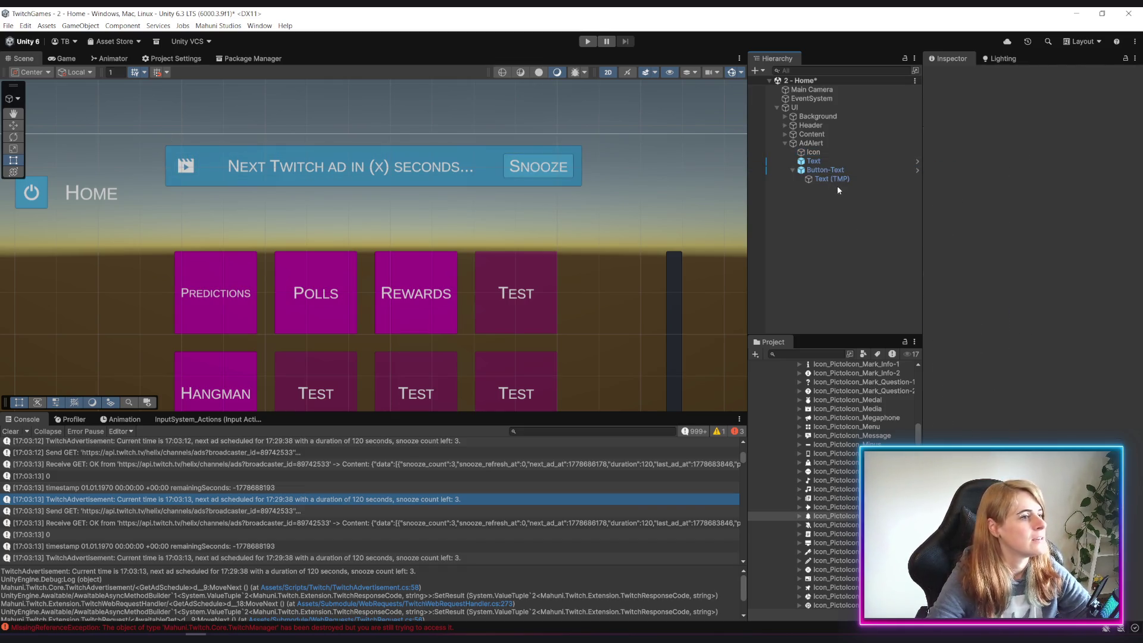
click(813, 152)
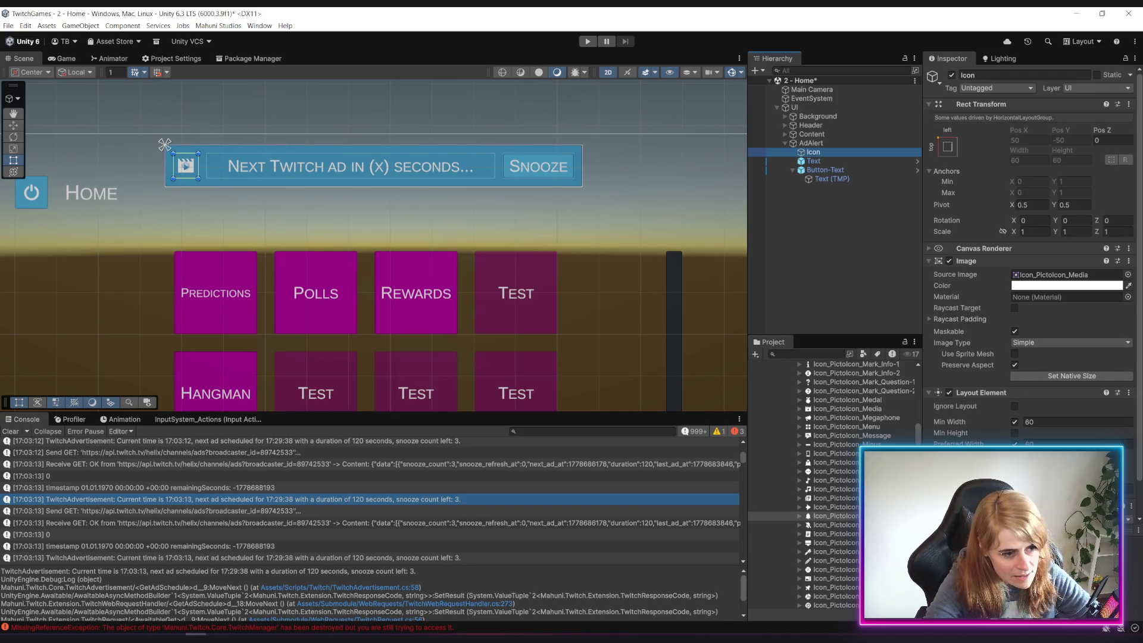
Give the Icon's Layout Element a Min Height of 80 and Preferred Width of 80
click(1014, 433)
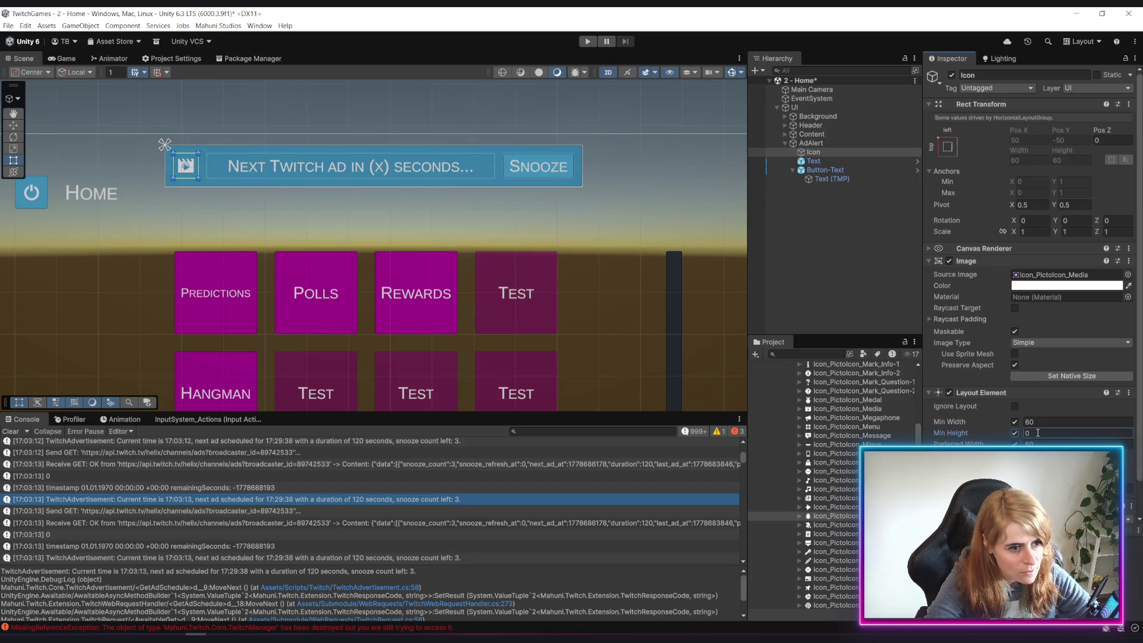
text(80)
key(Return)
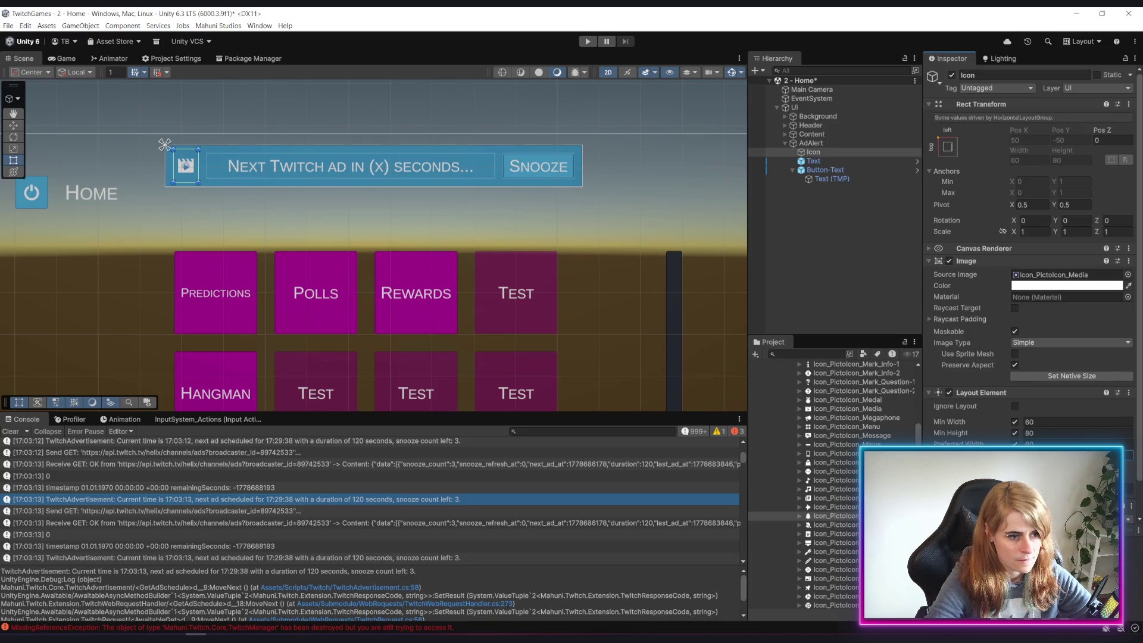
click(1055, 444)
text(80)
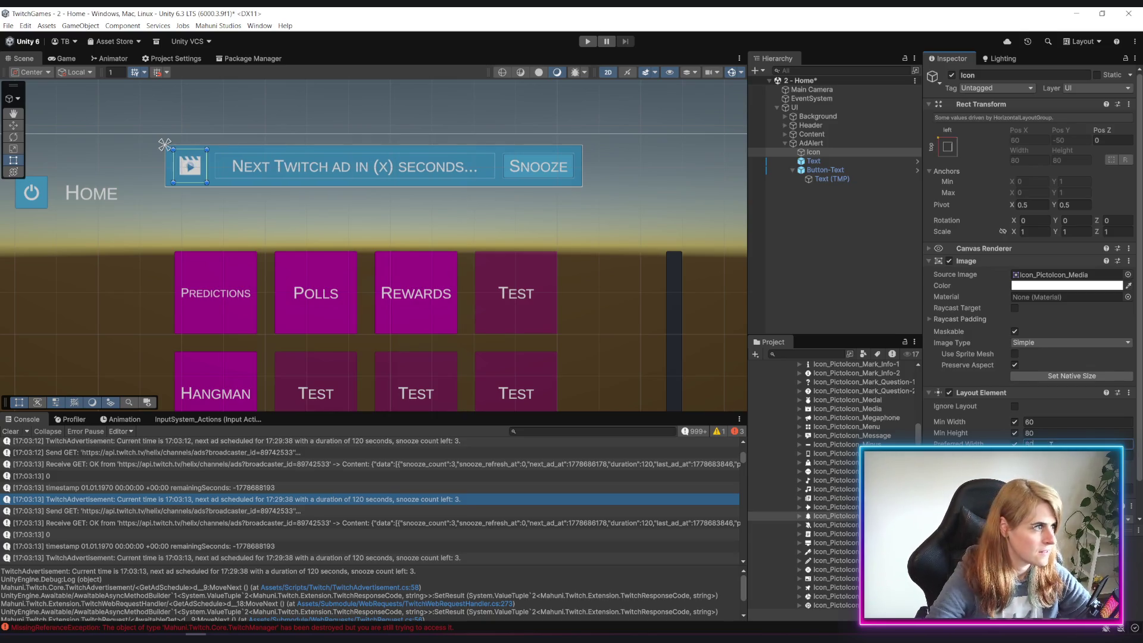
click(1051, 424)
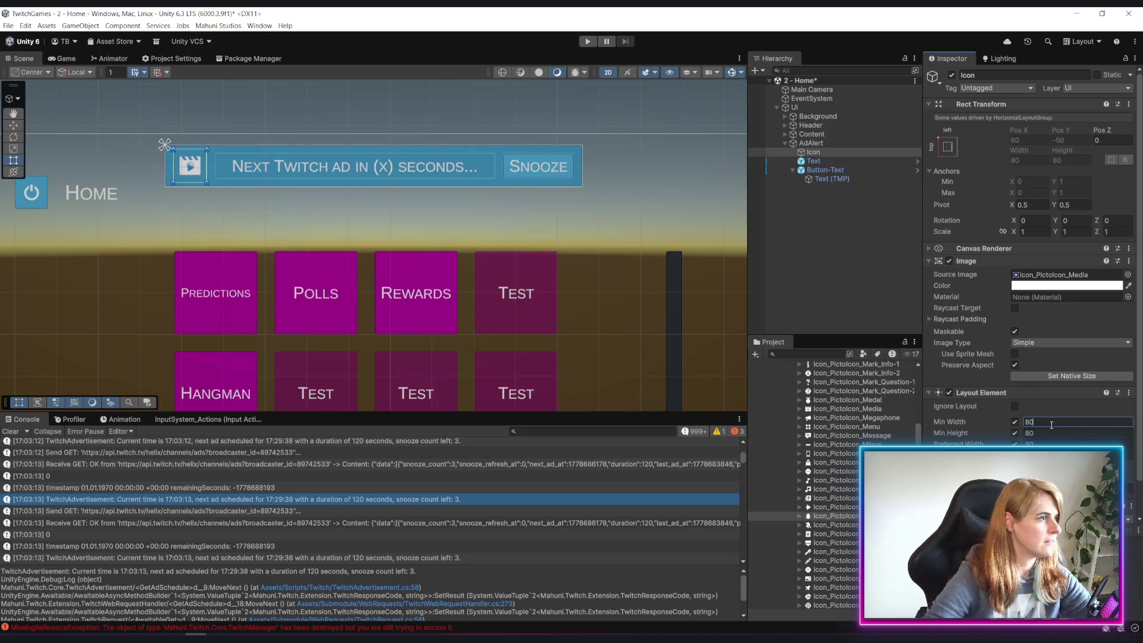
click(544, 234)
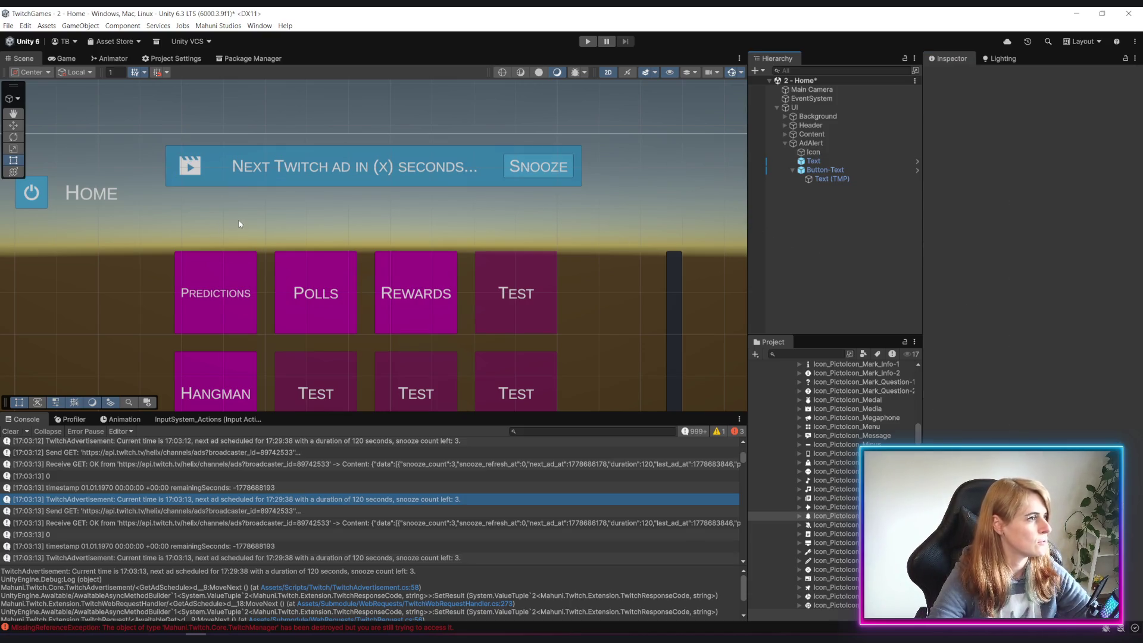
Save the Home scene with Ctrl+S
scroll(238, 219, up, 1)
key(ctrl+s)
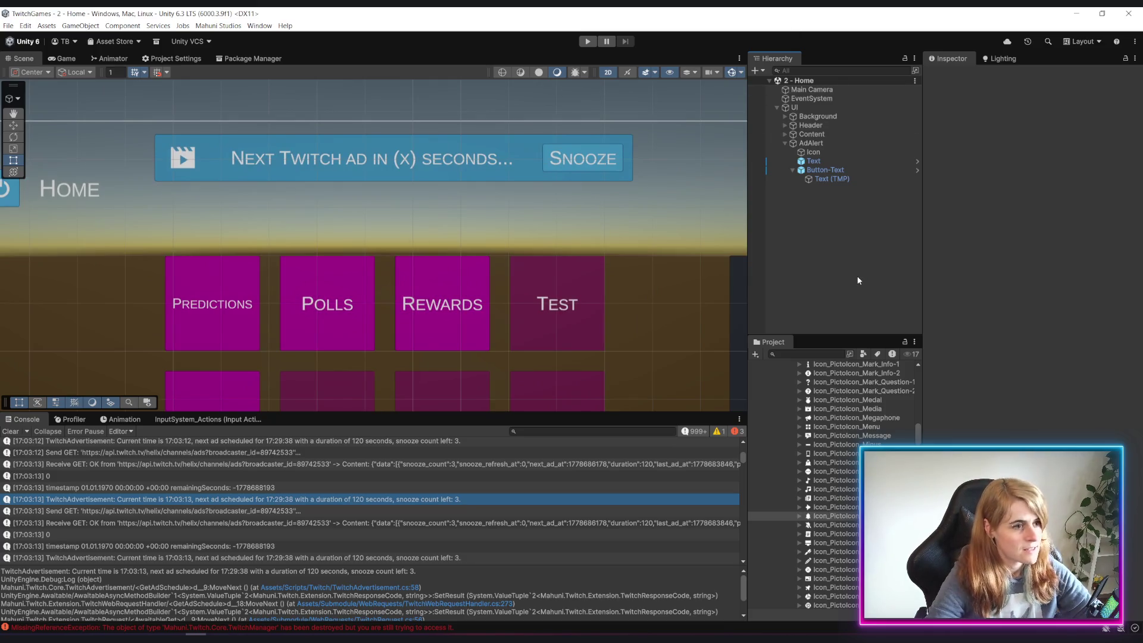
click(833, 143)
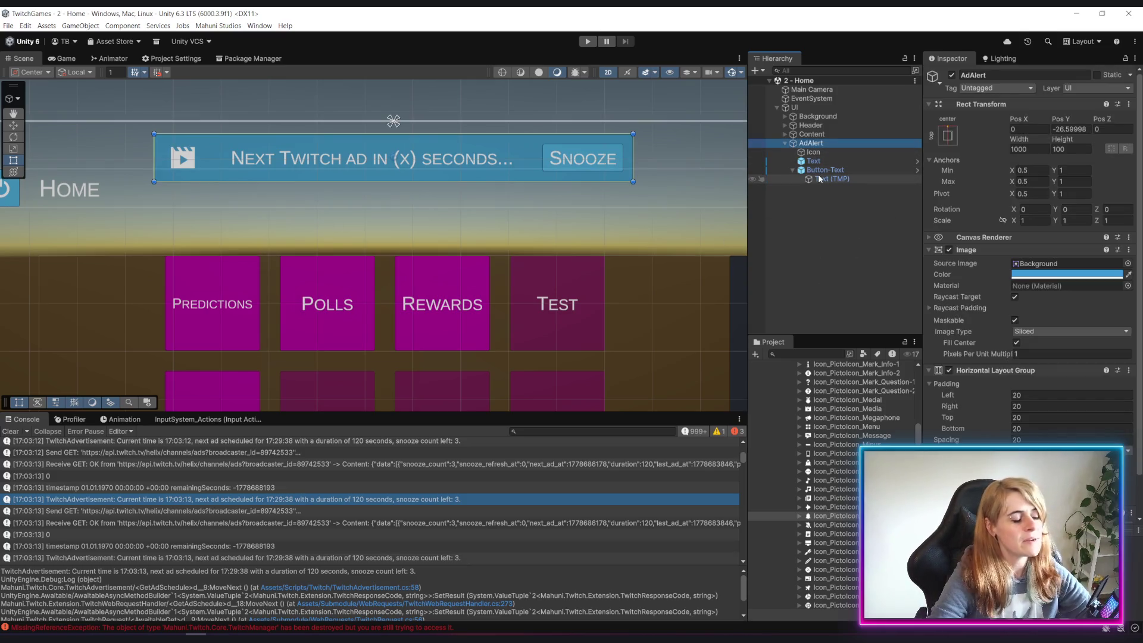
Add a Button-Icon prefab to the alert banner after Snooze and colour it blue
click(801, 171)
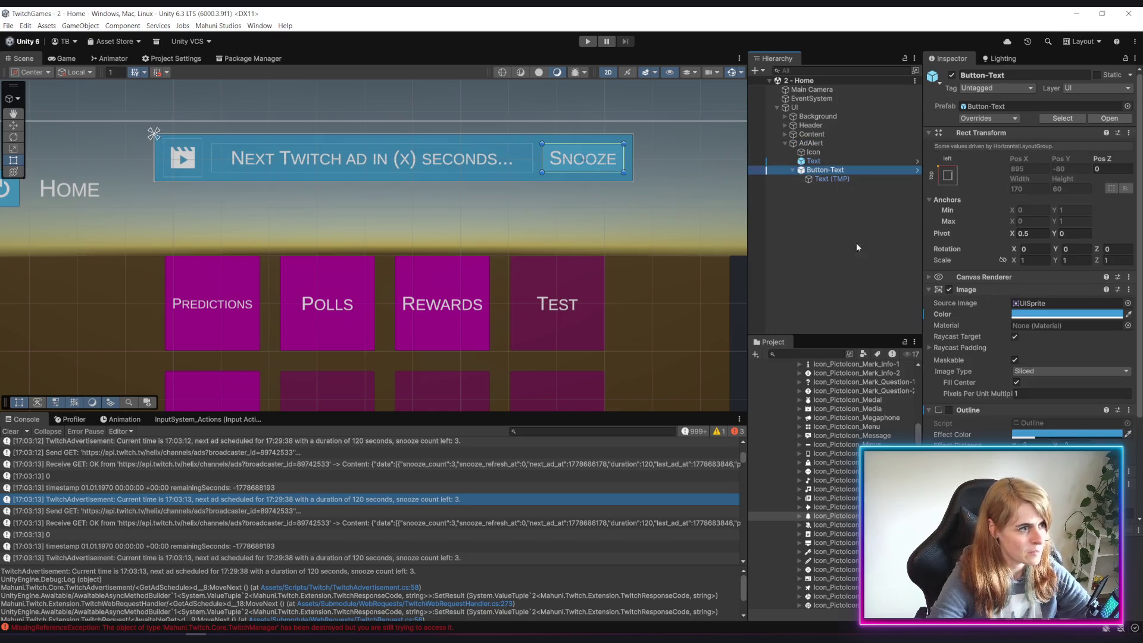
scroll(825, 473, up, 15)
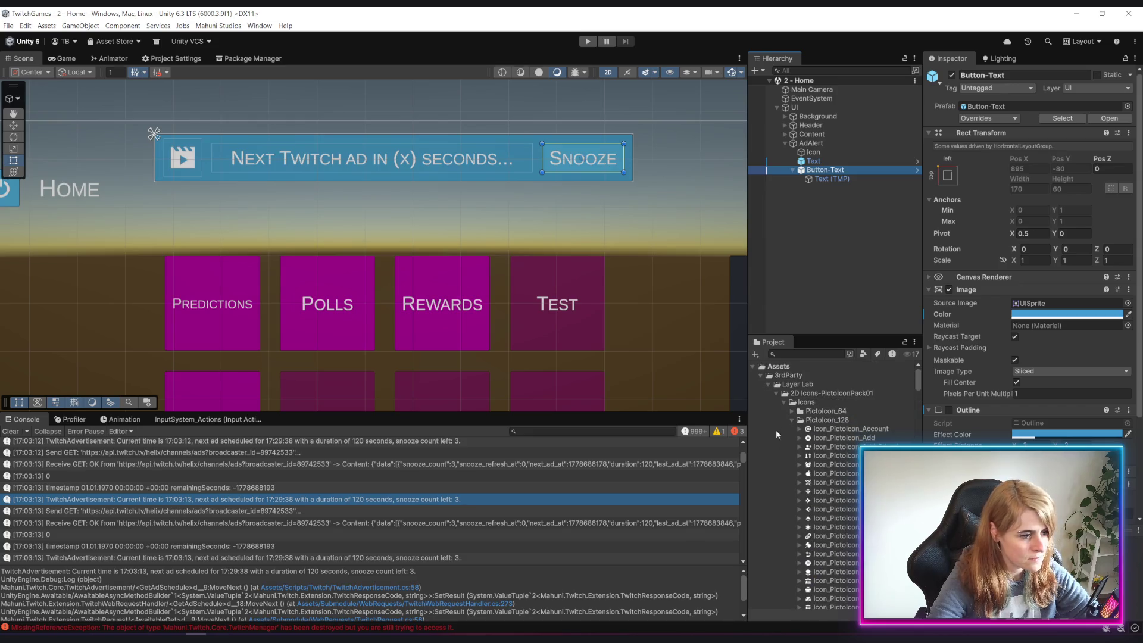
click(760, 375)
scroll(819, 525, down, 3)
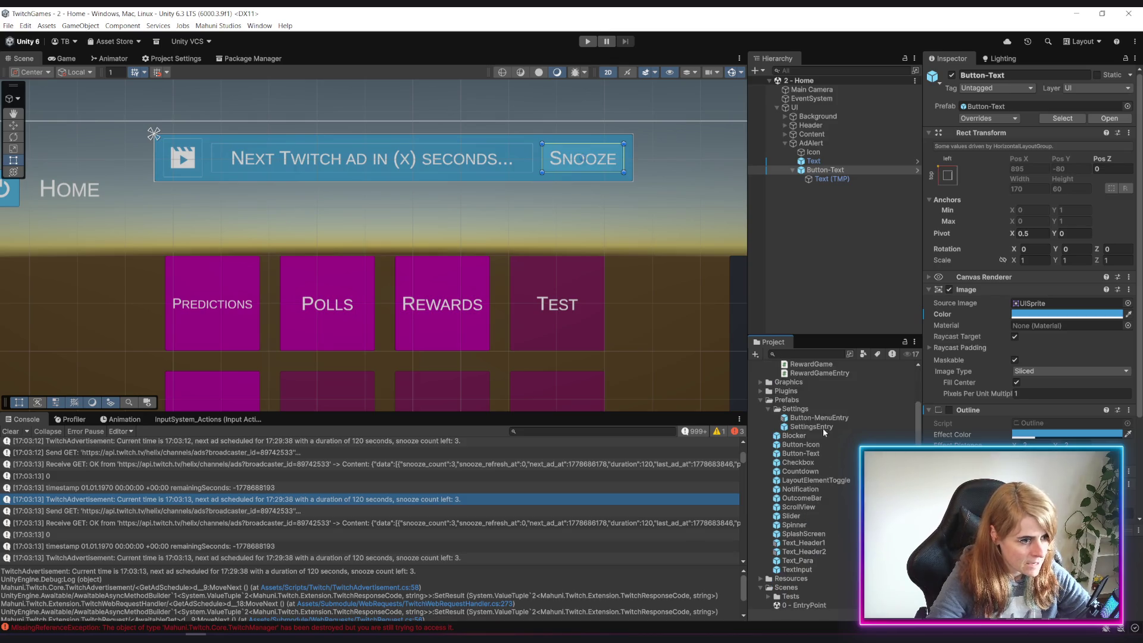
click(824, 170)
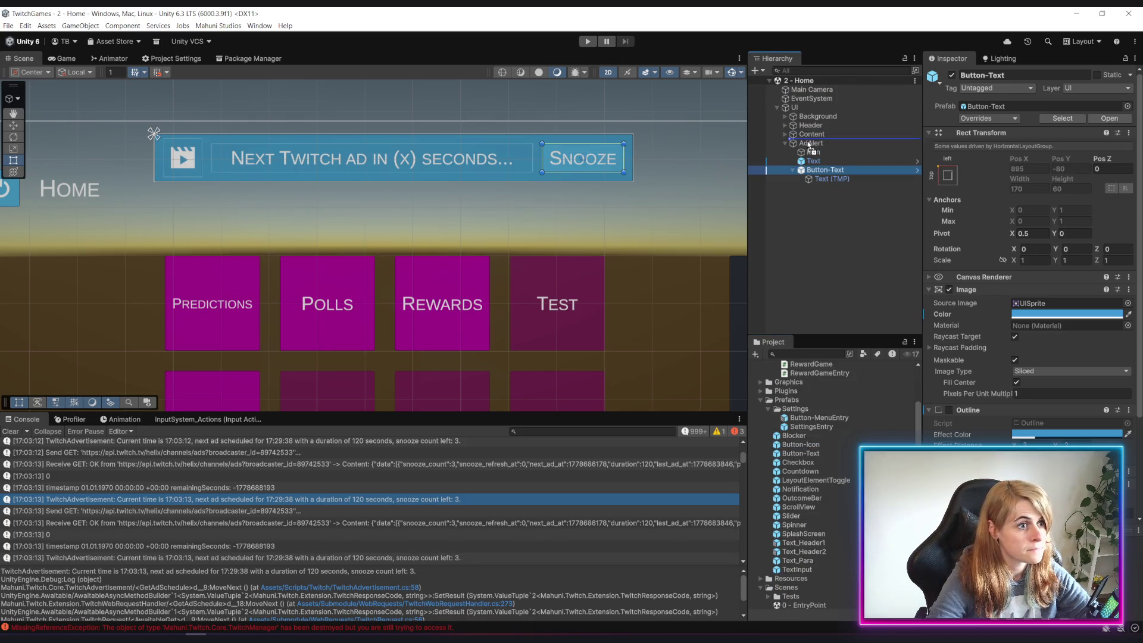
drag(811, 146, 810, 143)
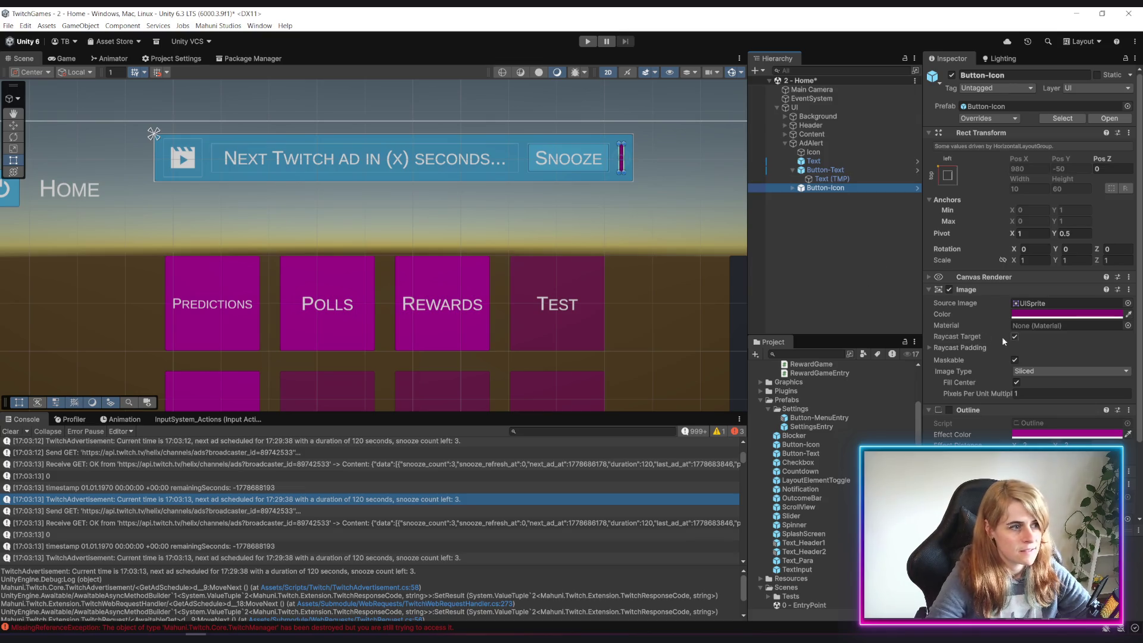
click(1053, 314)
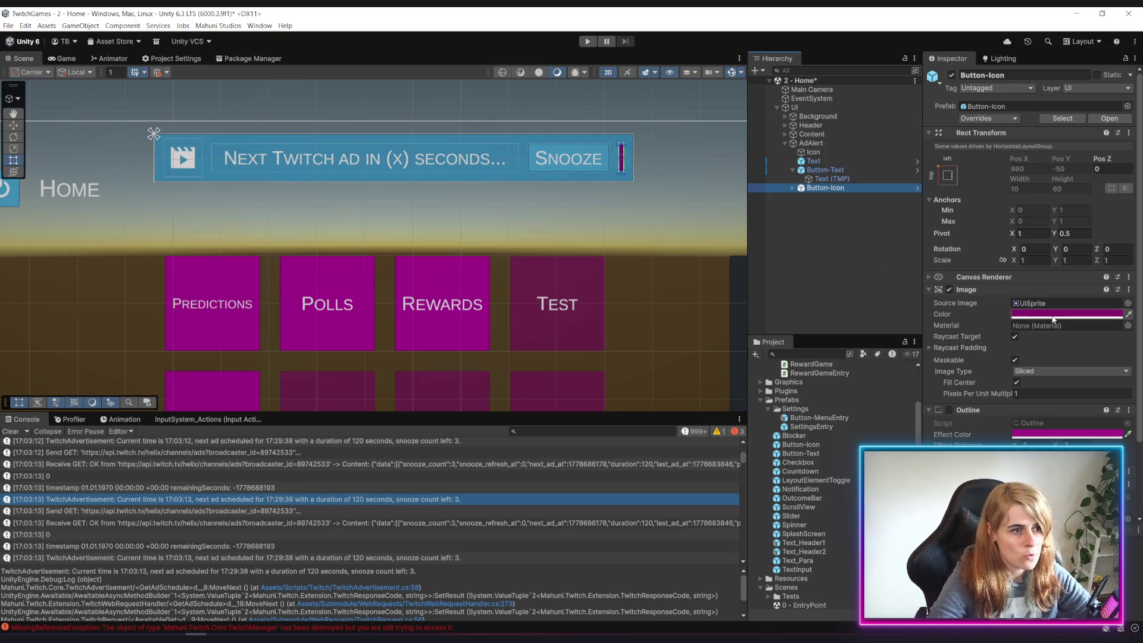
click(1021, 539)
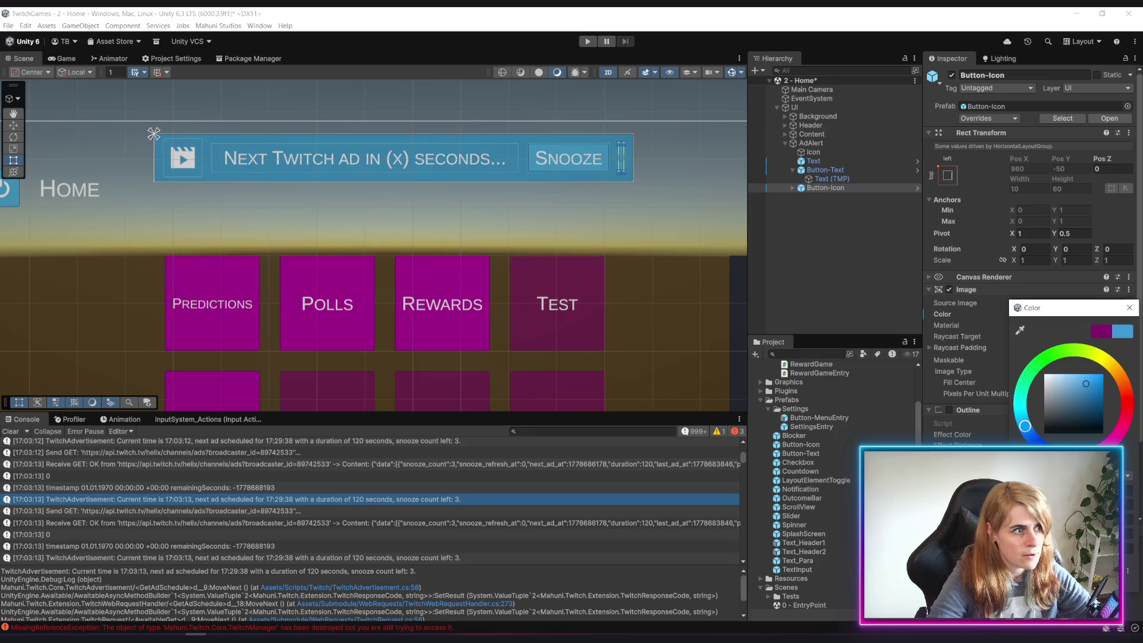
click(1129, 308)
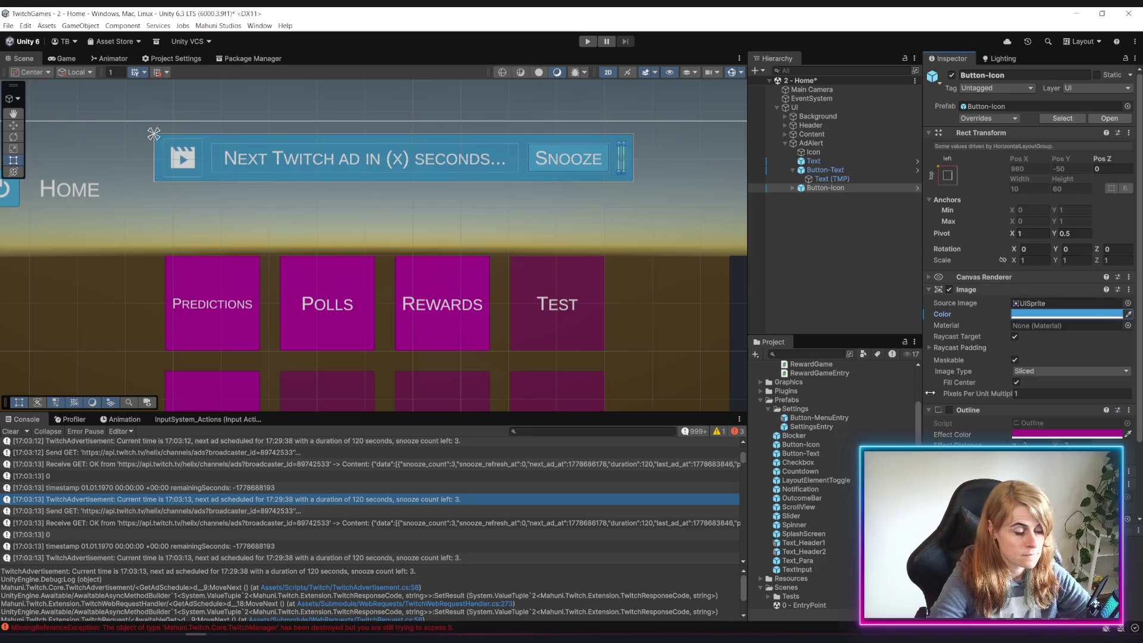
Remove the Icon Toggle script component from Button-Icon
scroll(1030, 411, down, 3)
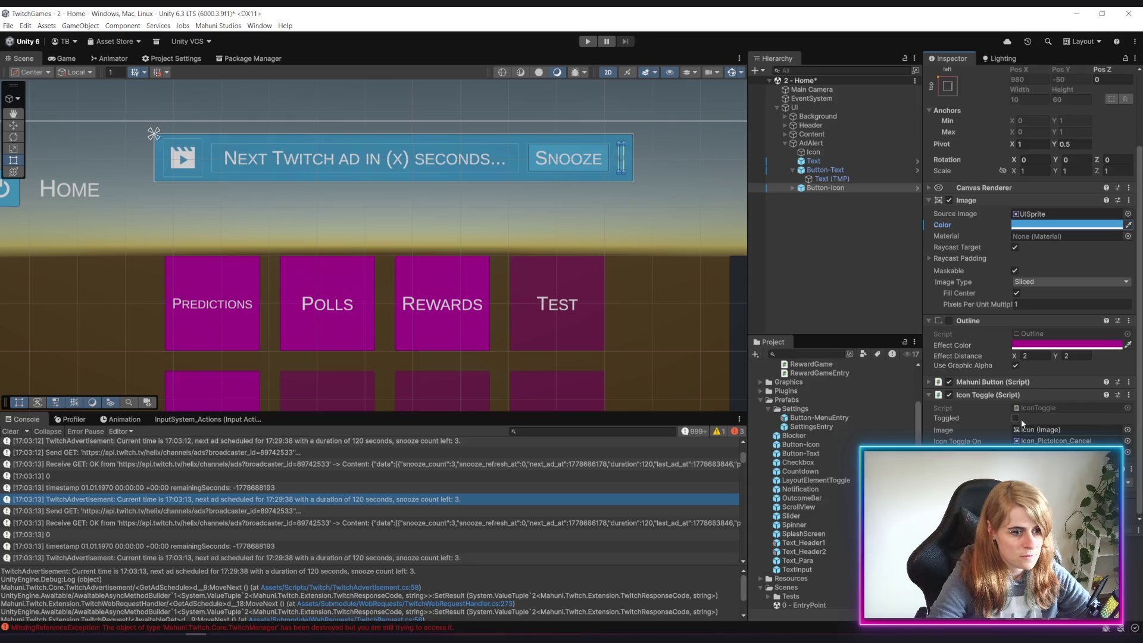
click(1129, 396)
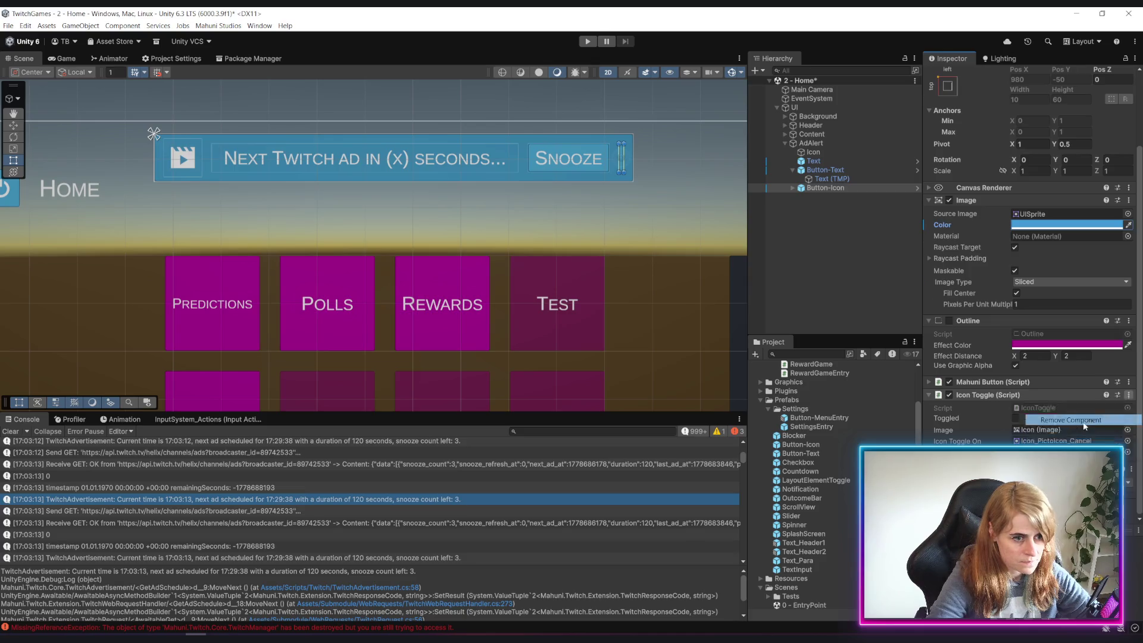
click(1051, 419)
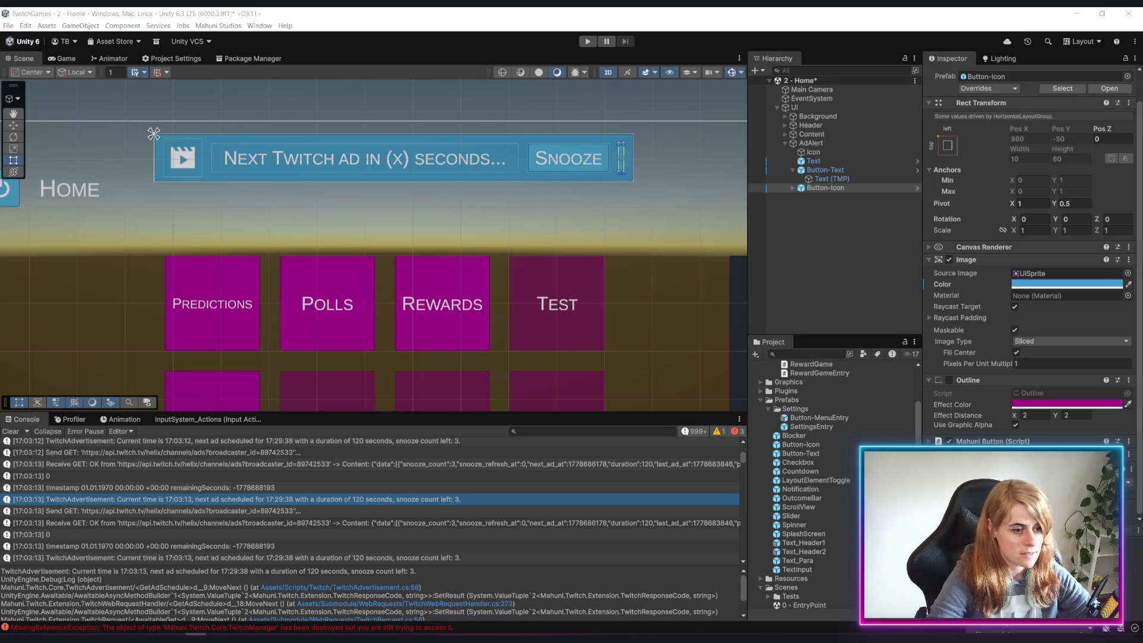
In Layout Element, enable Min Width and Preferred Width and set both to 60
scroll(1017, 400, down, 3)
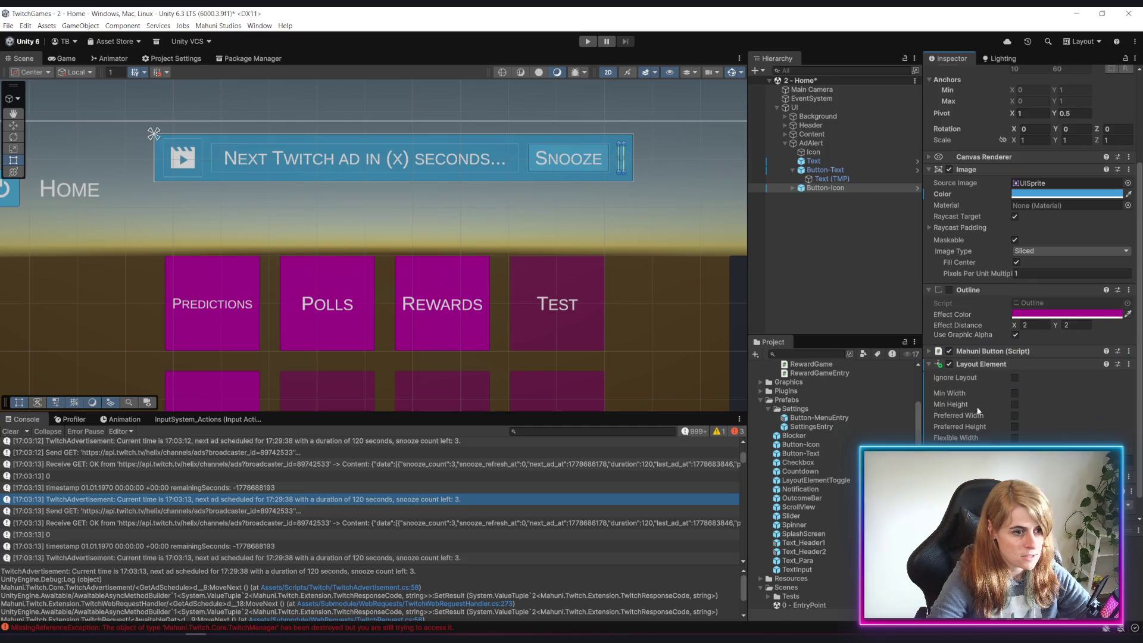
click(1015, 394)
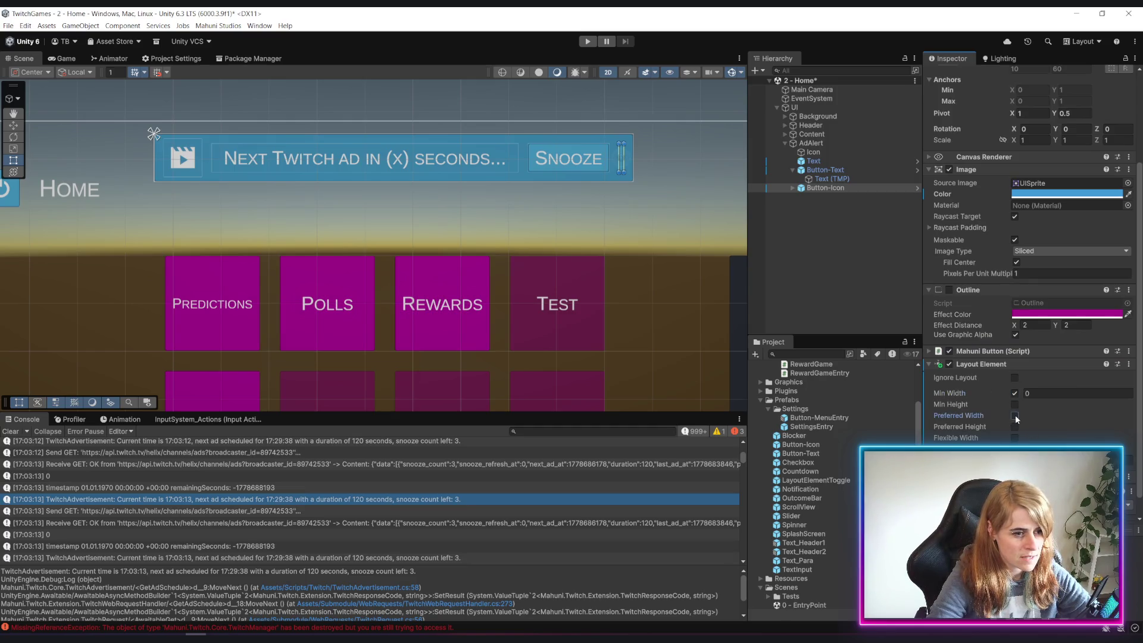
click(1016, 415)
click(1041, 393)
text(60)
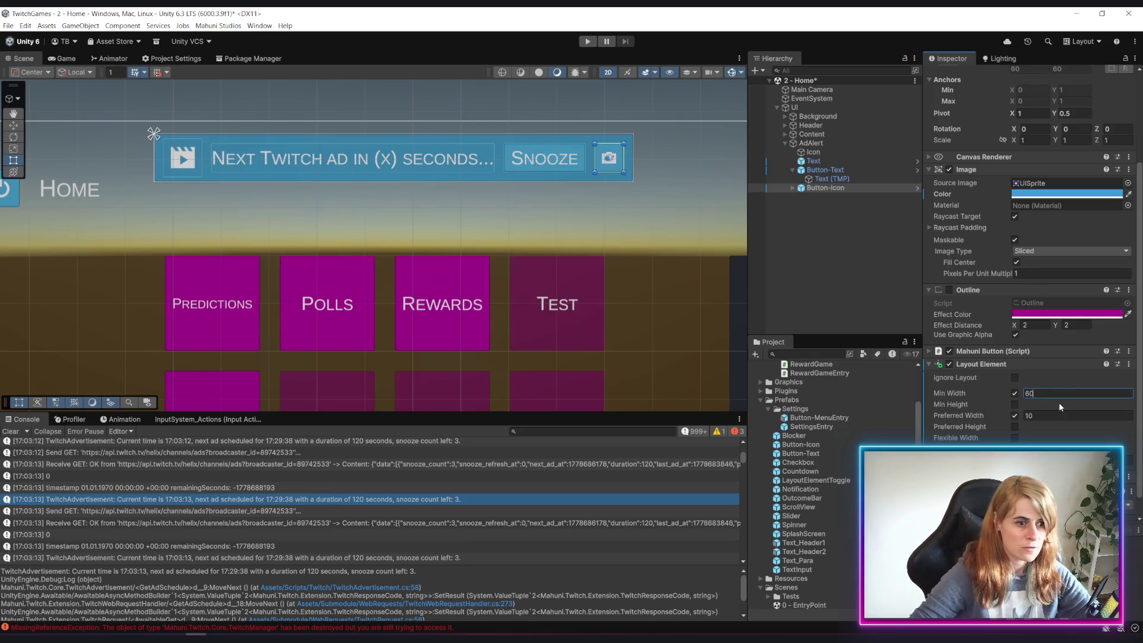
key(Tab)
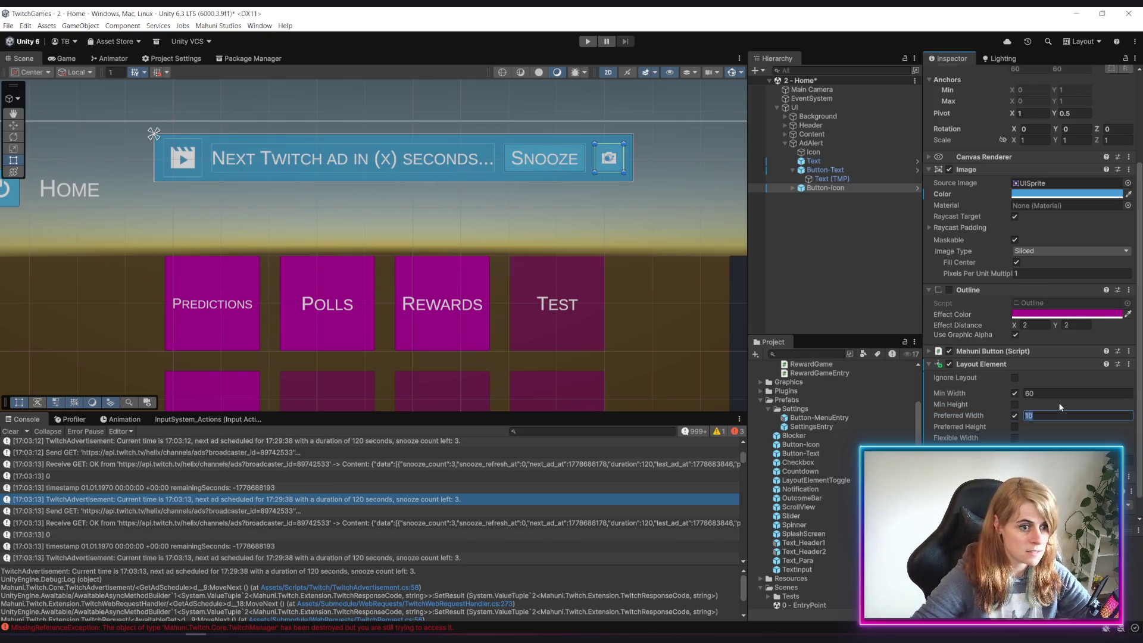
text(60)
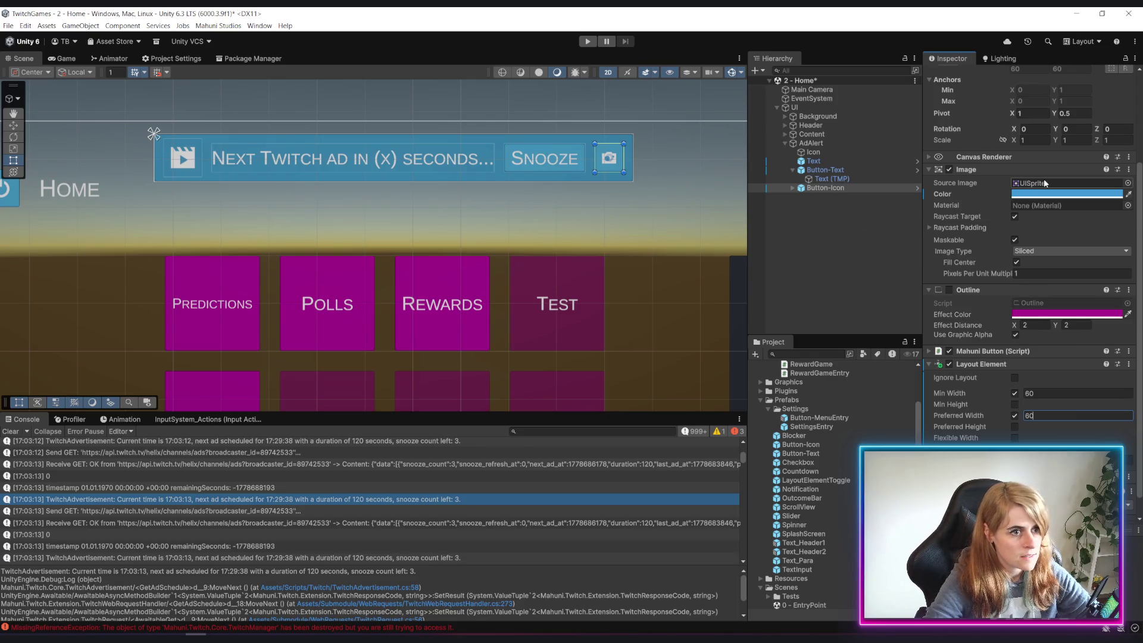
click(792, 188)
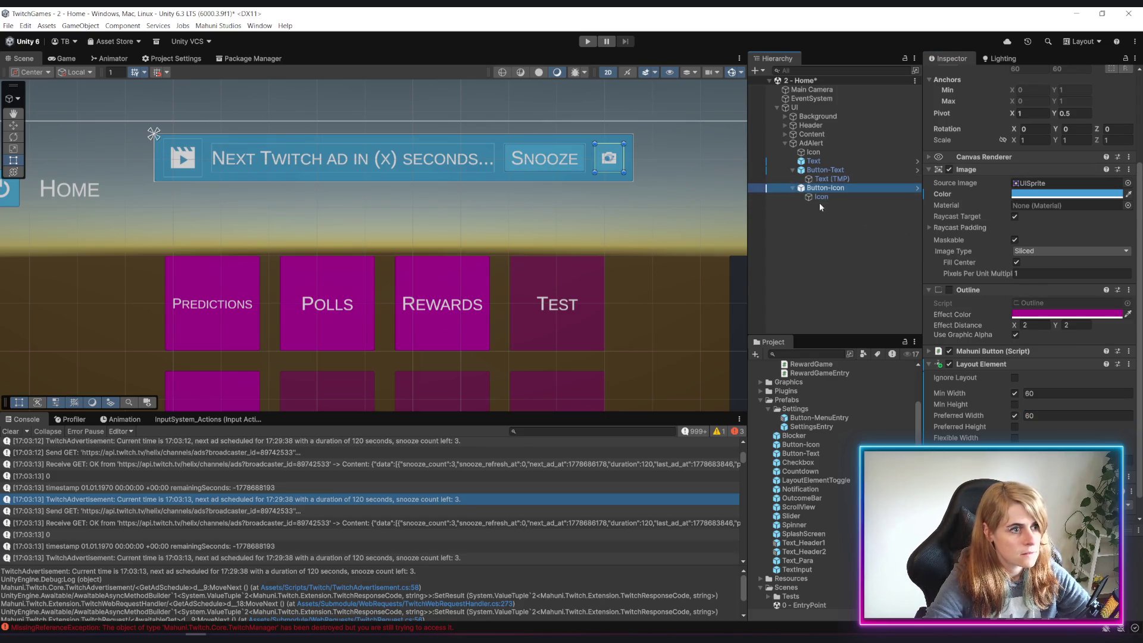
Search the sprite picker for 'canc' and set Button-Icon's Icon to Icon_PictoIcon_Cancel
click(820, 197)
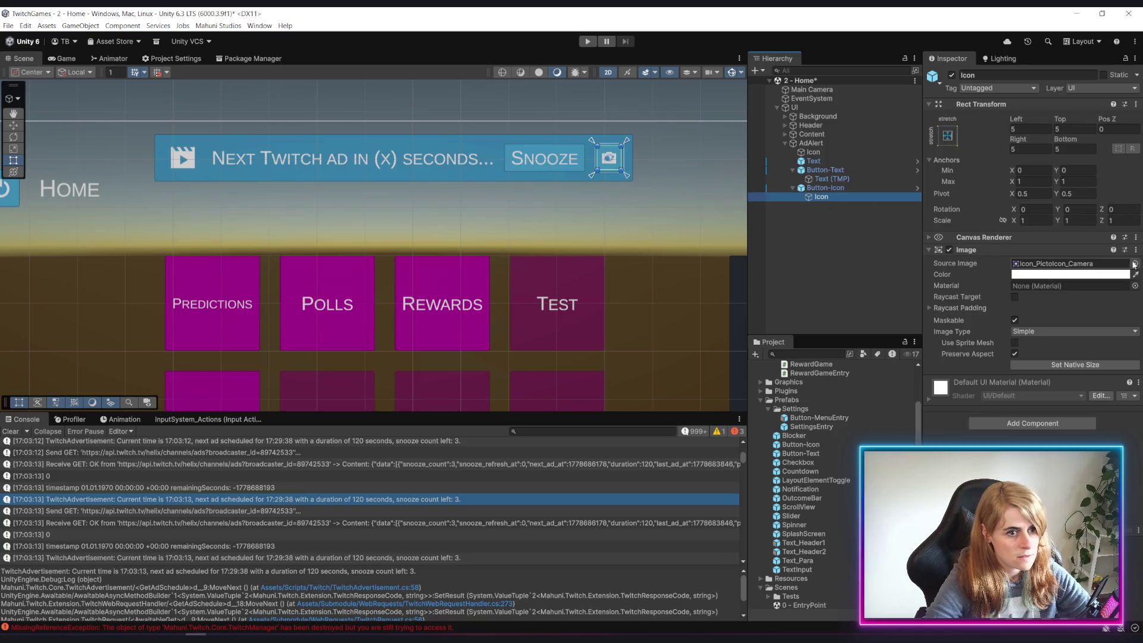
scroll(831, 466, up, 5)
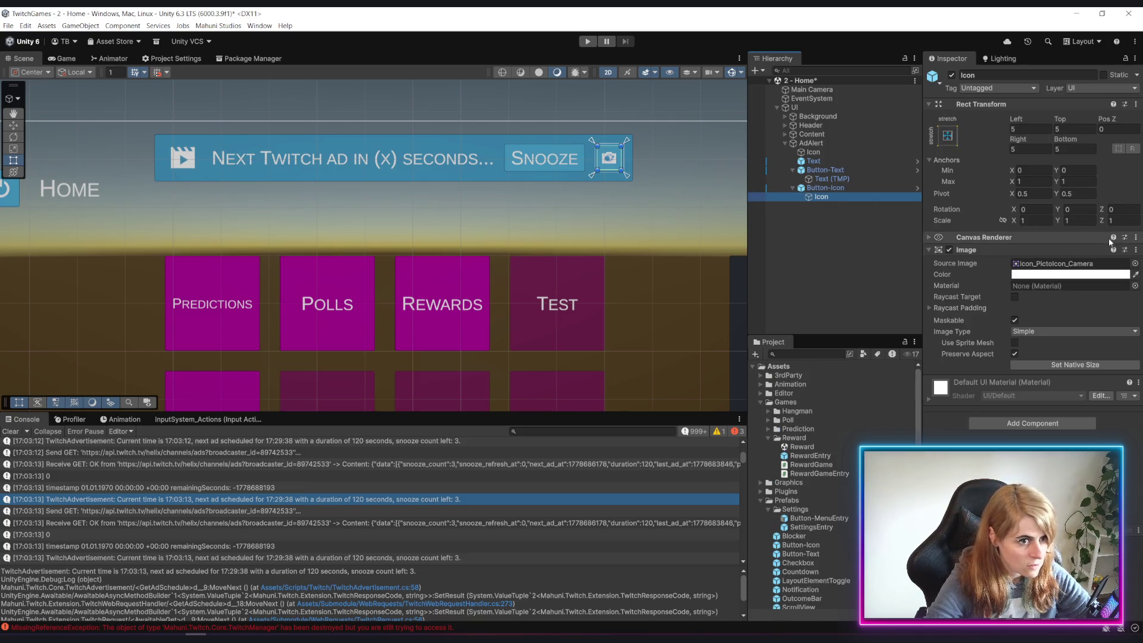
click(1135, 263)
text(close)
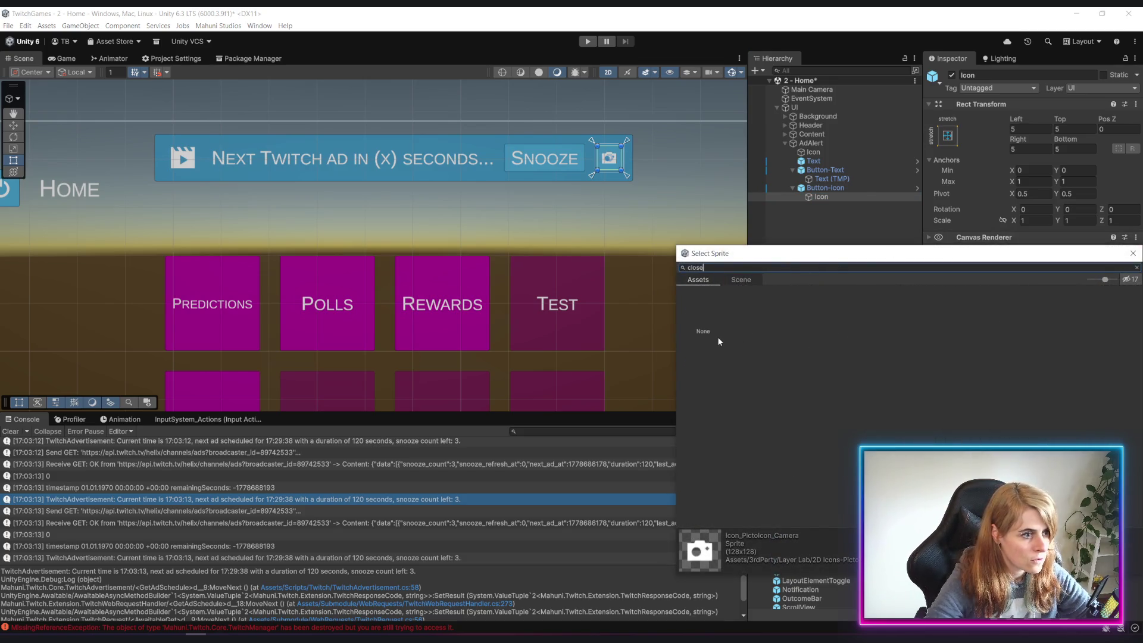
key(BackSpace)
key(BackSpace)
key(BackSpace)
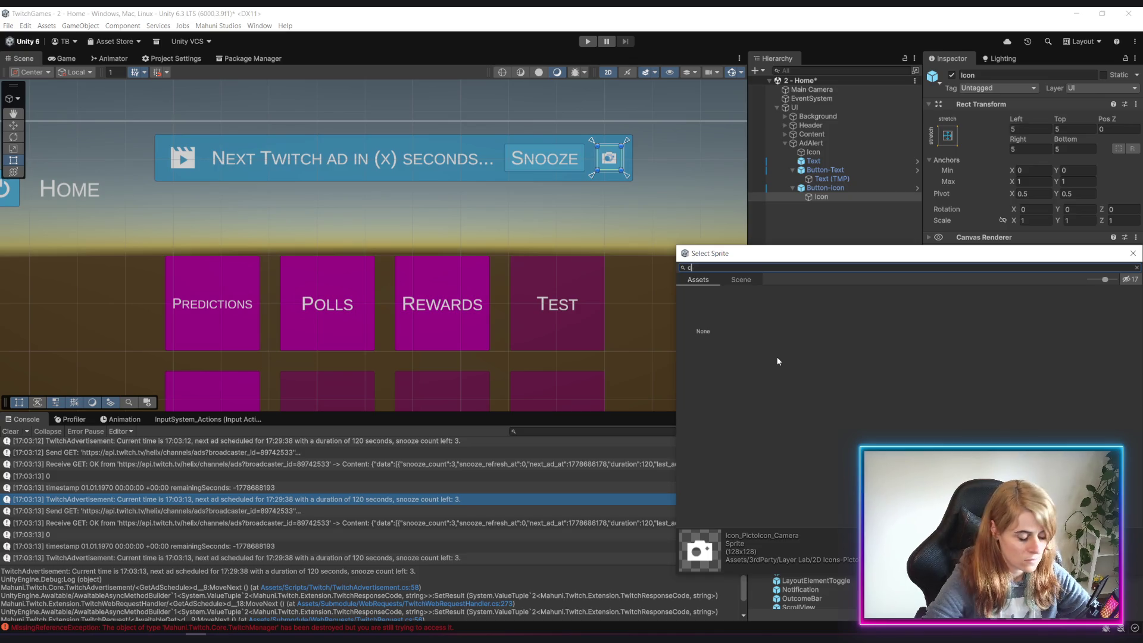
text(anc)
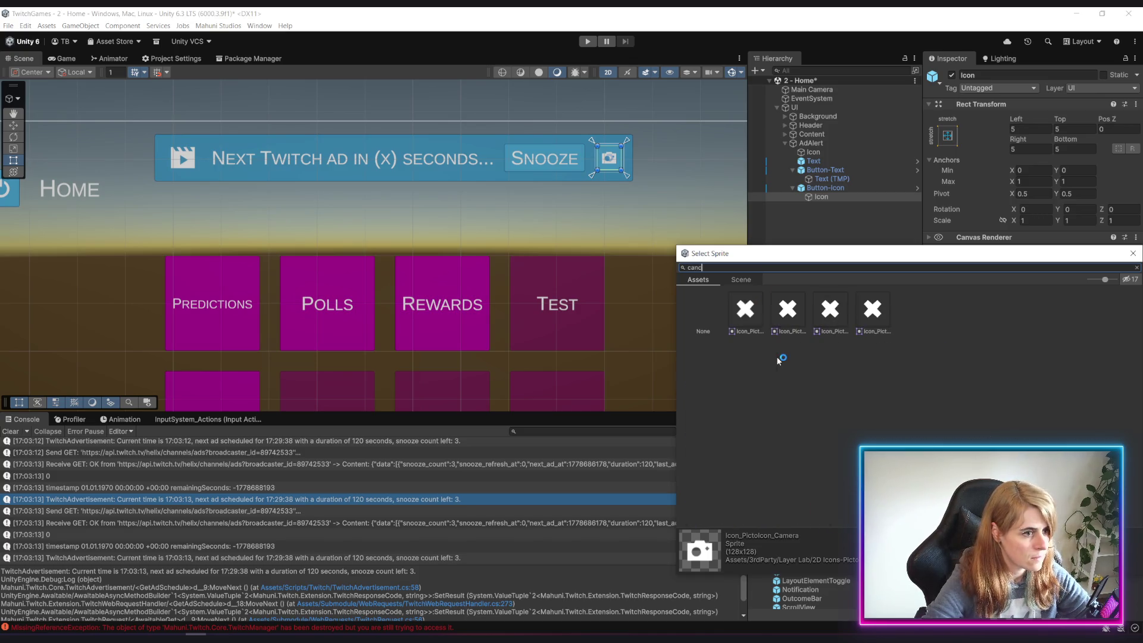
click(742, 312)
click(784, 317)
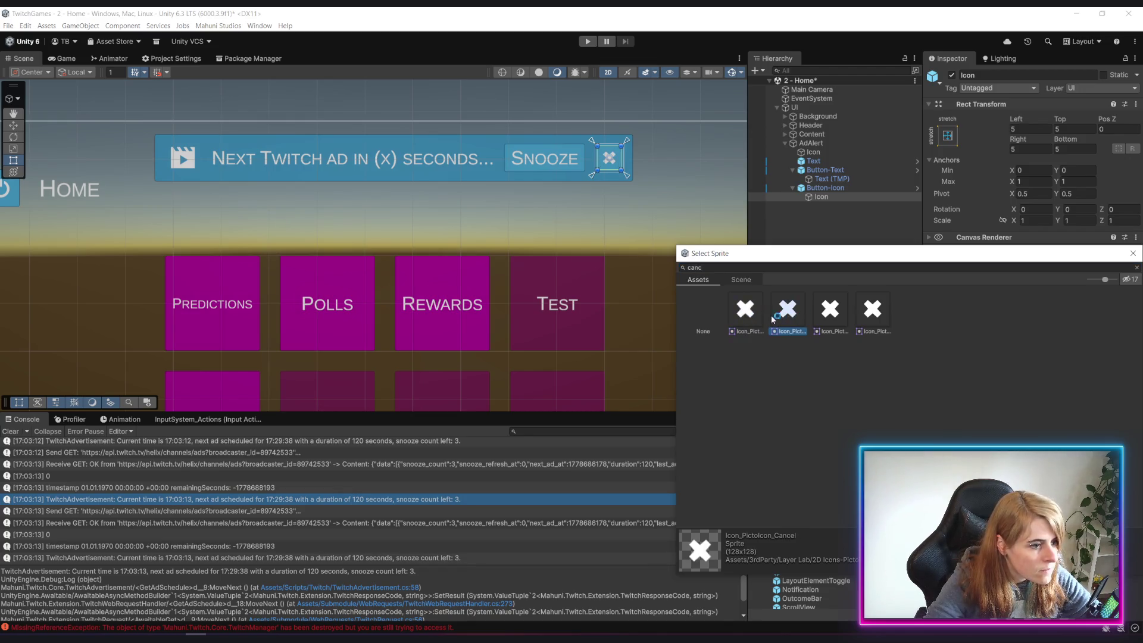
click(754, 318)
click(786, 316)
double_click(786, 316)
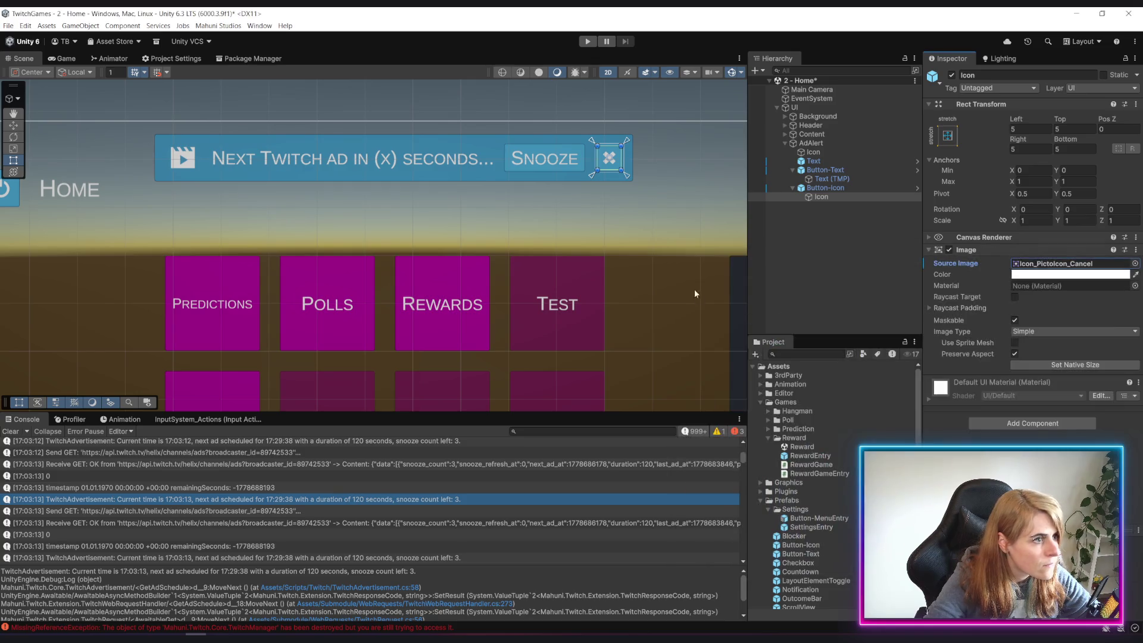
click(808, 257)
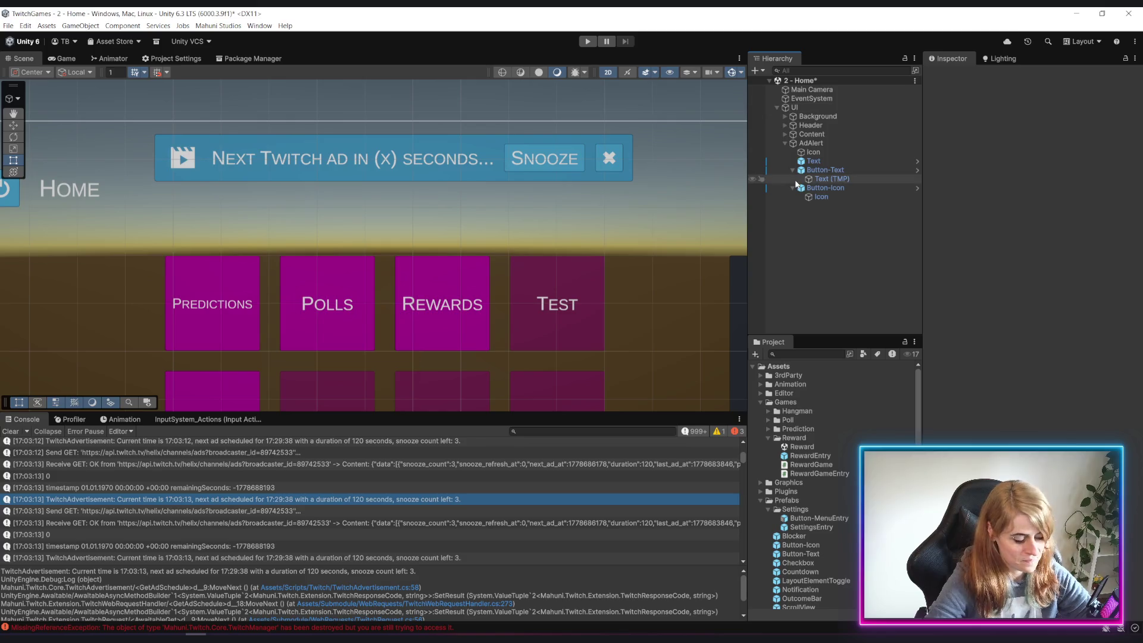
Save the Home scene, zoom the Scene view out, and enter Play mode
key(ctrl+s)
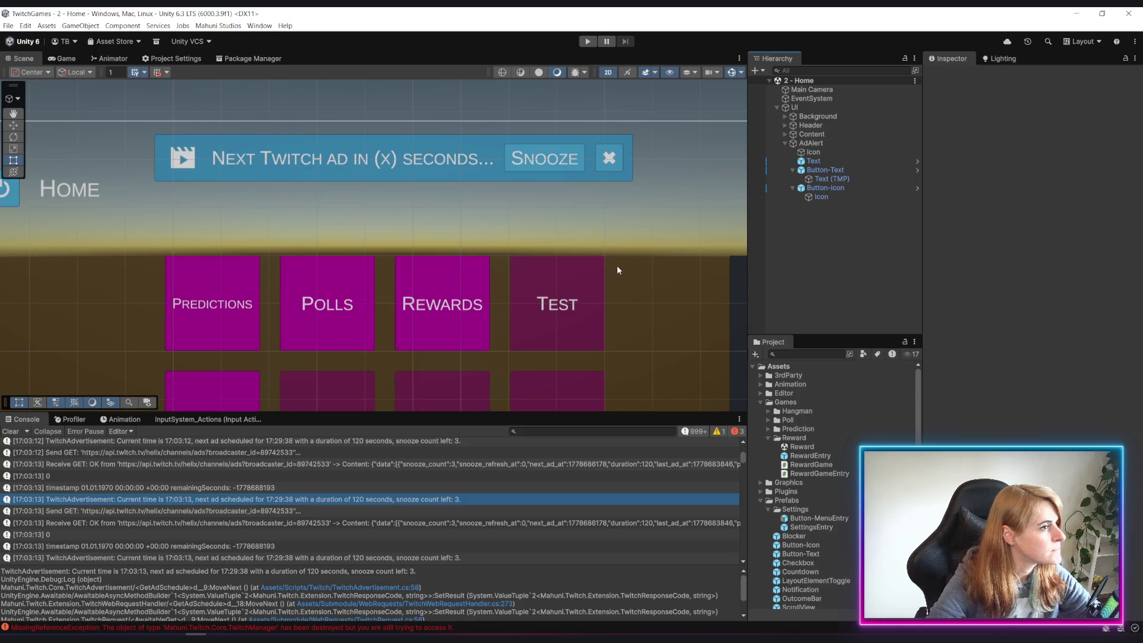
scroll(473, 311, down, 4)
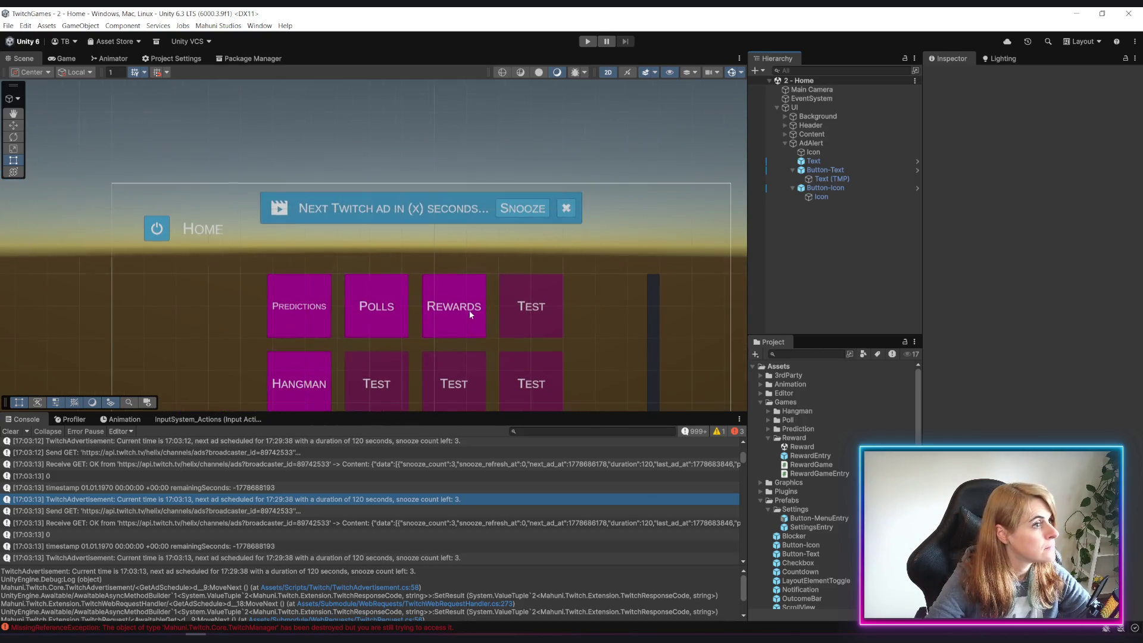
scroll(464, 310, up, 3)
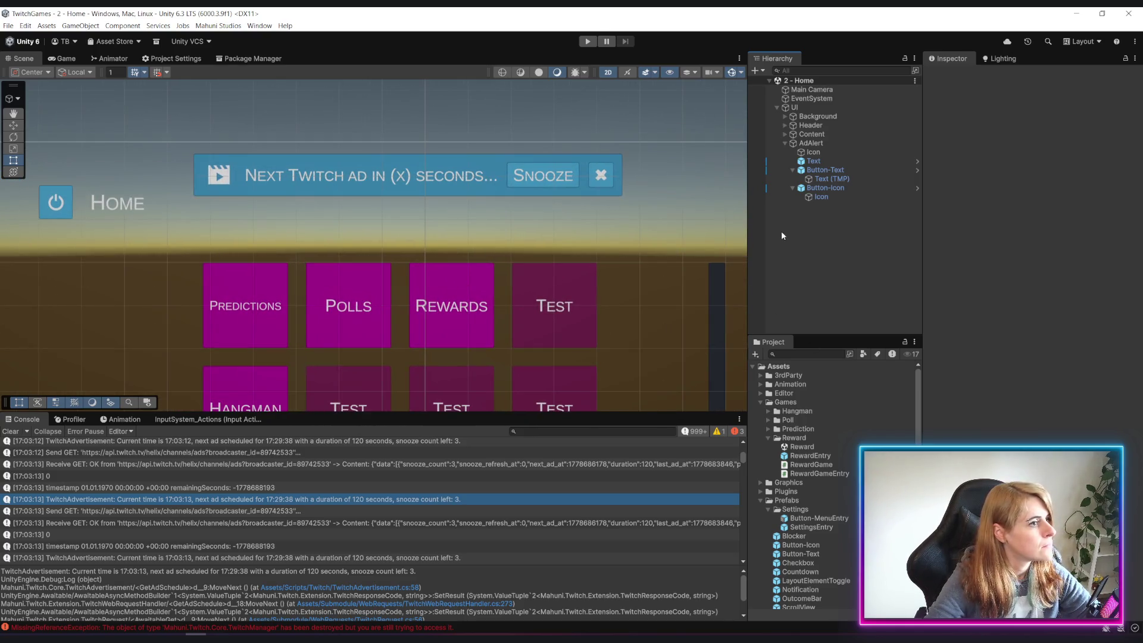
scroll(447, 224, down, 2)
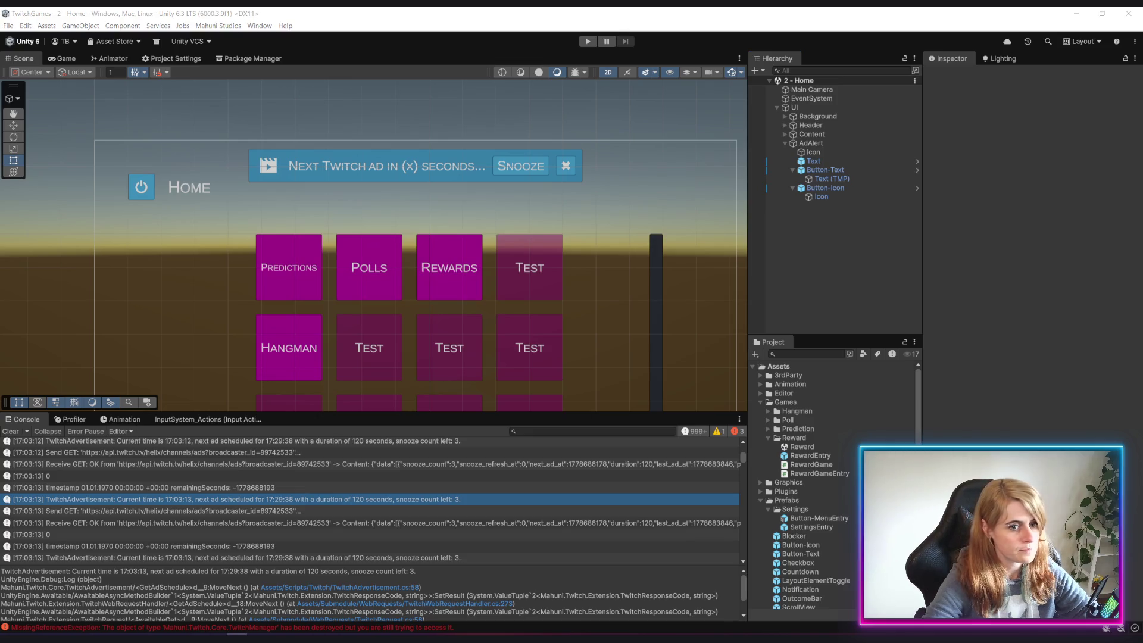
click(588, 42)
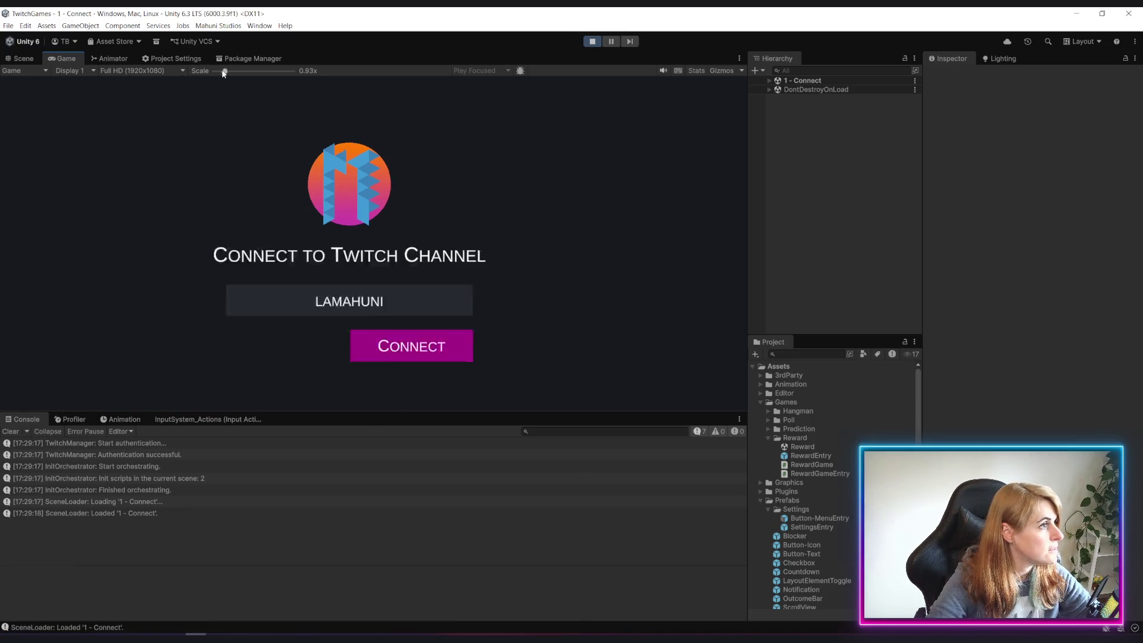
Press Connect in the Game view, then pick the Hangman tile on the Home menu
click(420, 274)
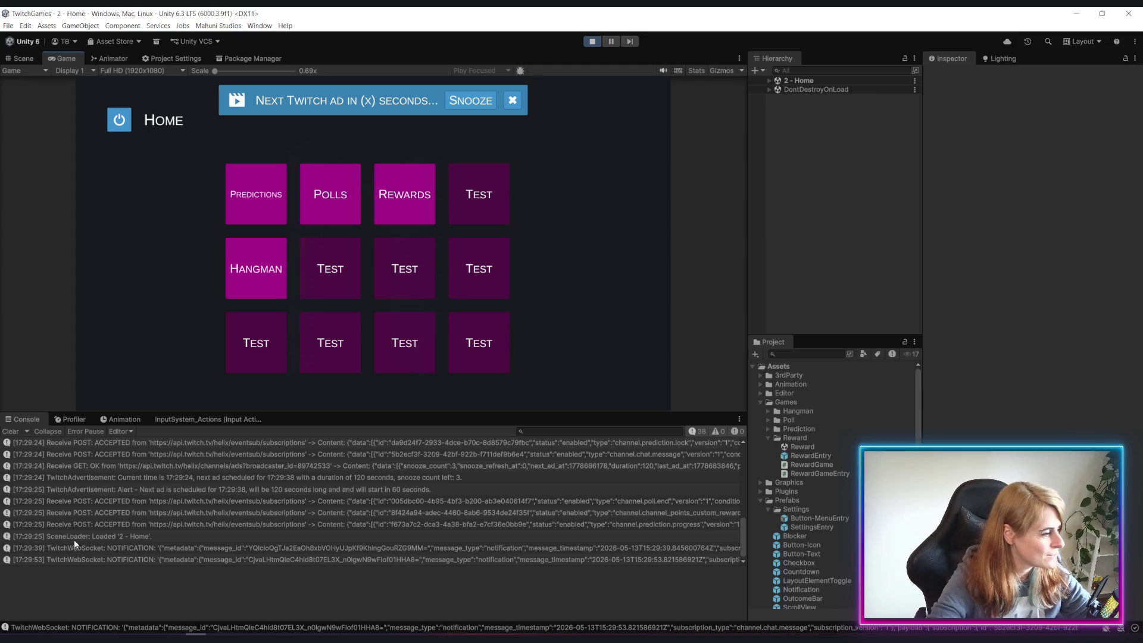
click(242, 295)
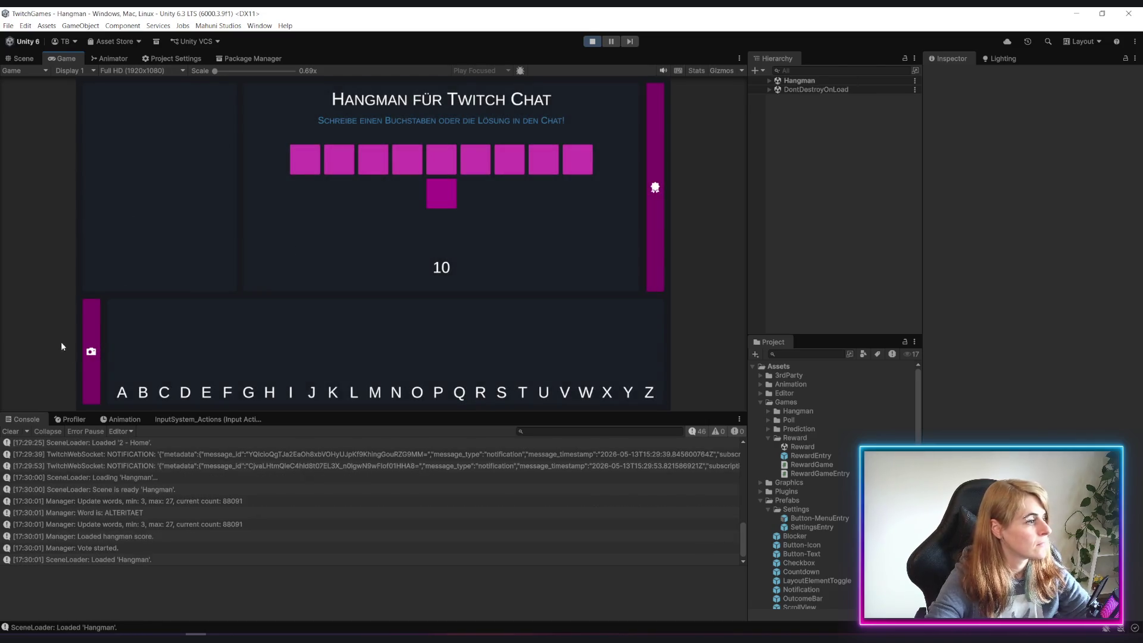
Expand the Hangman camera strip and Maximize the Game view to fill the editor
click(83, 353)
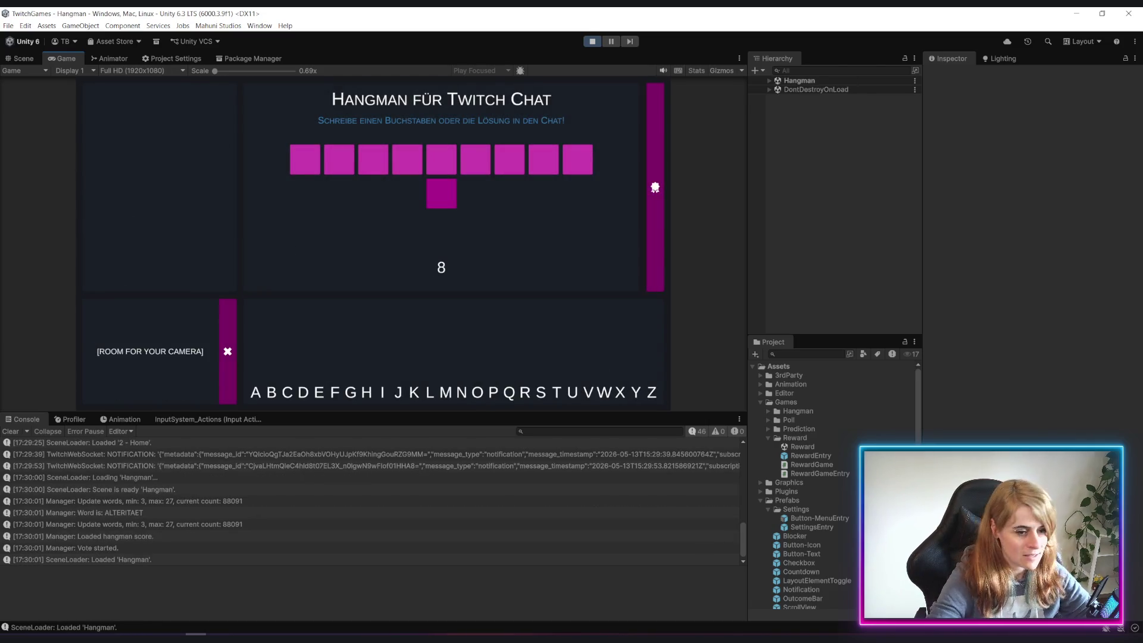
right_click(67, 57)
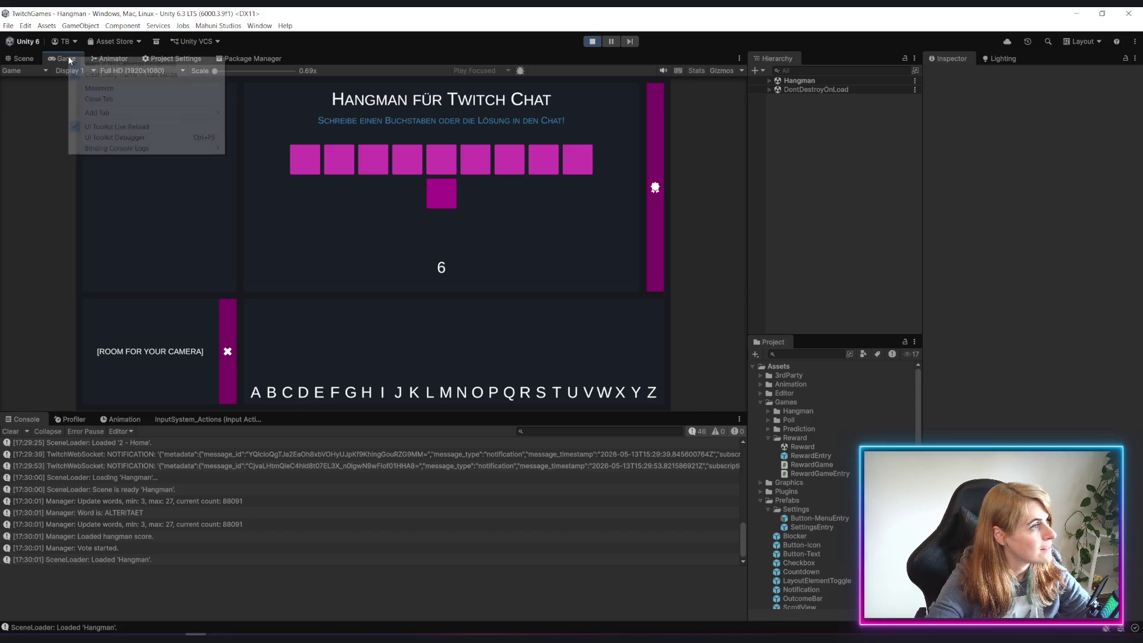
click(137, 92)
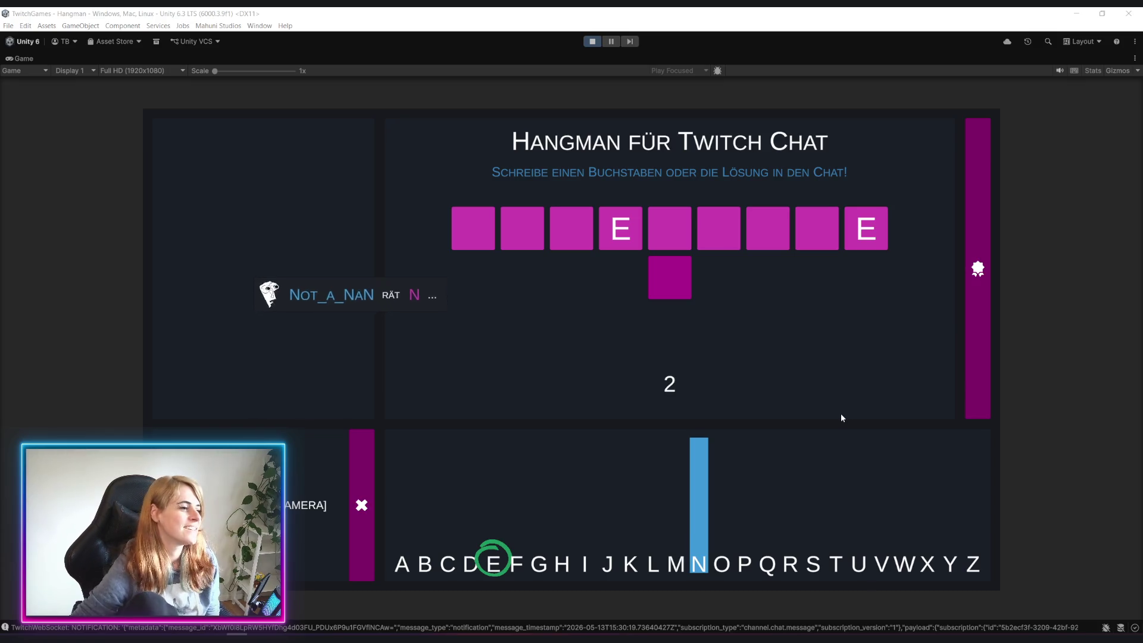
Expand the Highscore panel from the purple strip beside the Hangman board
click(981, 304)
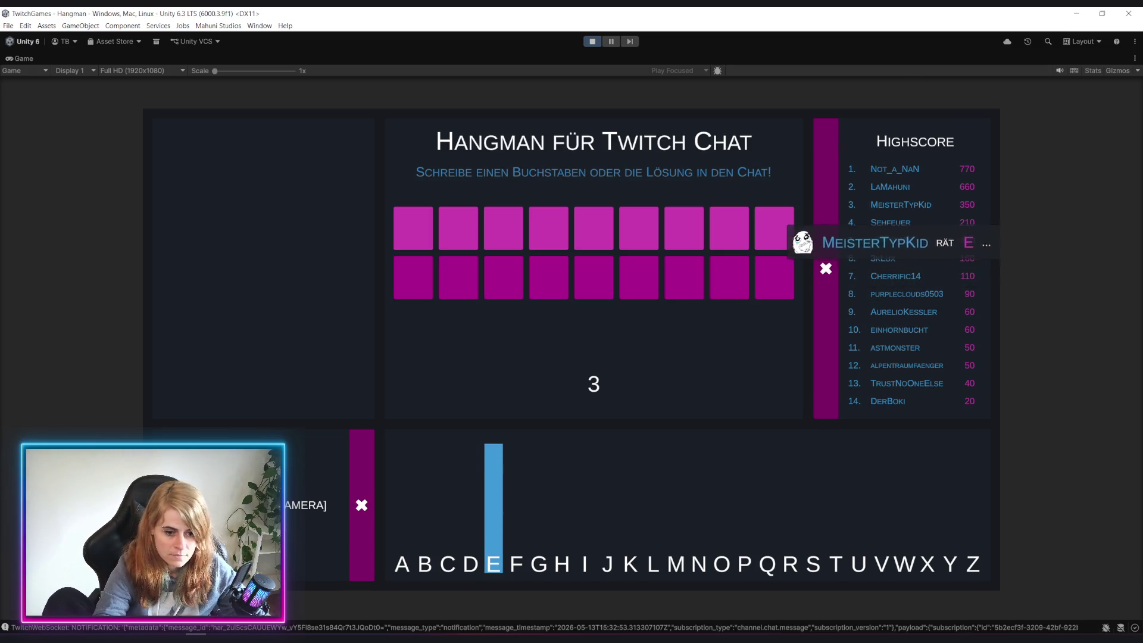
Switch over to the Twitch API docs in Firefox
key(alt+Tab)
key(alt+Tab)
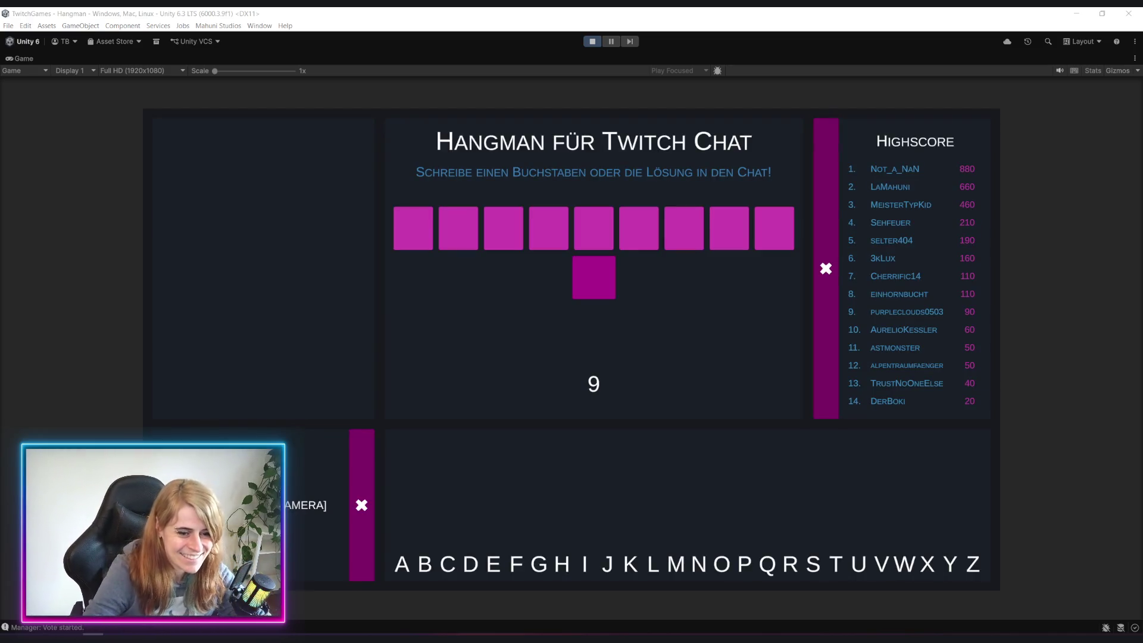
Leave the game's settings and return to the Home scene showing the ad alert banner
key(Escape)
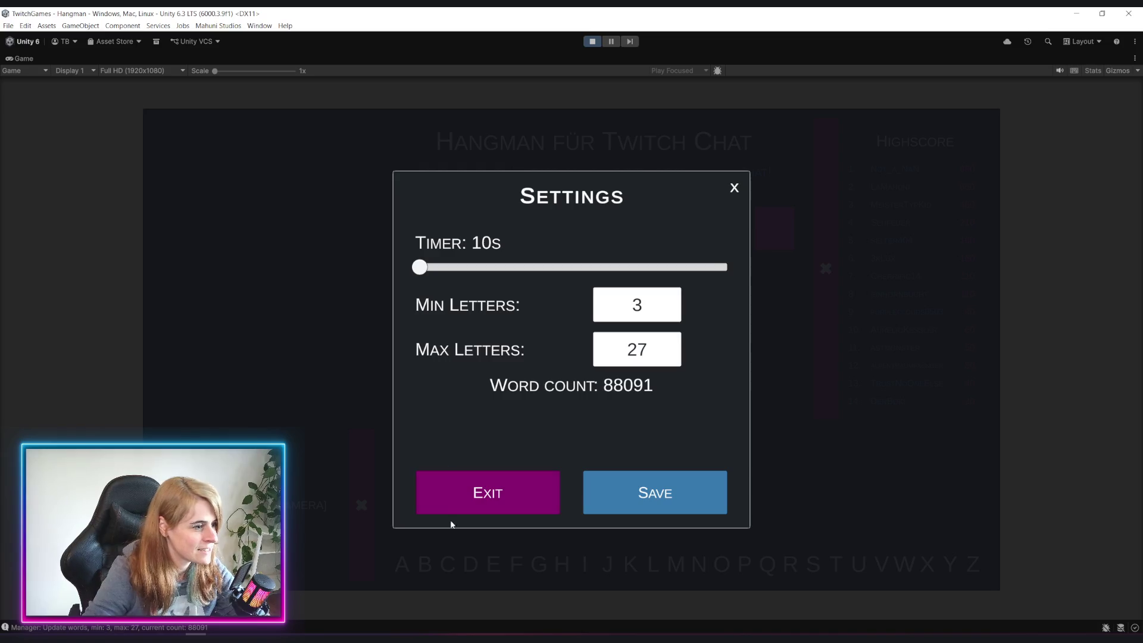
click(494, 498)
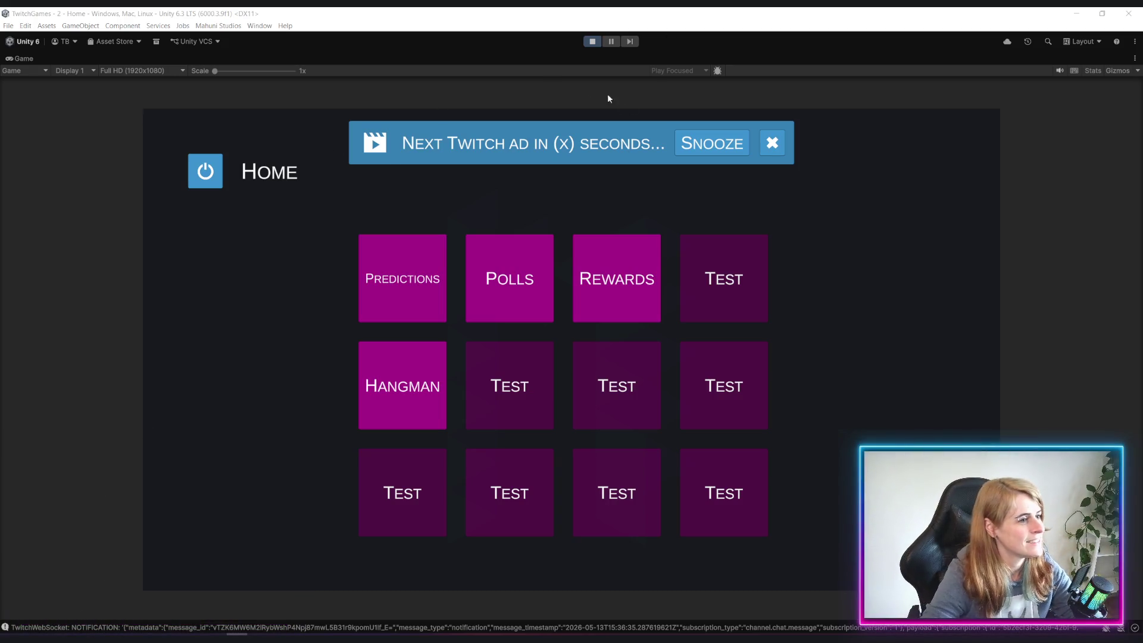
Stop Play mode and select AdAlert in the Hierarchy to inspect its components
click(593, 41)
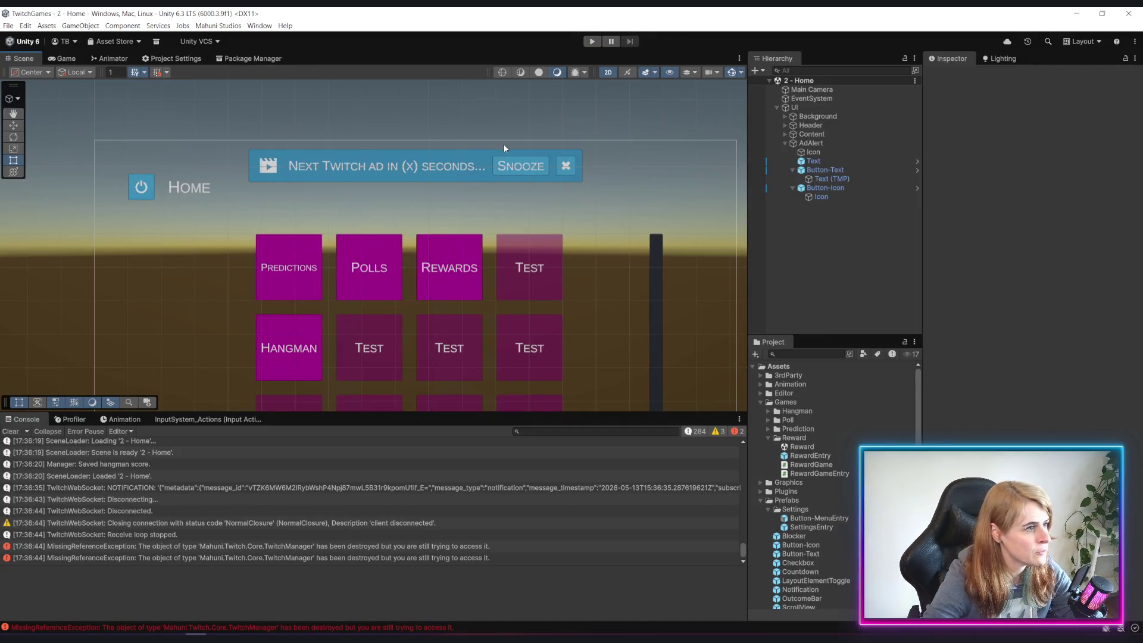
scroll(402, 202, up, 5)
scroll(400, 205, down, 5)
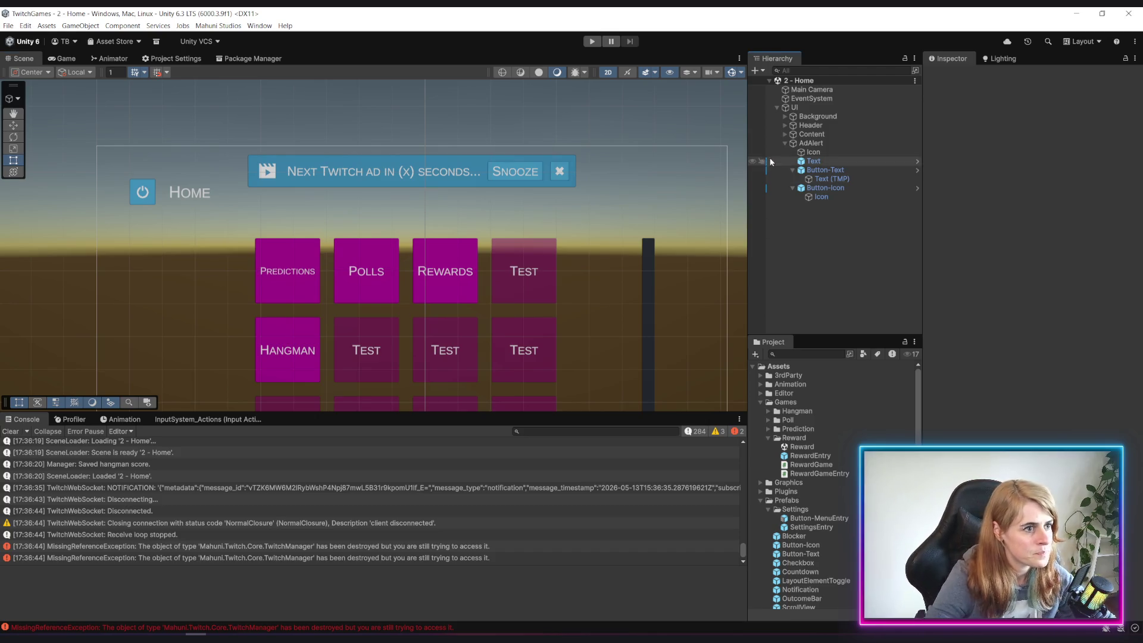
click(857, 144)
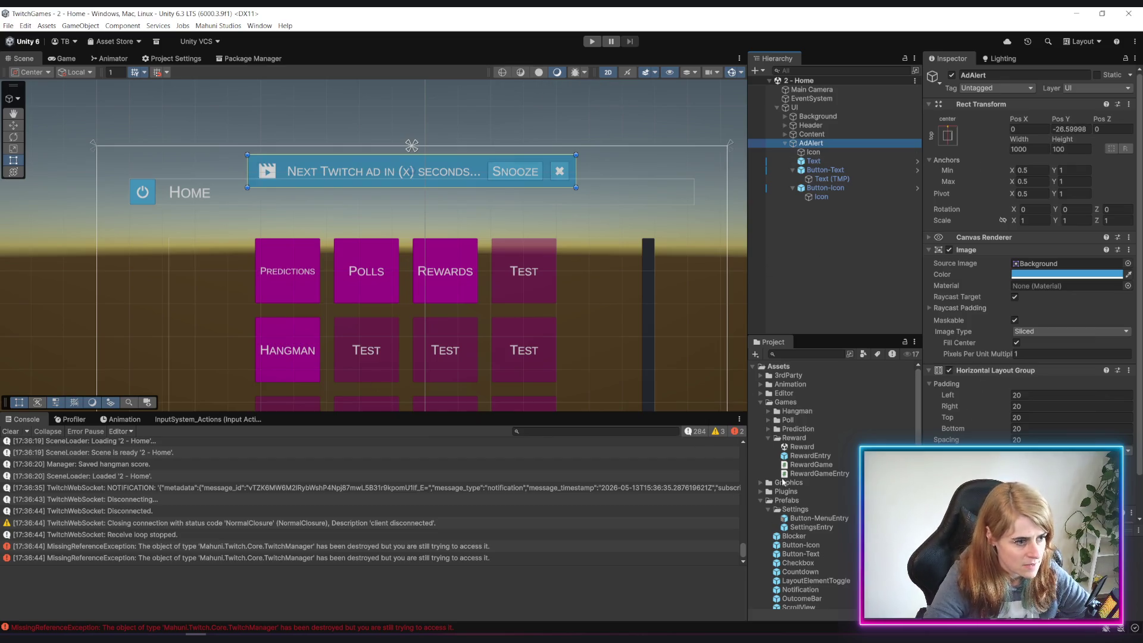
Collapse the Games, Prefabs, Scenes and Twitch folders in the Project panel
click(760, 401)
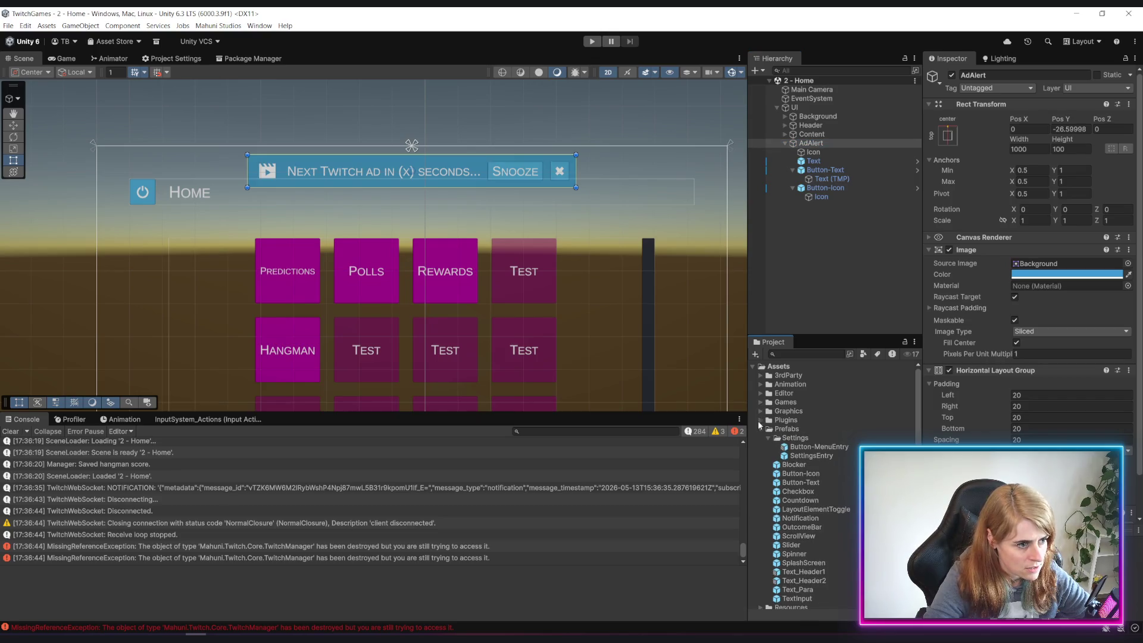
click(761, 429)
click(761, 446)
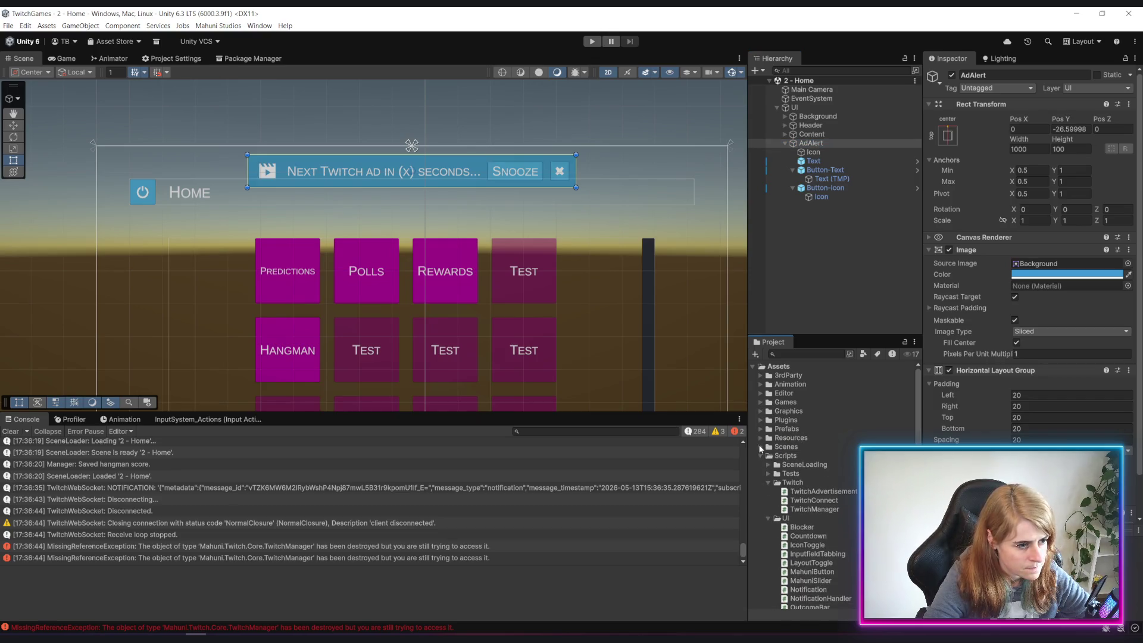
click(768, 482)
scroll(844, 530, down, 4)
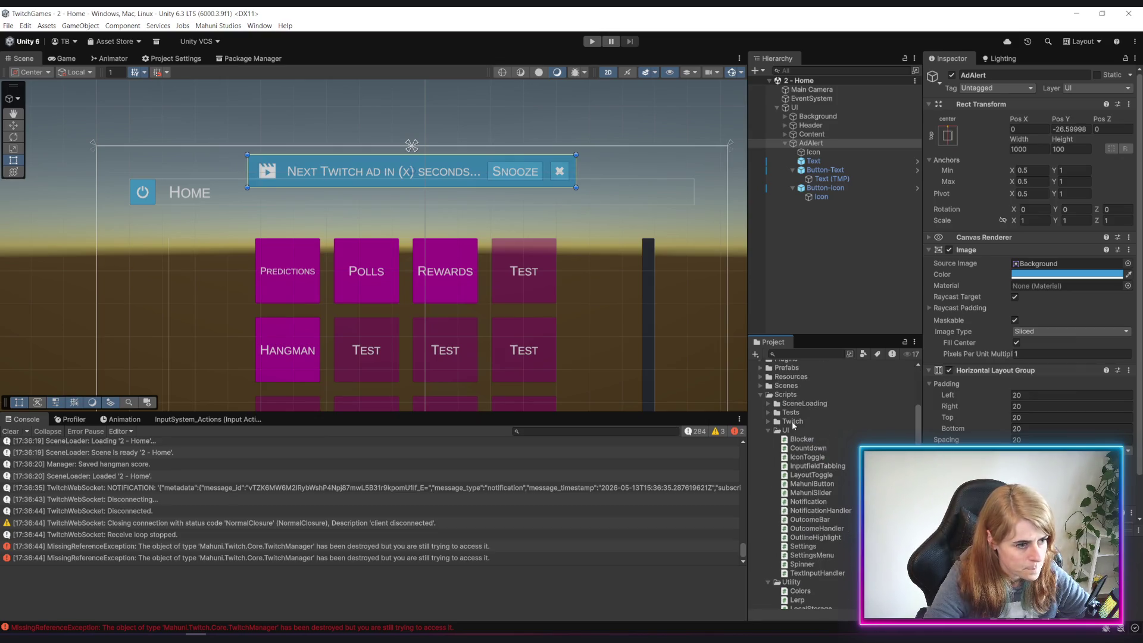
Create a C# script named TwitchAlert in Scripts/UI, then select AdAlert
click(787, 429)
right_click(787, 430)
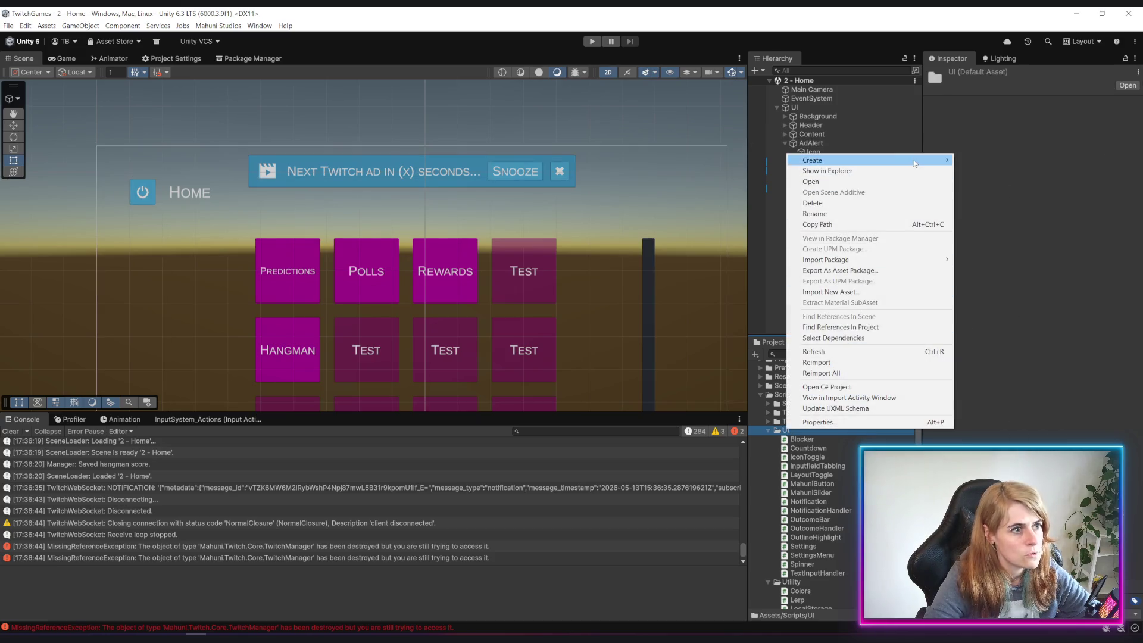
mouse_move(914, 163)
click(998, 178)
text(T)
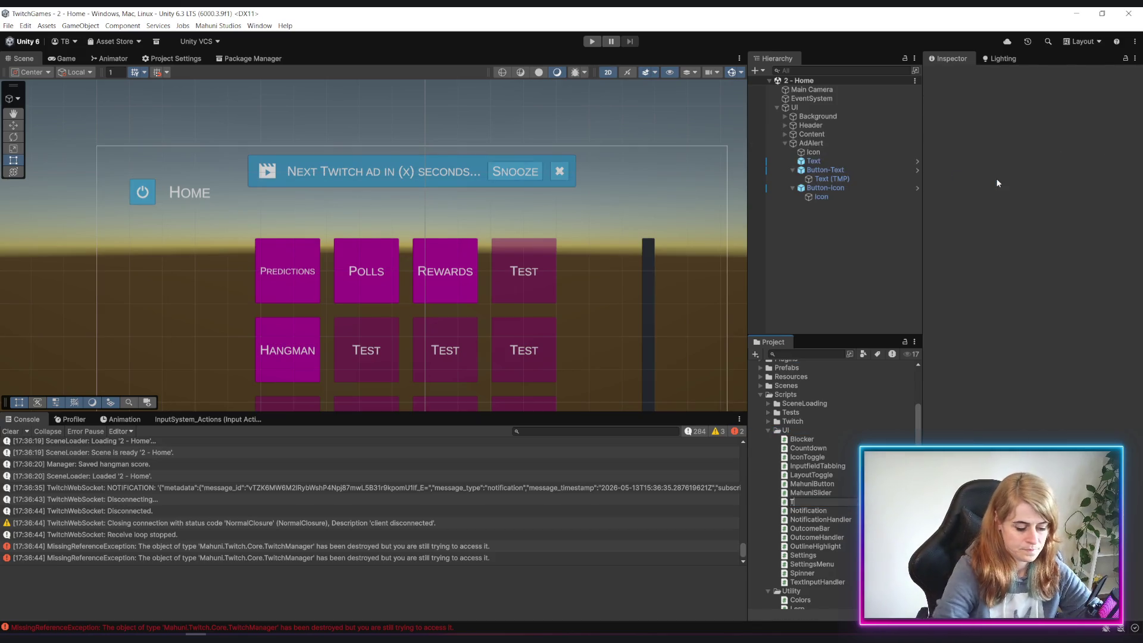
text(witch)
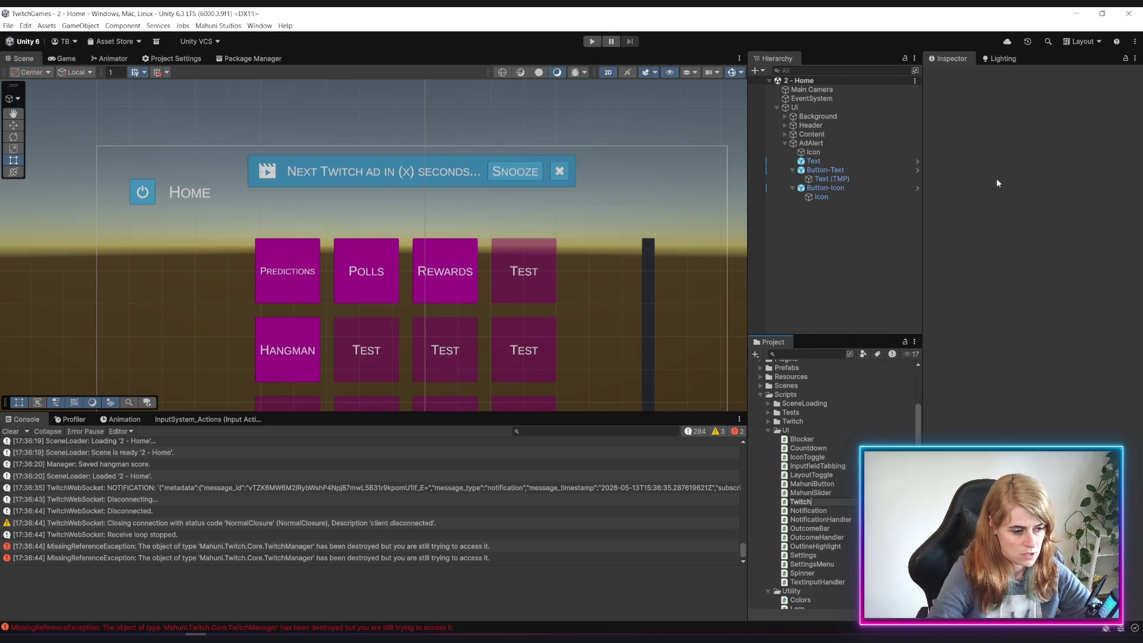
text(Alert)
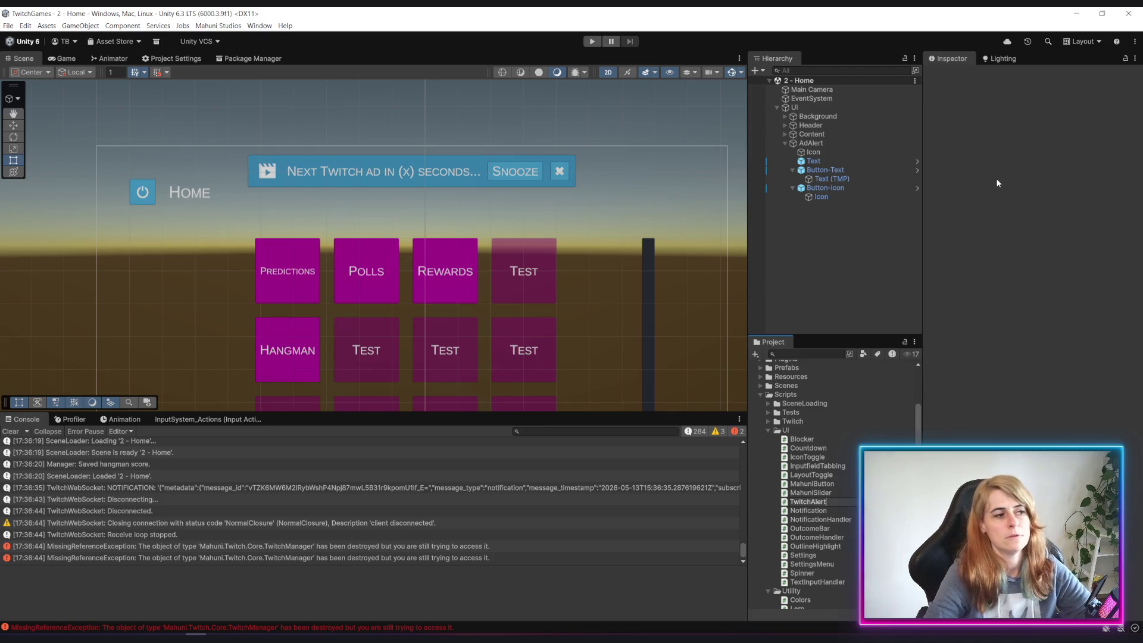
text(Box)
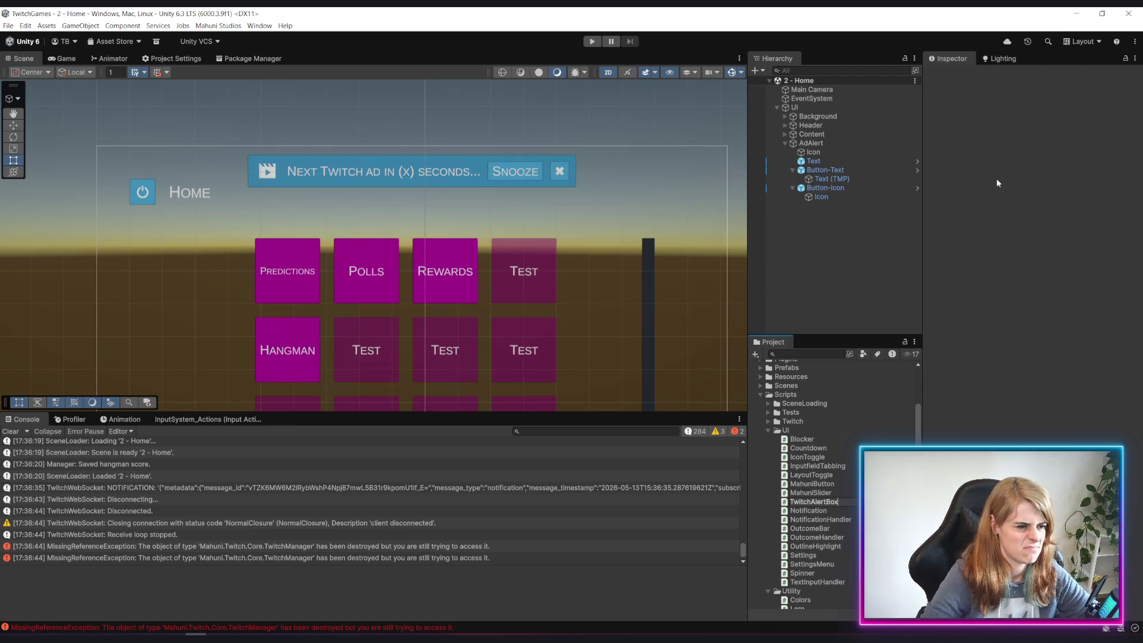
key(BackSpace)
key(BackSpace)
key(BackSpace)
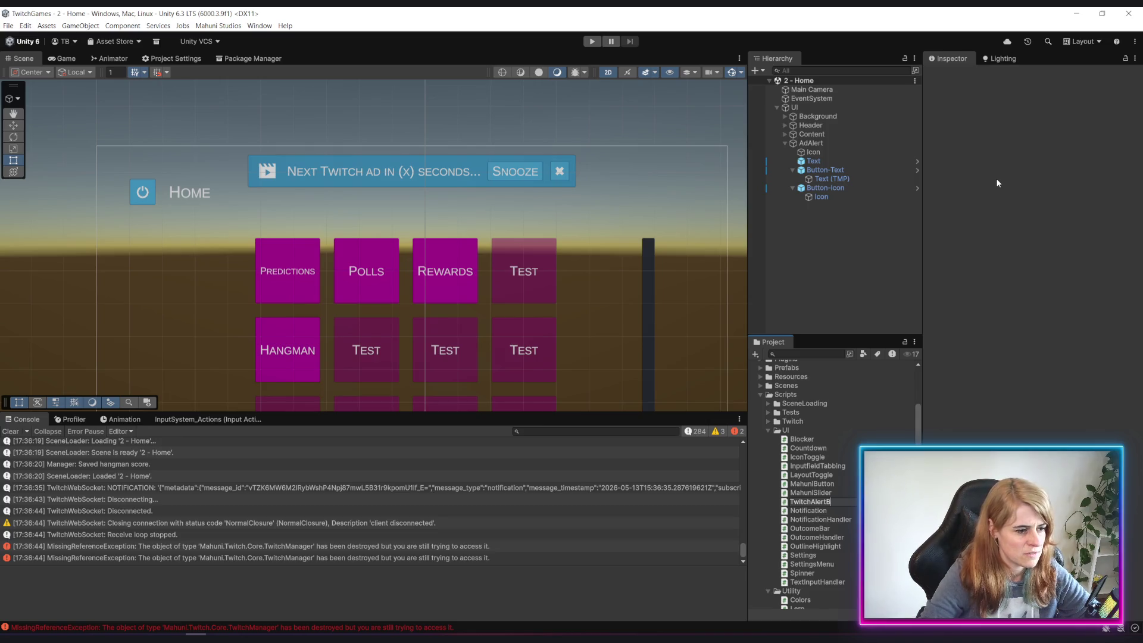
key(Return)
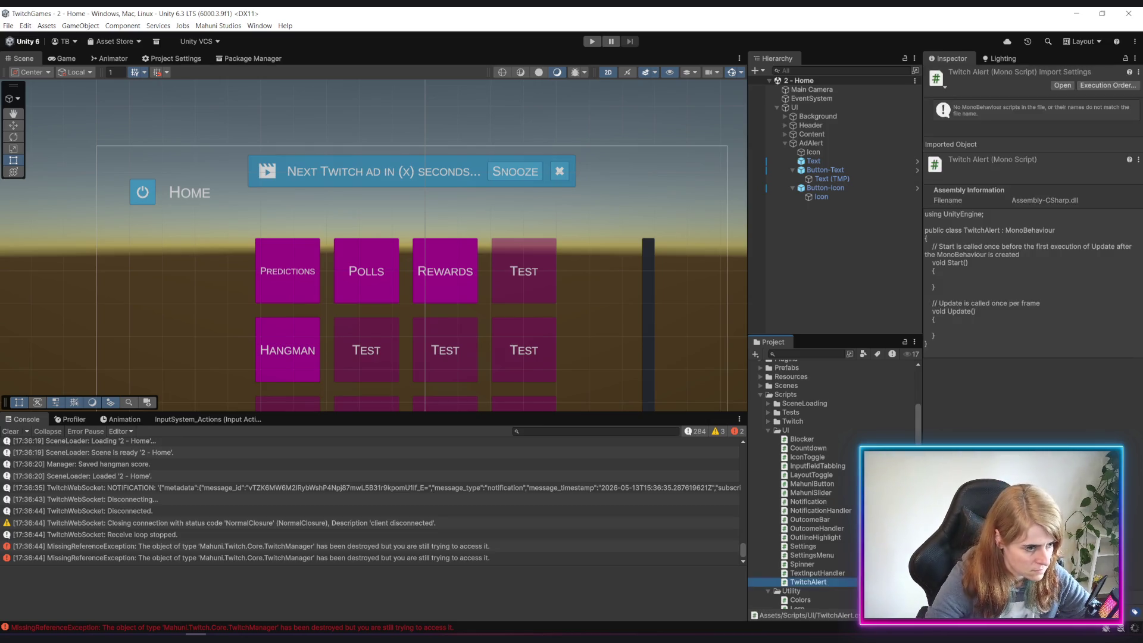
click(823, 146)
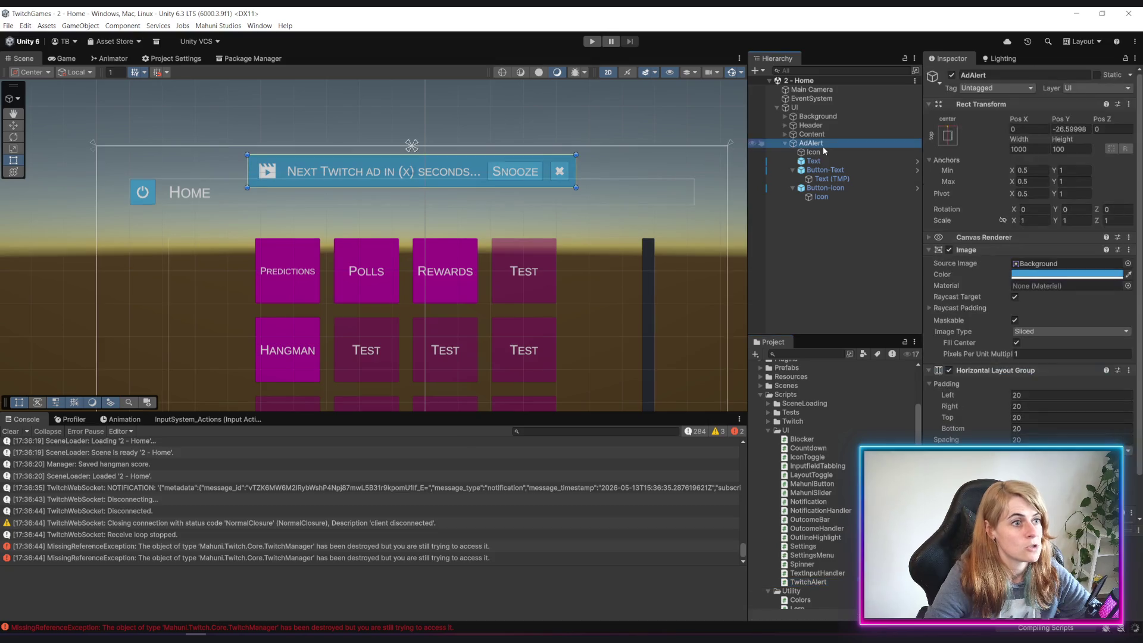
Drop the TwitchAlert script onto AdAlert, retrying after dismissing the can't-add-script warning
drag(813, 583, 832, 146)
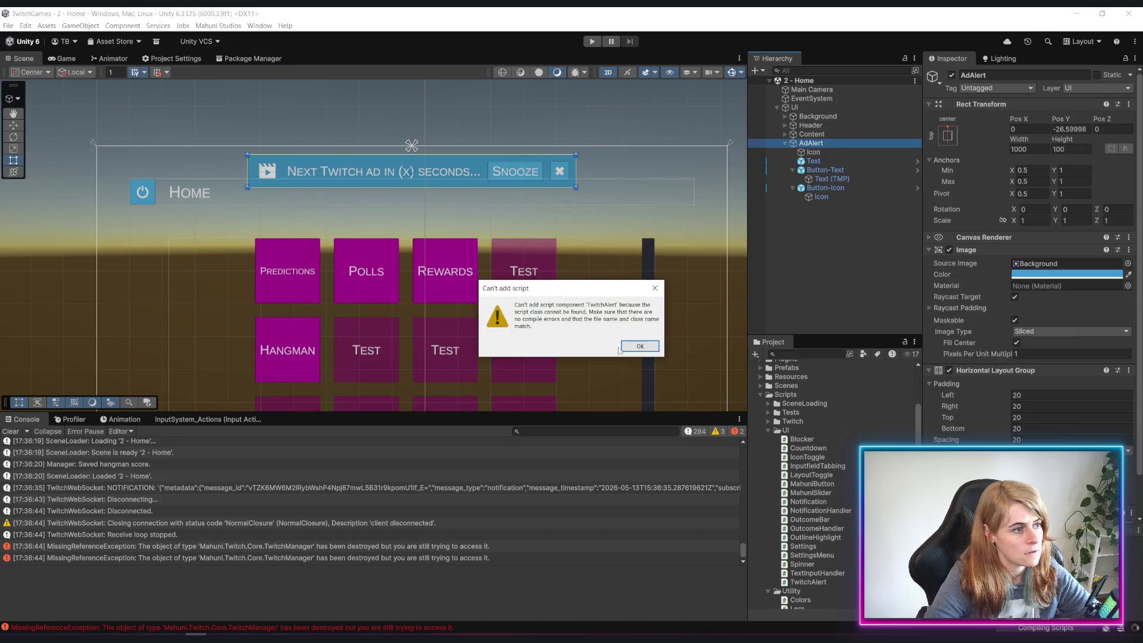
click(640, 345)
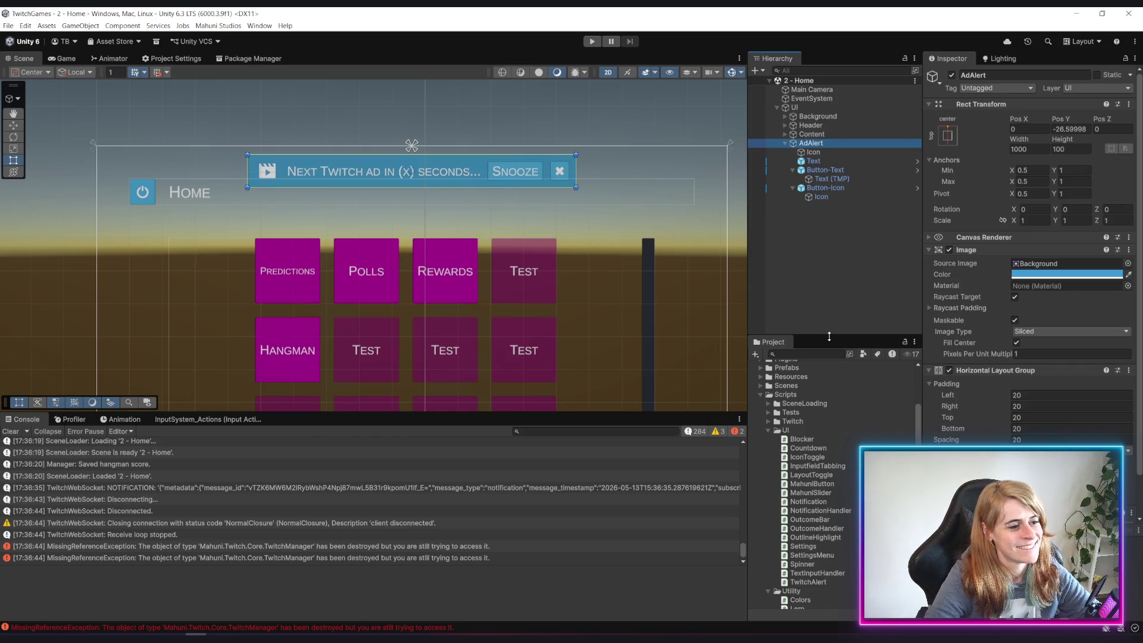
drag(749, 301, 730, 301)
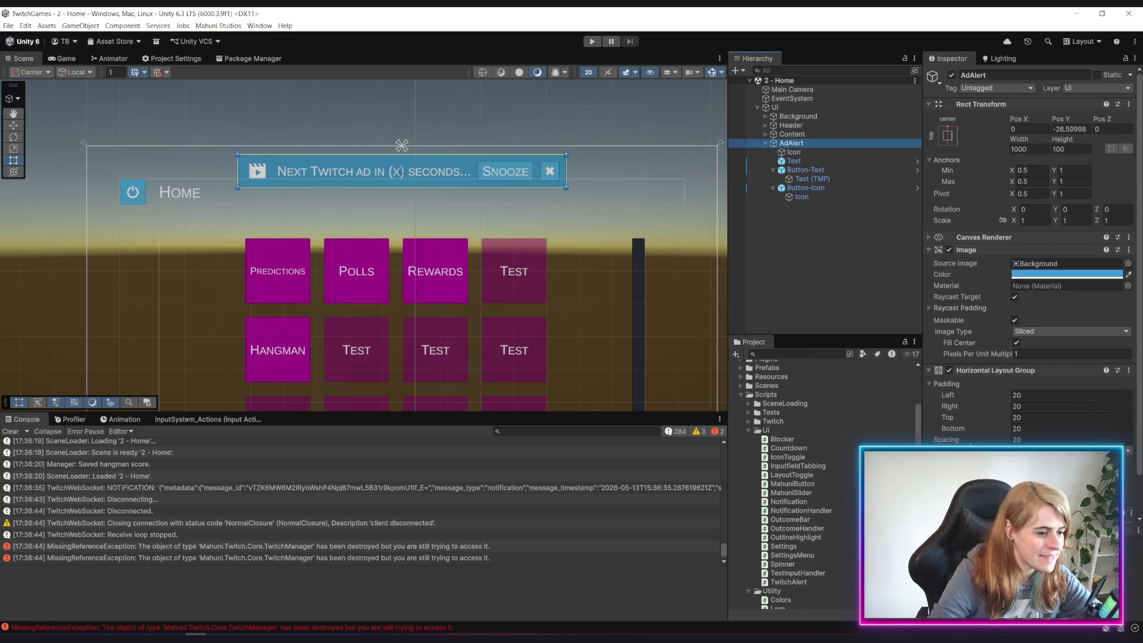
scroll(817, 490, down, 4)
scroll(816, 490, up, 4)
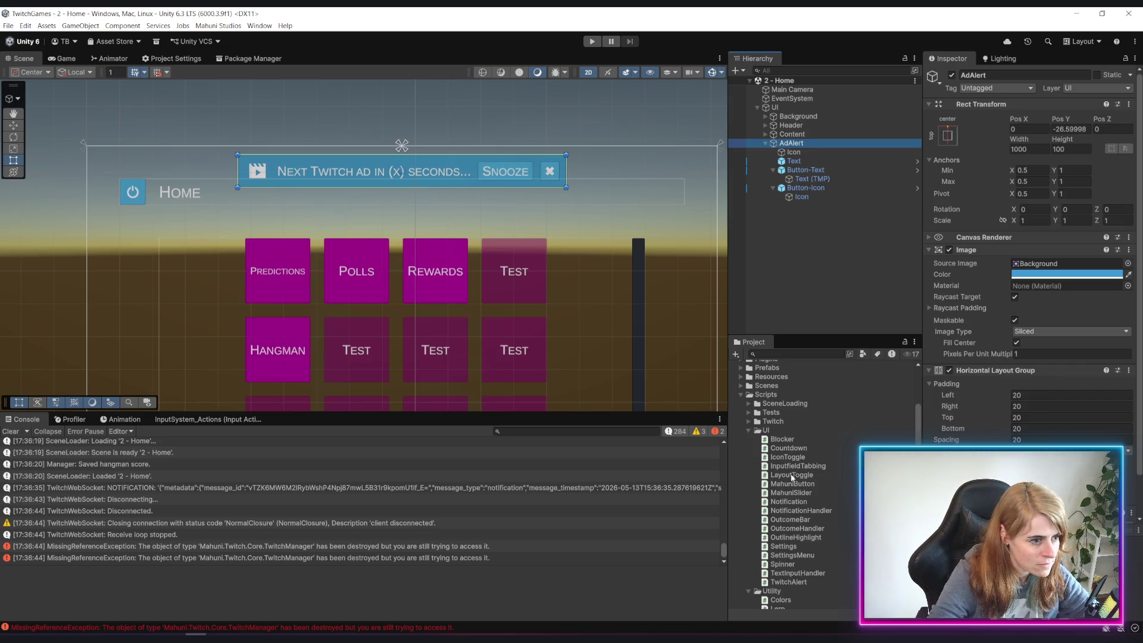
drag(815, 527, 803, 143)
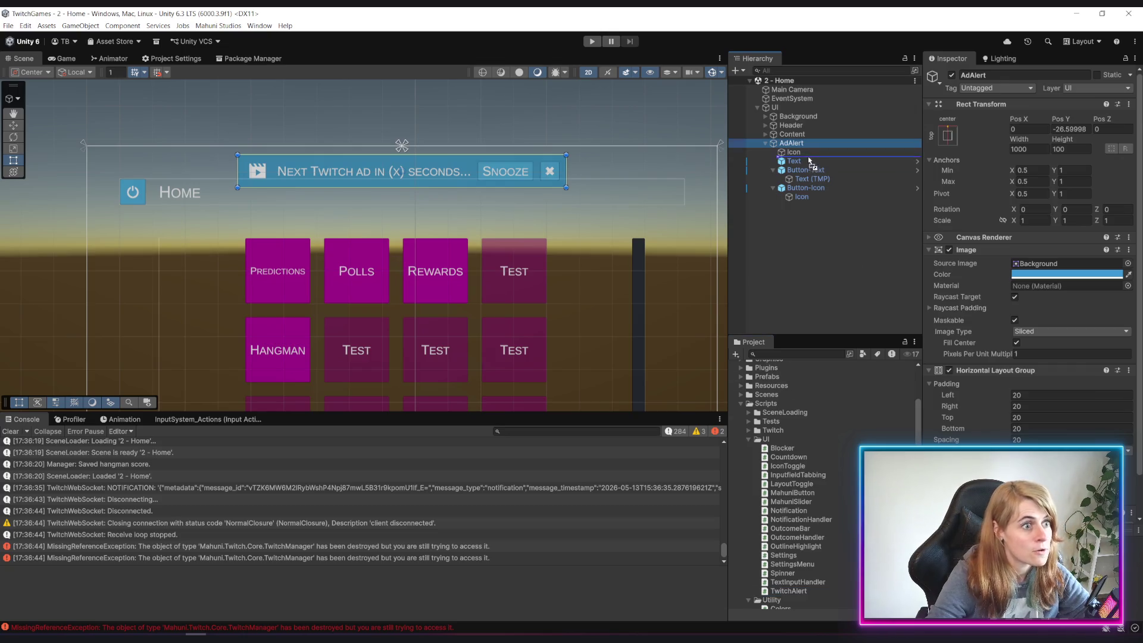
Collapse the Image and Horizontal Layout Group components and open TwitchAlert for editing
click(928, 250)
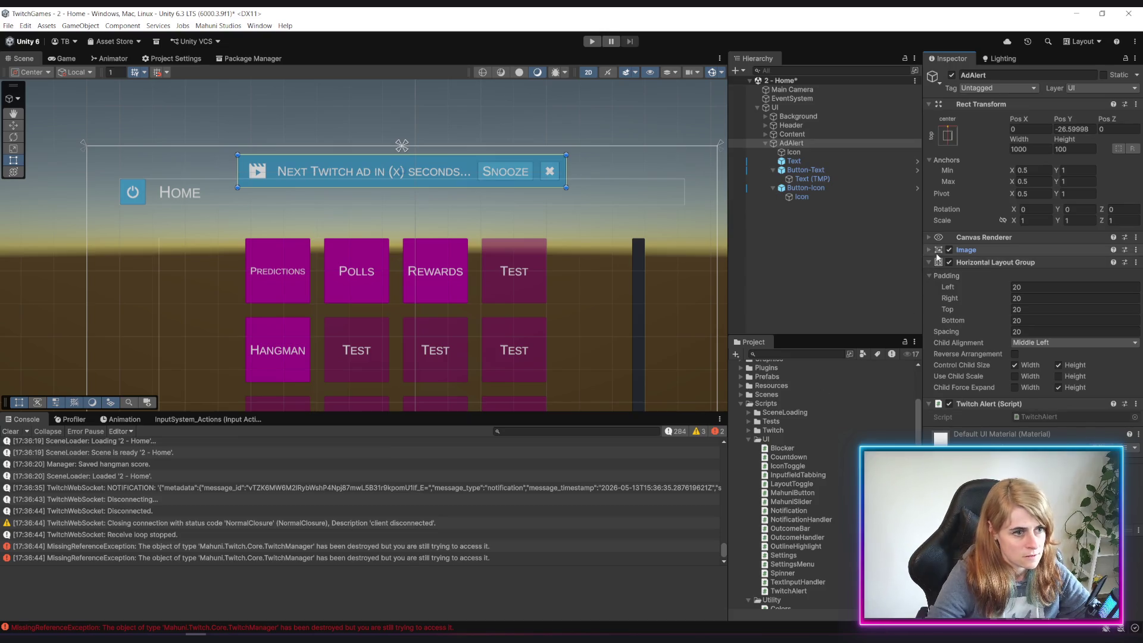
click(926, 262)
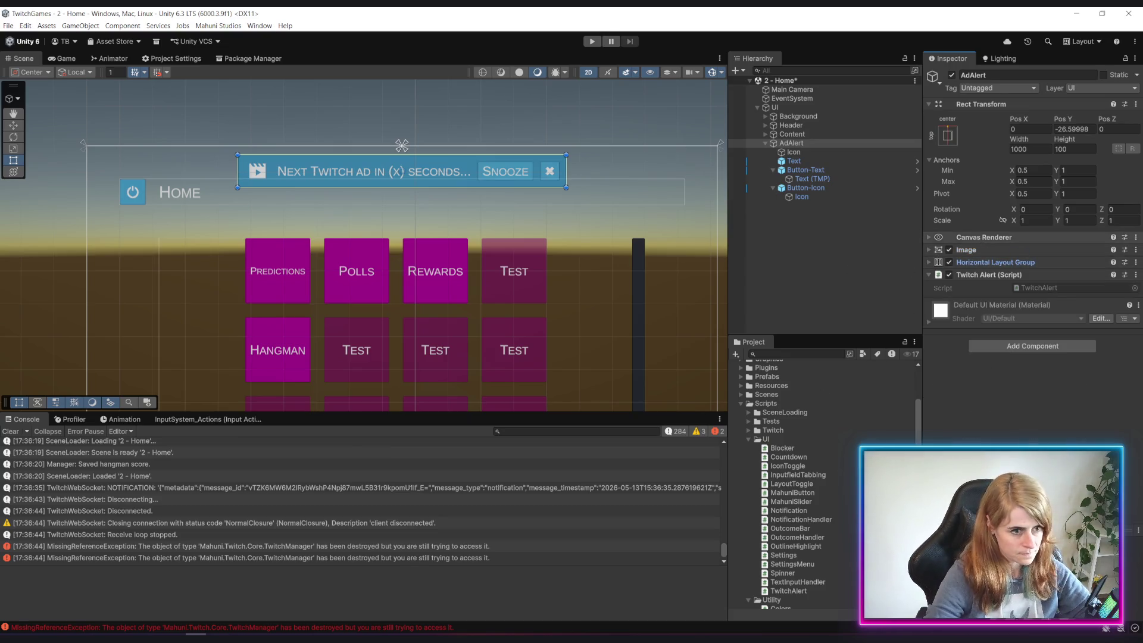
double_click(1048, 287)
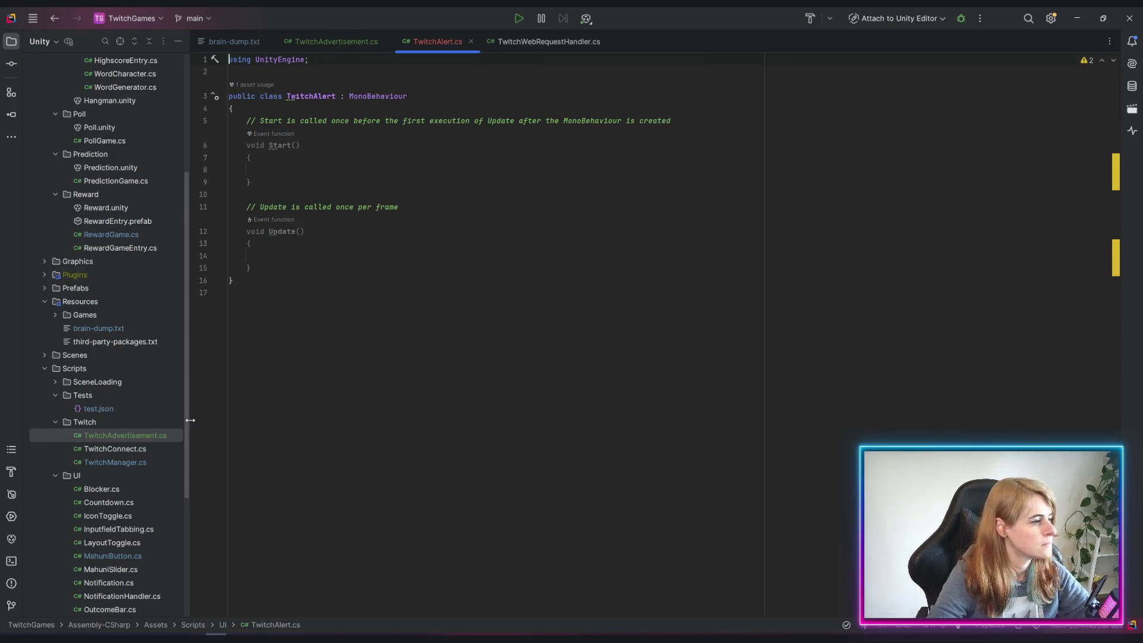
Copy the copyright header and namespace lines from Blocker.cs into TwitchAlert.cs
double_click(98, 490)
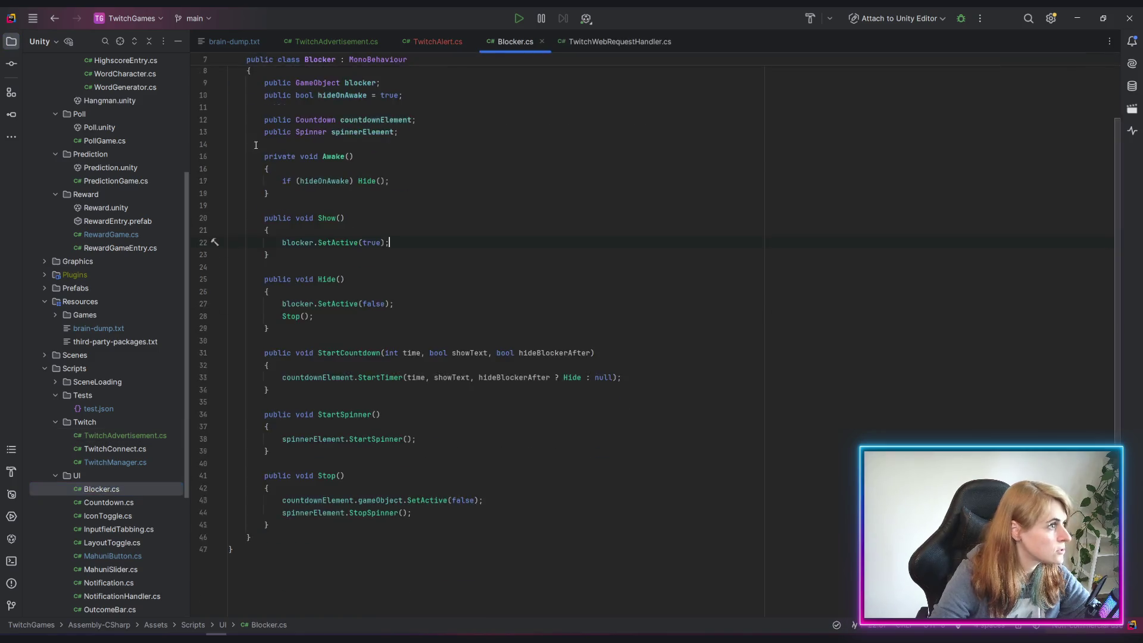
drag(260, 103, 198, 53)
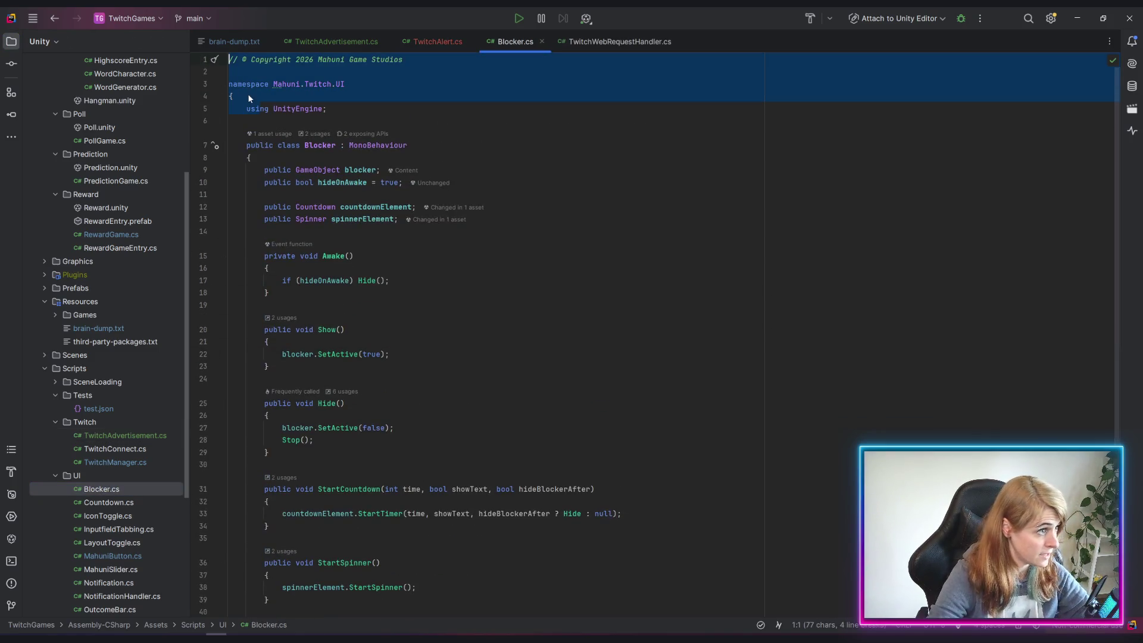
drag(248, 94, 199, 45)
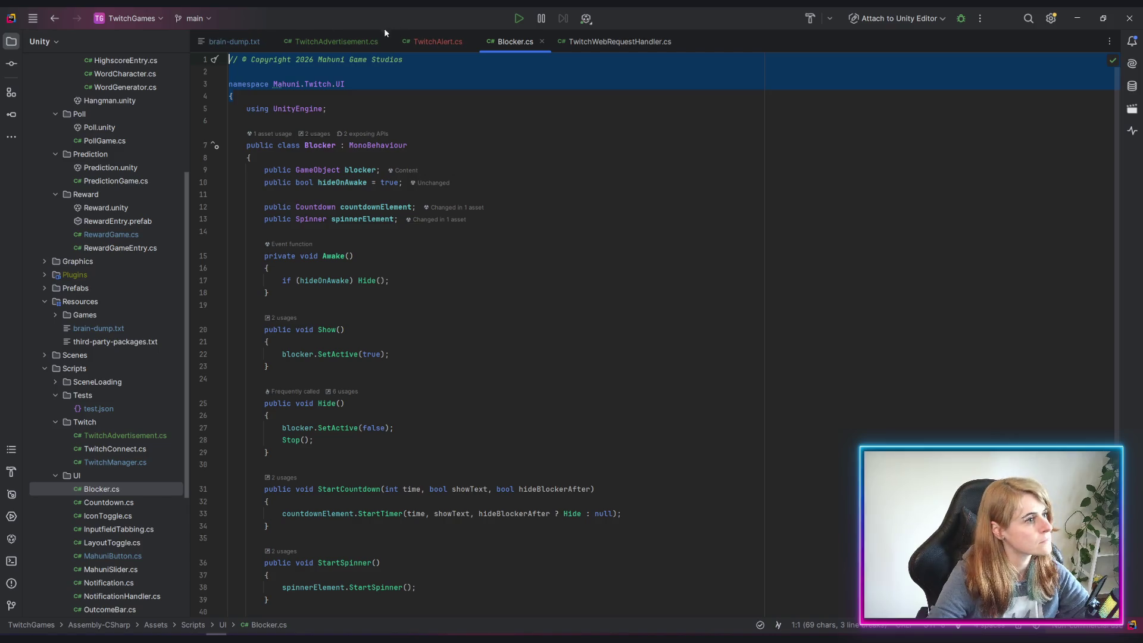
click(435, 41)
key(ctrl+v)
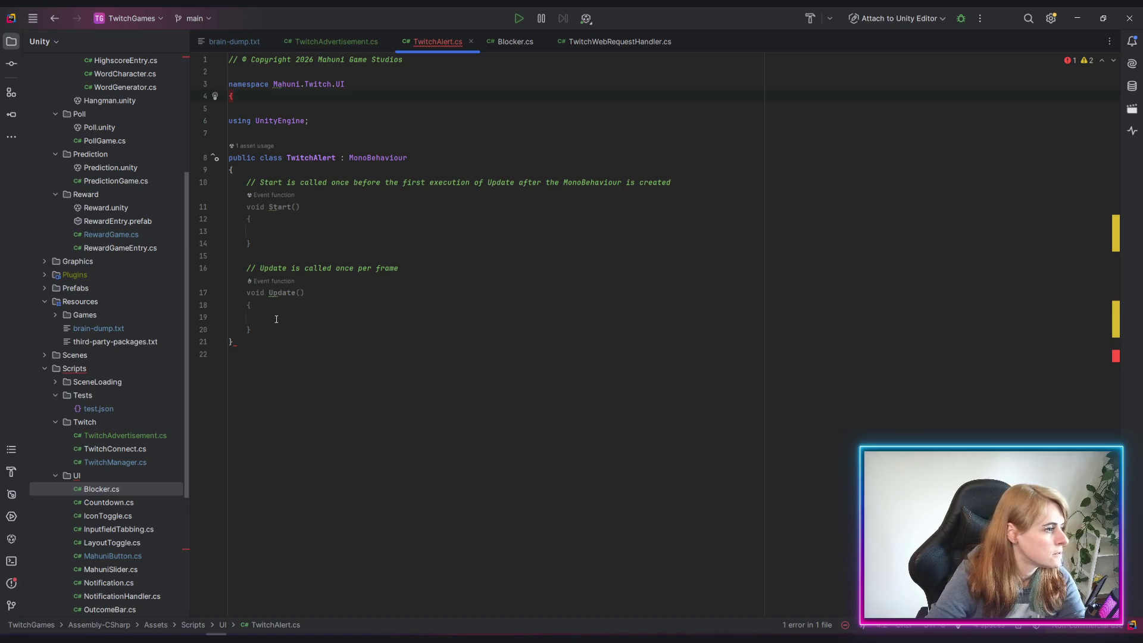
Delete the Start and Update methods and reformat the file inside the namespace
mouse_move(277, 319)
mouse_down()
mouse_move(167, 206)
mouse_move(176, 180)
mouse_up()
key(Delete)
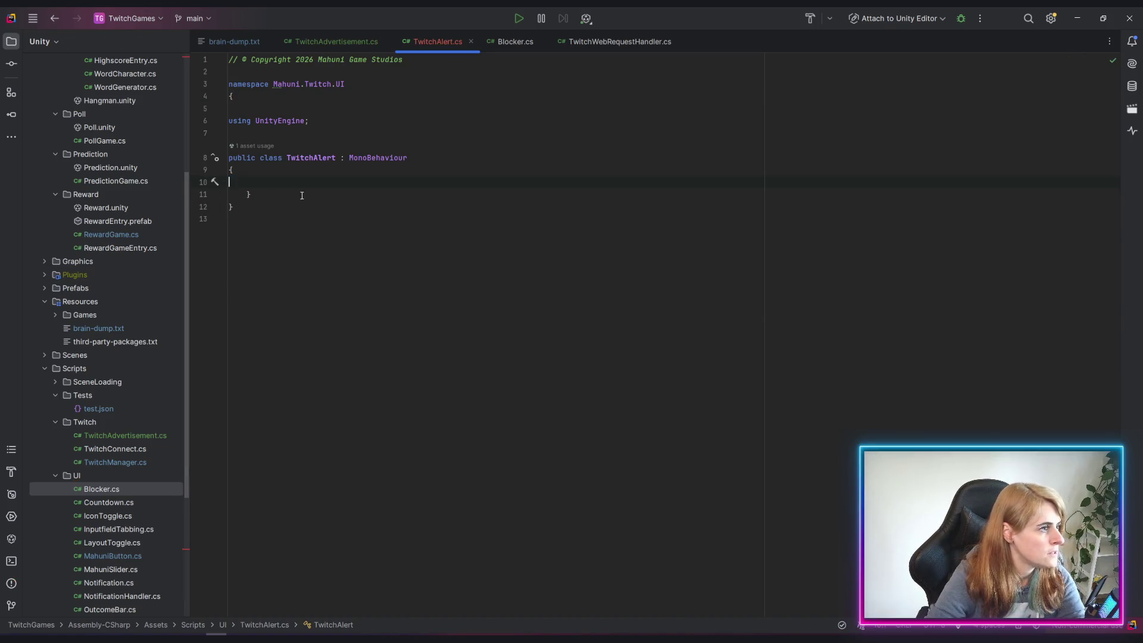
key(ctrl+a)
key(ctrl+alt+l)
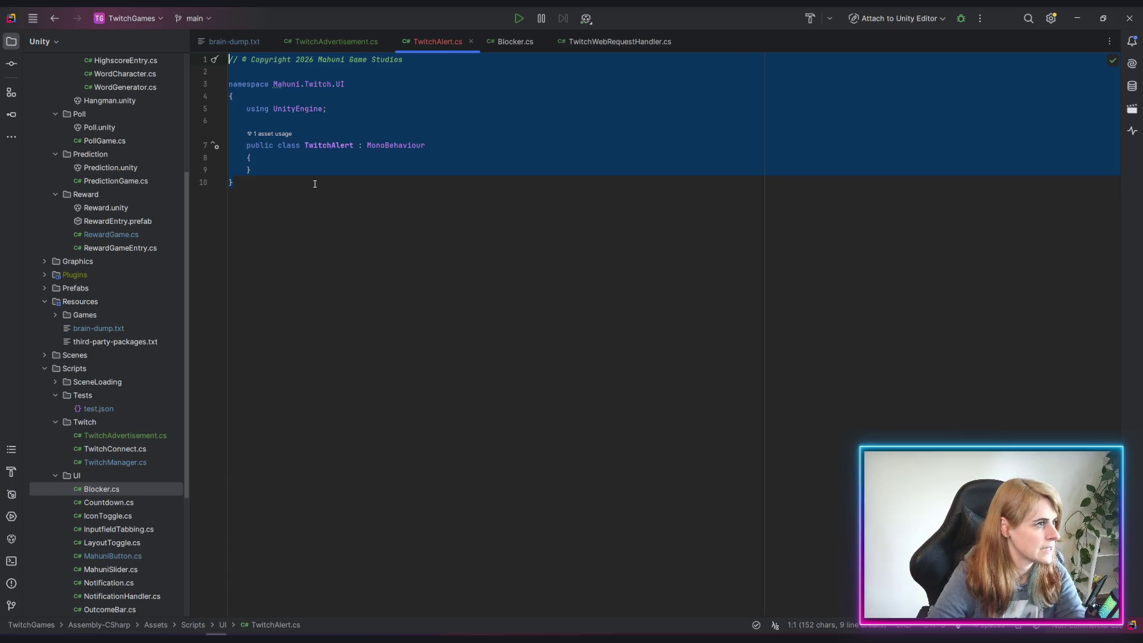
click(326, 158)
key(Return)
key(Return)
key(Up)
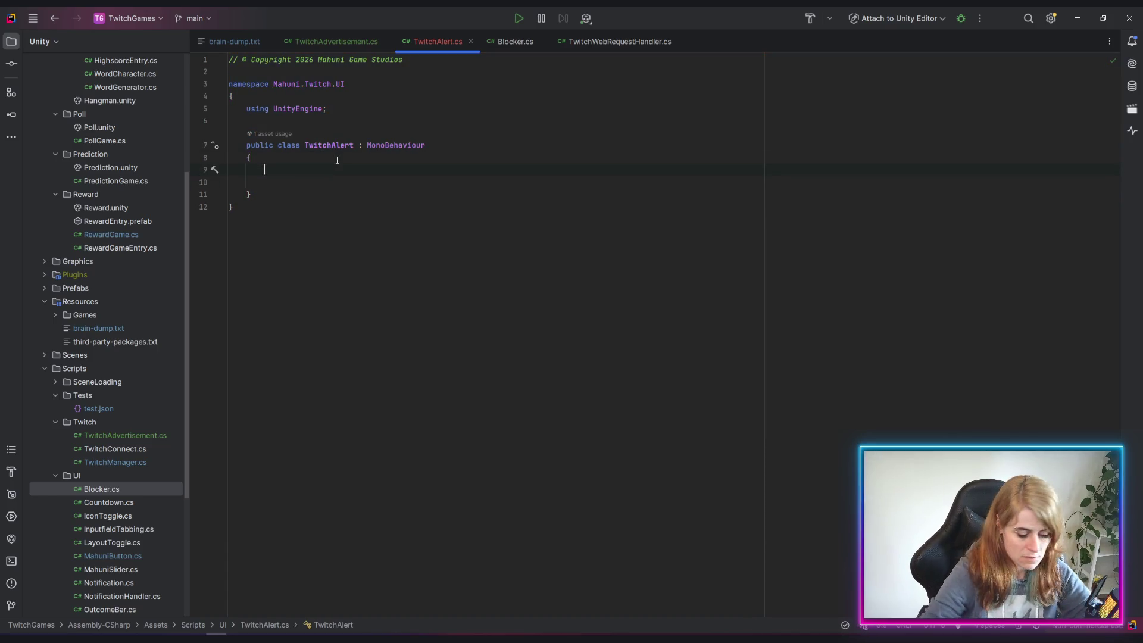
Declare a public TMPro.TextMeshProUGUI alertText field in TwitchAlert
text(public )
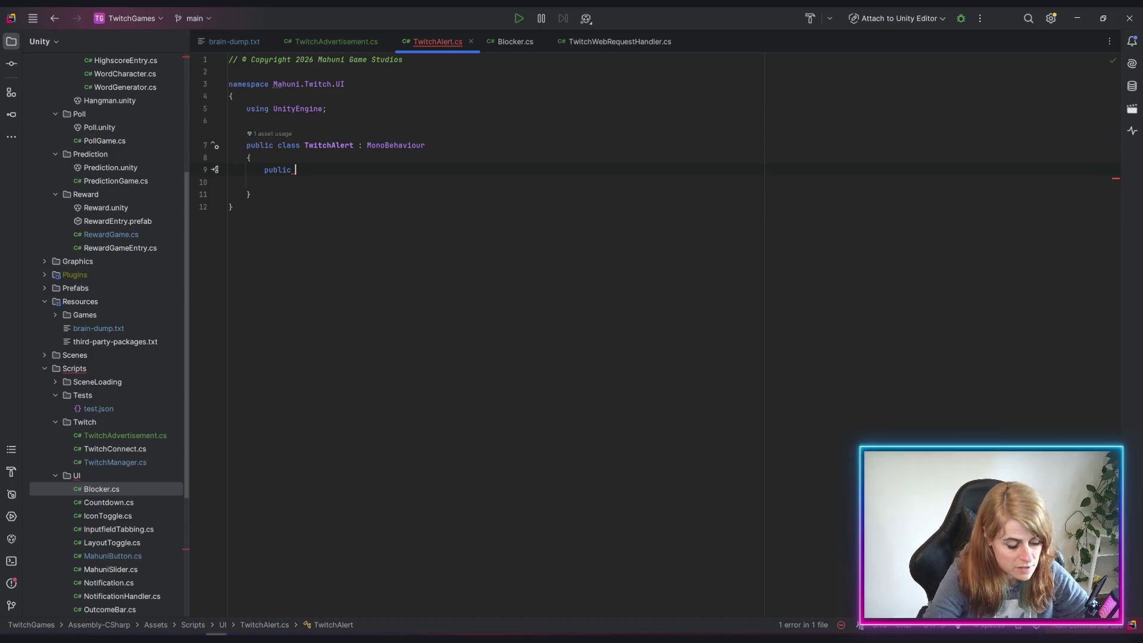
text(tmp)
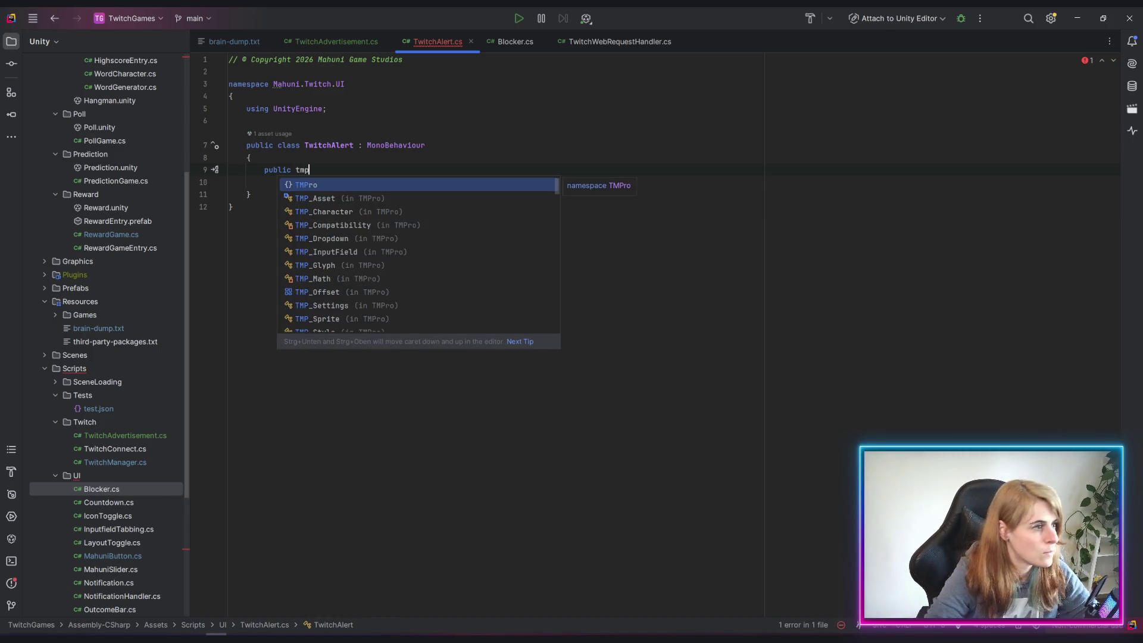
text(.ugui)
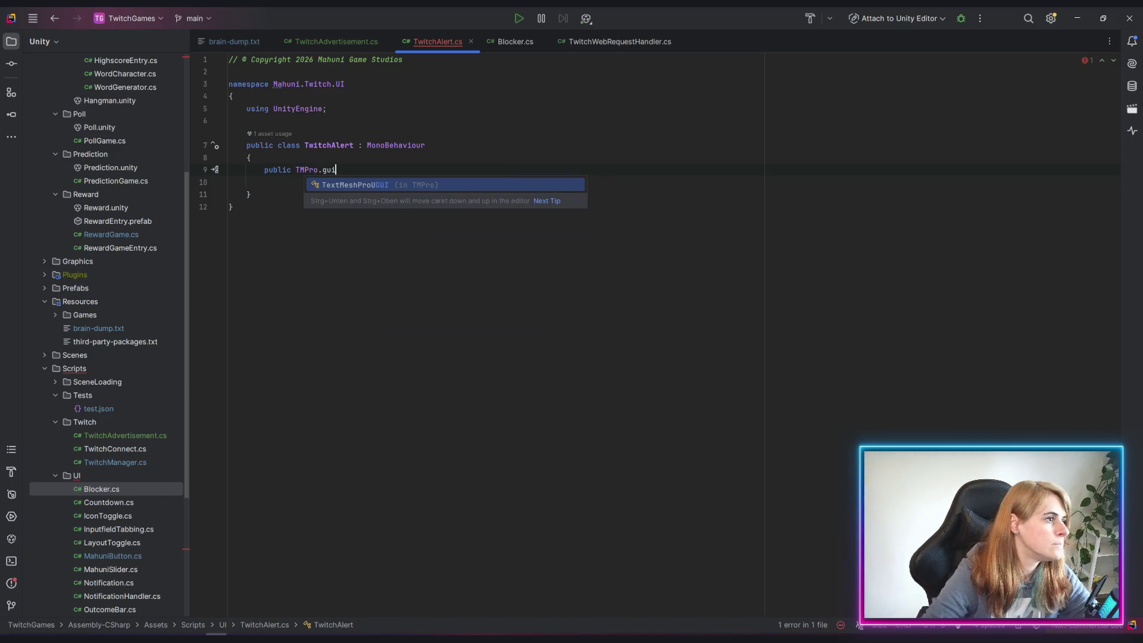
key(Return)
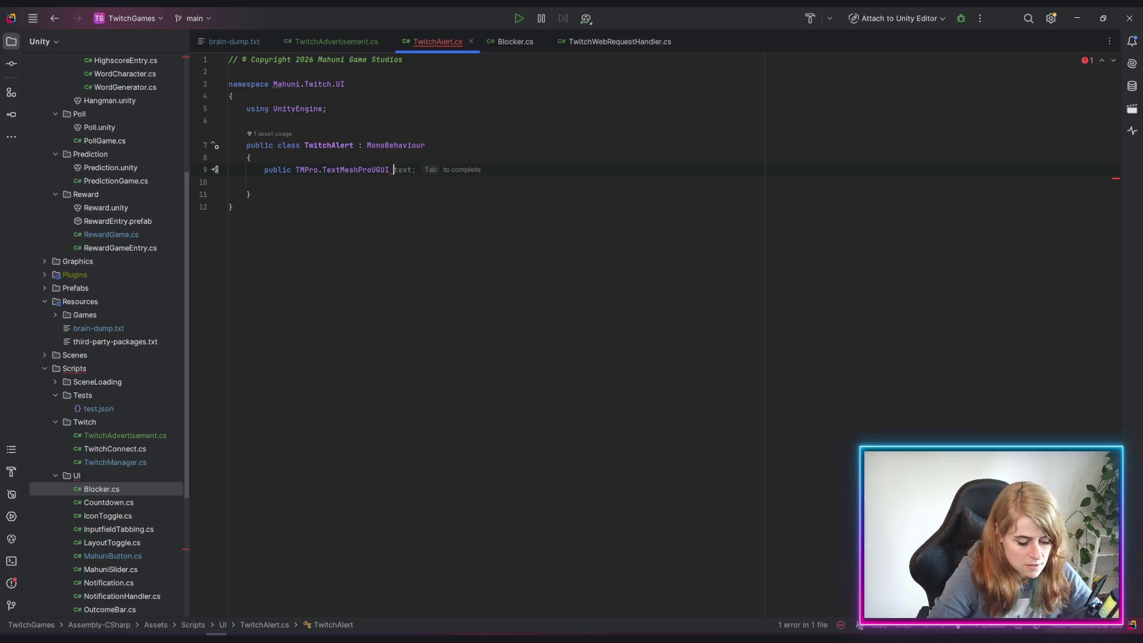
text(alert)
key(Tab)
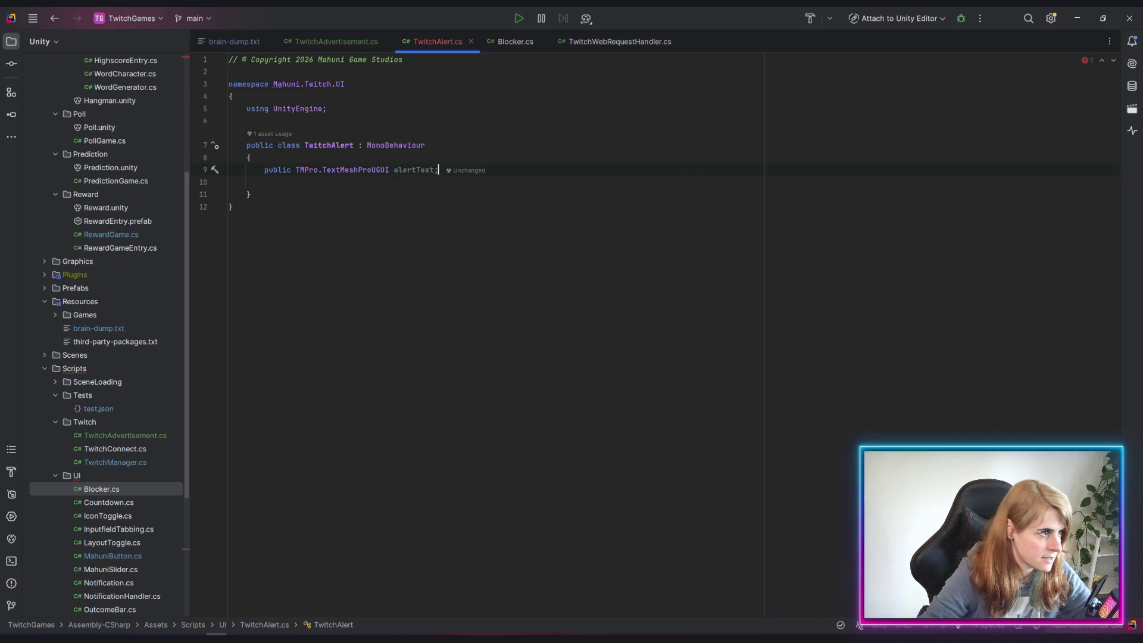
key(Return)
Add public MahuniButton snoozeButton and closeButton fields below alertText
text(pub)
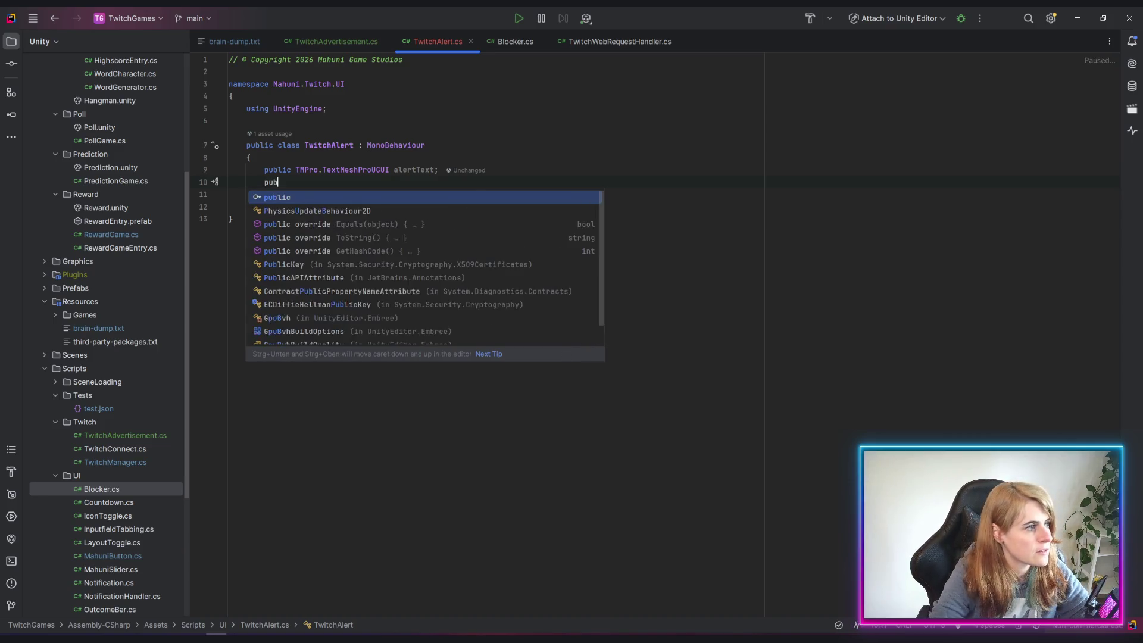
text(lic mahu)
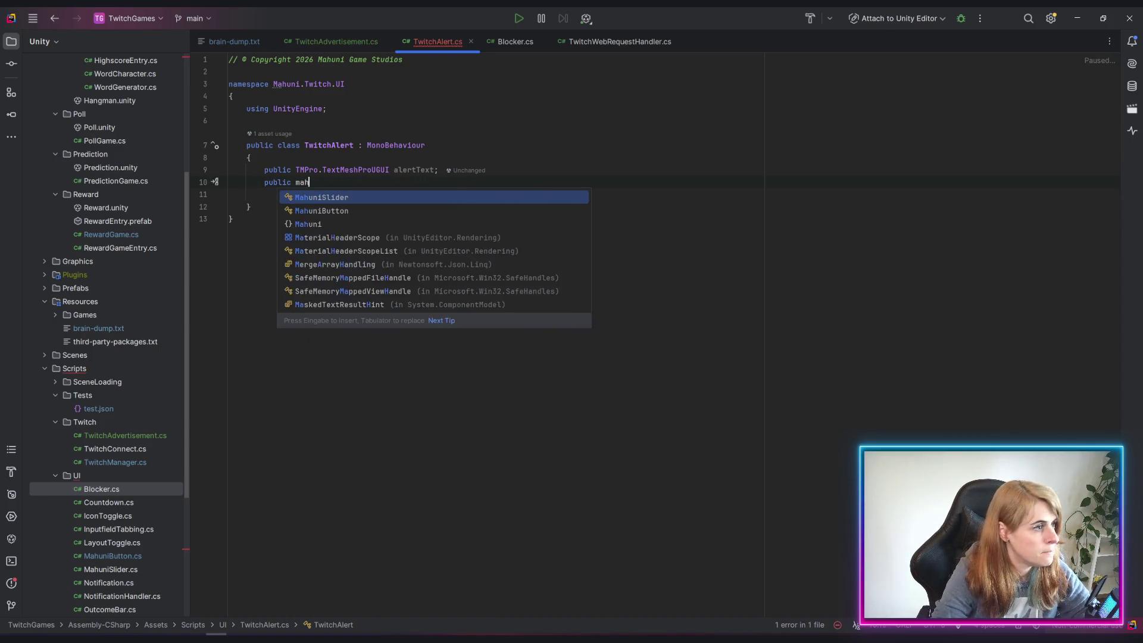
key(Return)
text(_)
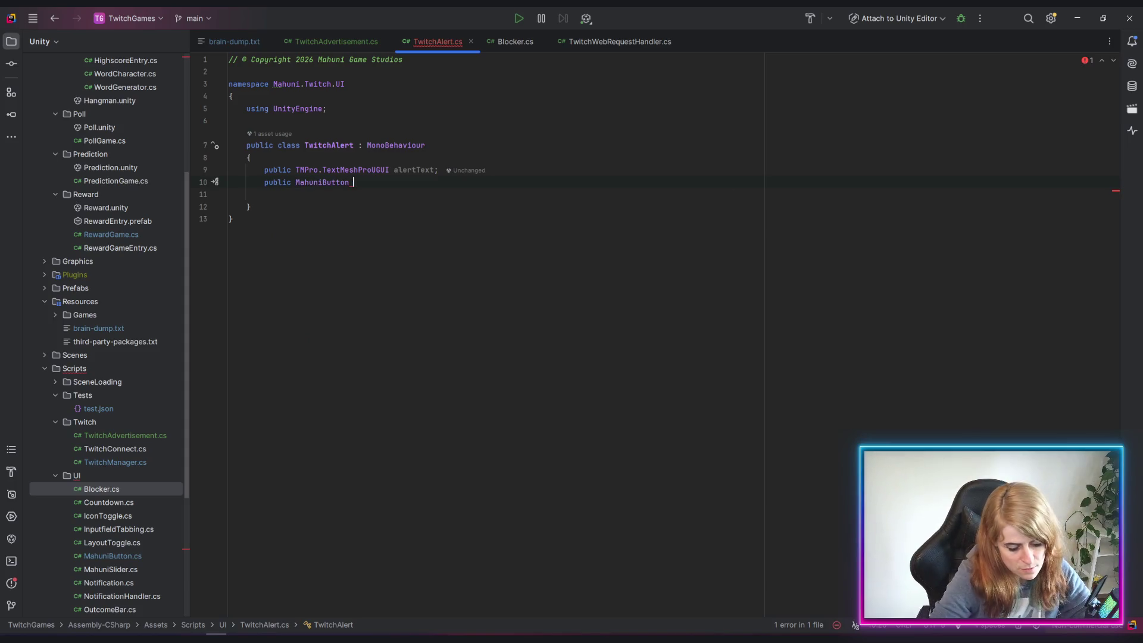
text(snooze)
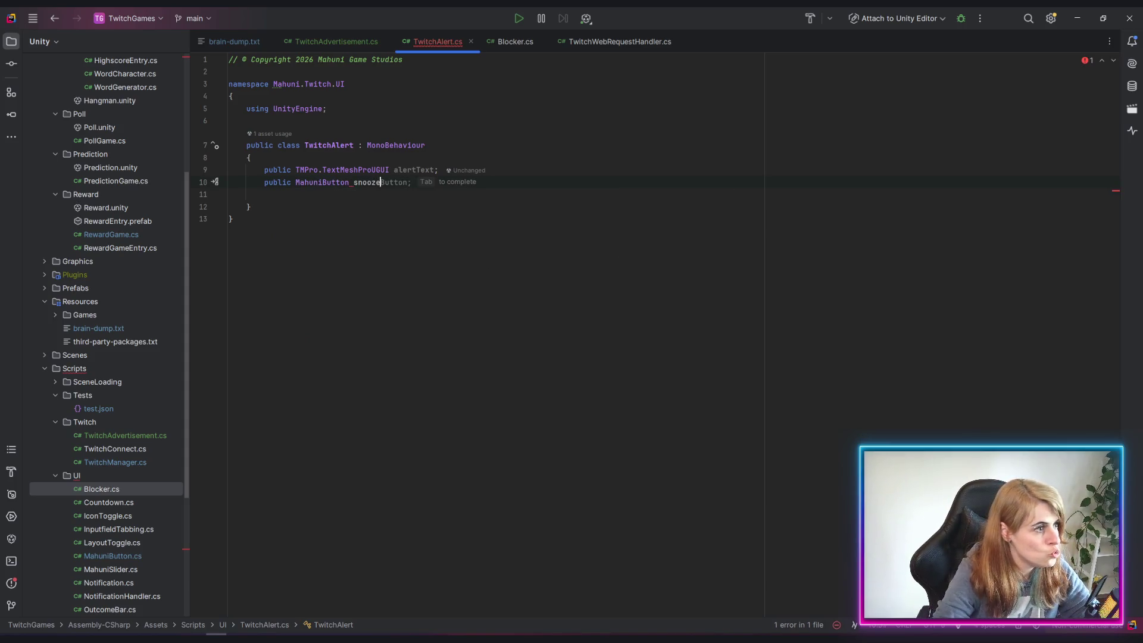
key(Tab)
text(, )
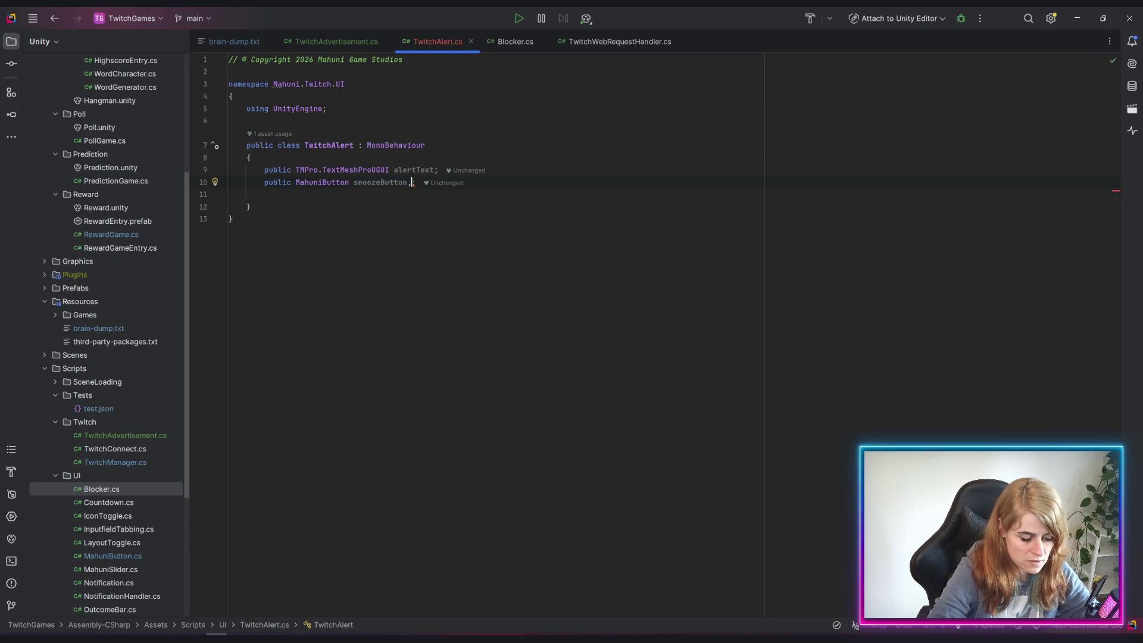
text(closeButton)
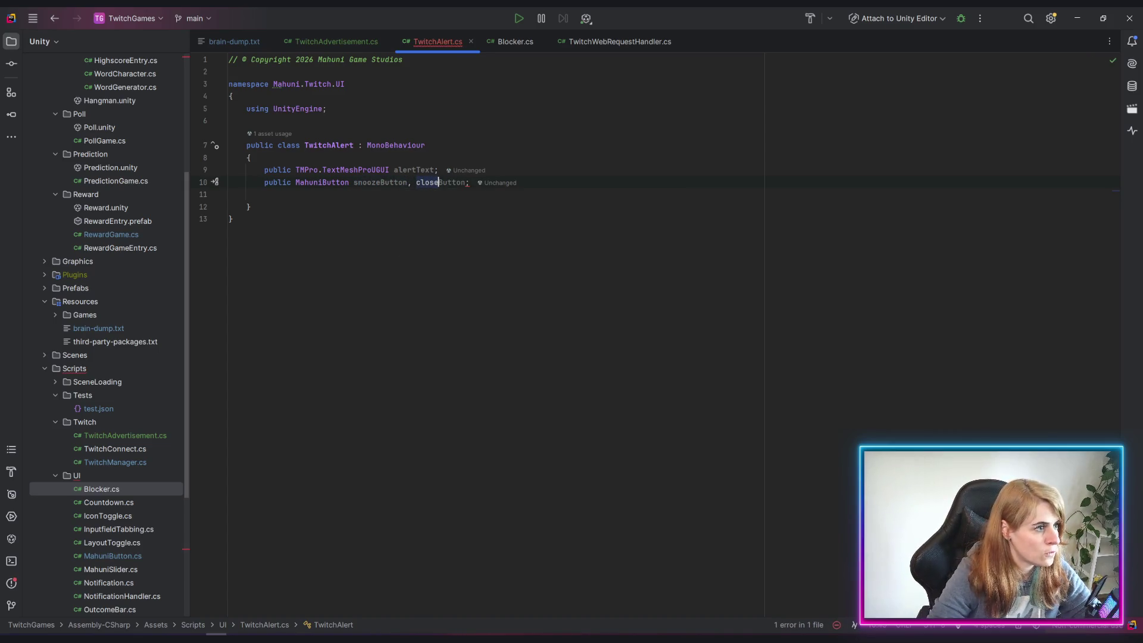
key(Tab)
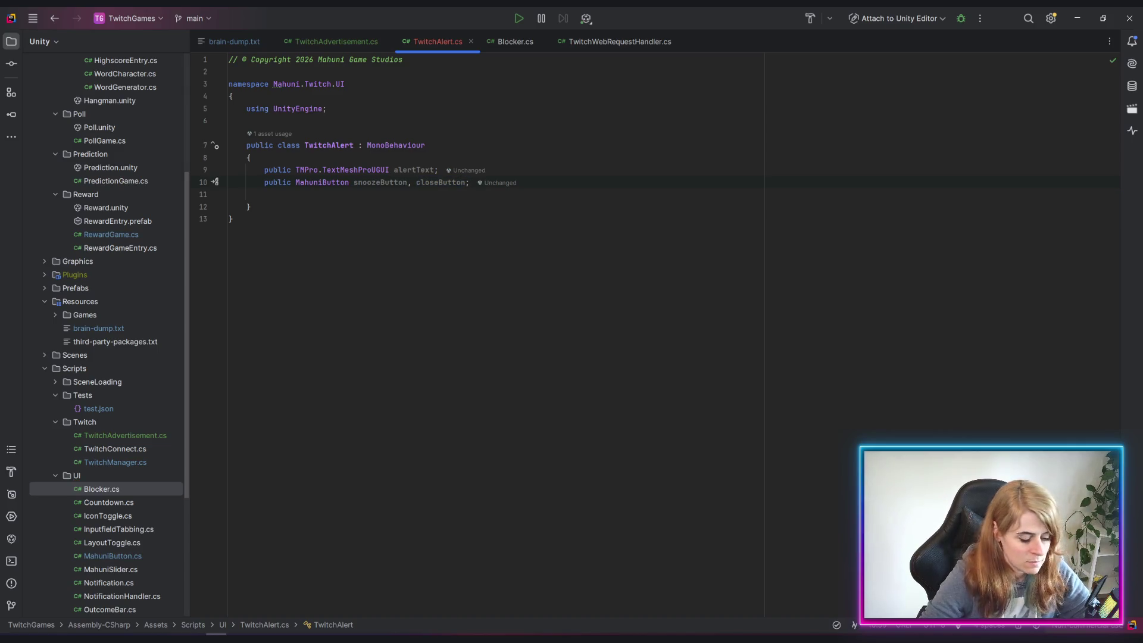
key(Return)
key(Return)
text(p)
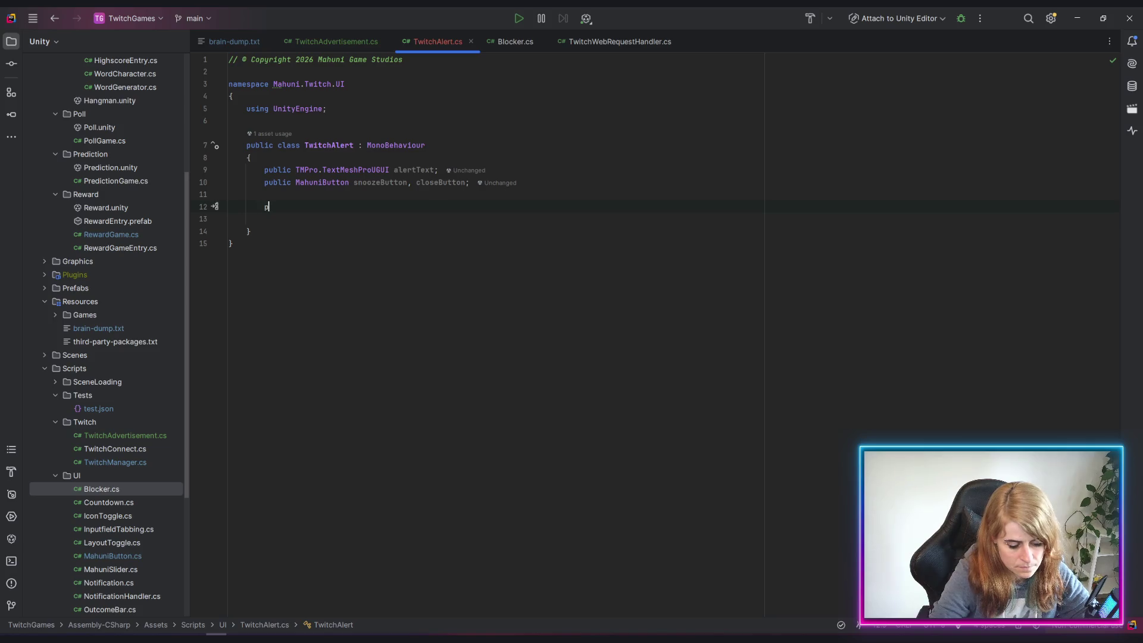
text(ubl)
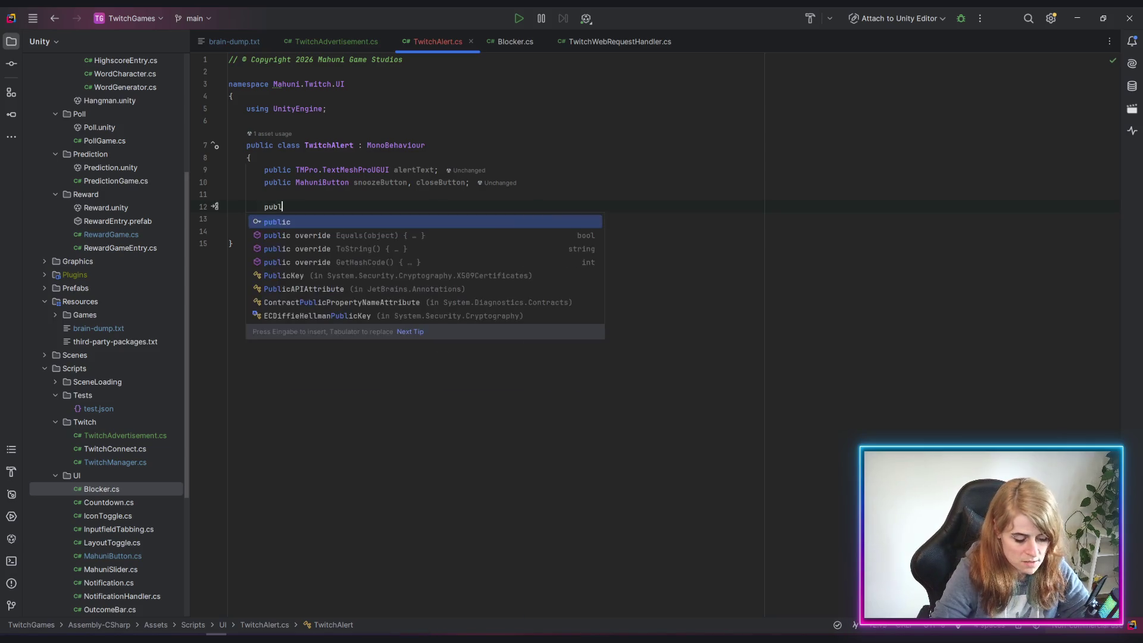
text(ic void SHo)
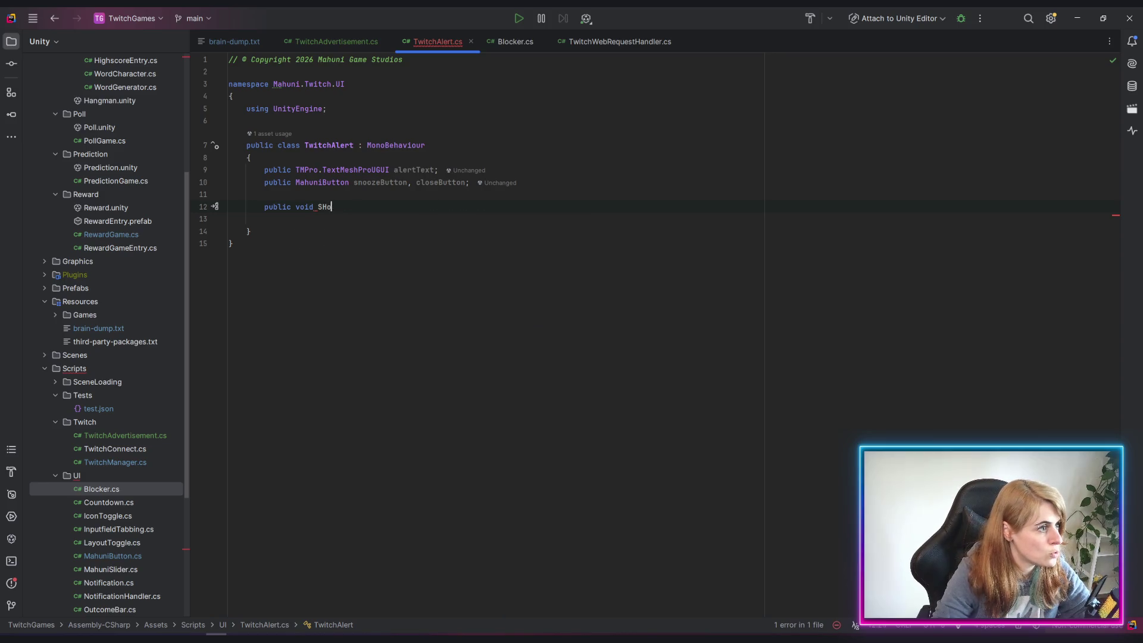
Write public void Show(AdSchedule schedule), checking the AdSchedule type in TwitchAdvertisement
key(BackSpace)
key(BackSpace)
text(how)
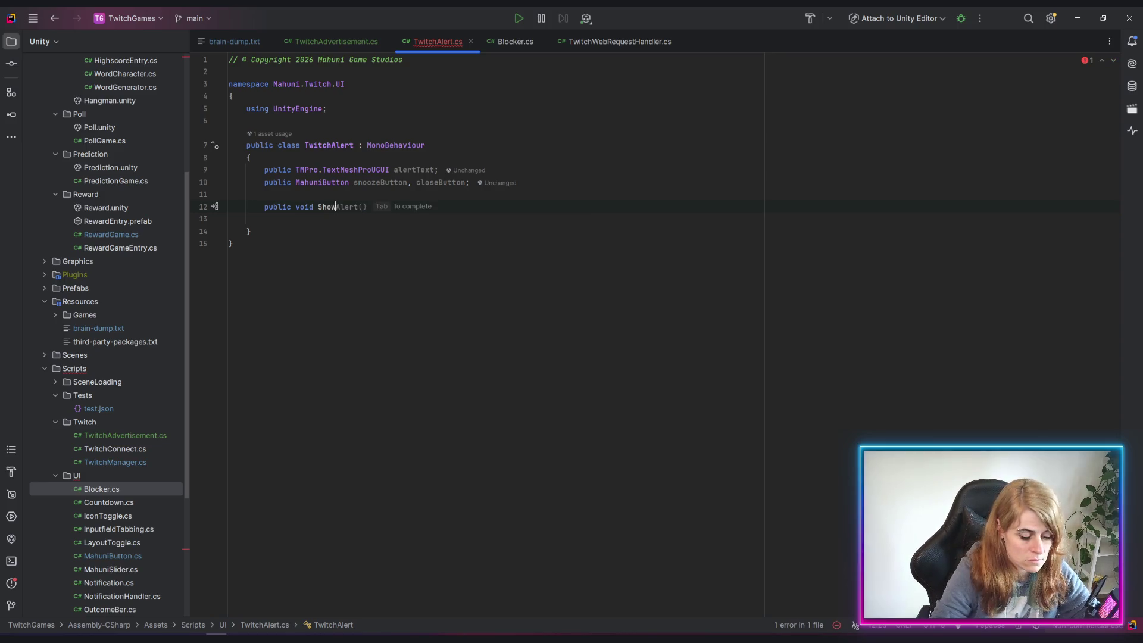
text(()
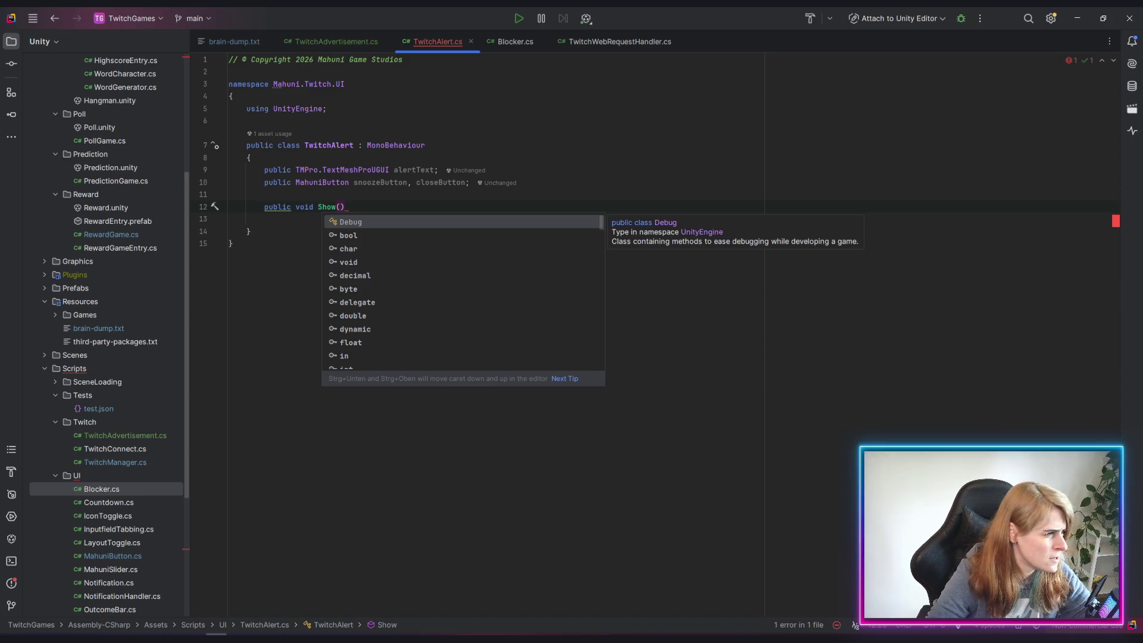
click(315, 41)
scroll(464, 339, up, 10)
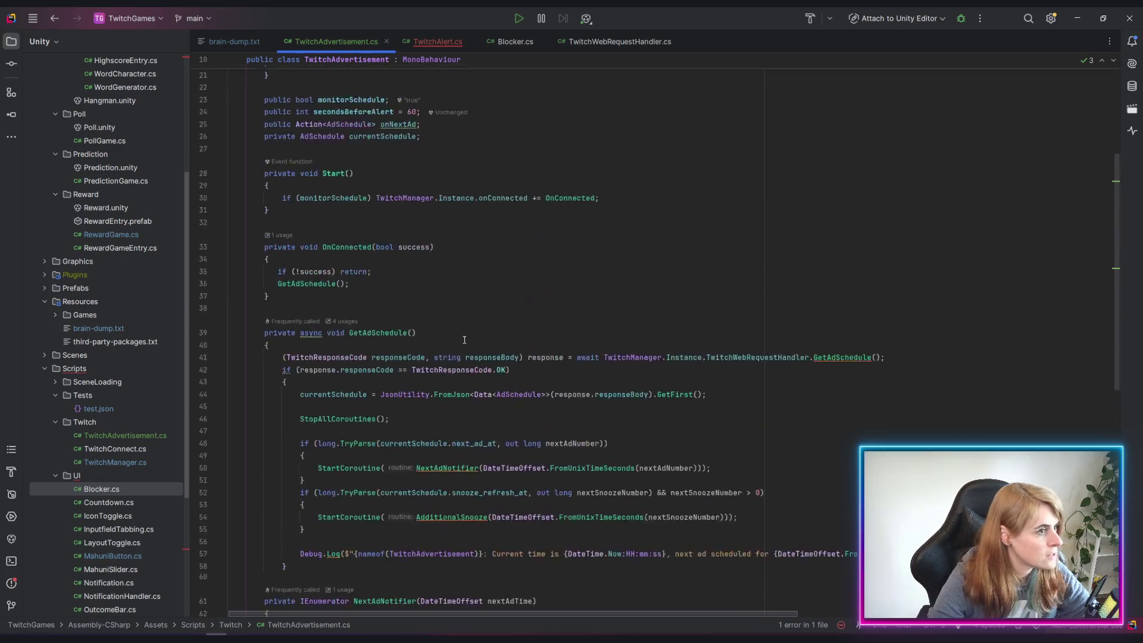
scroll(465, 340, up, 5)
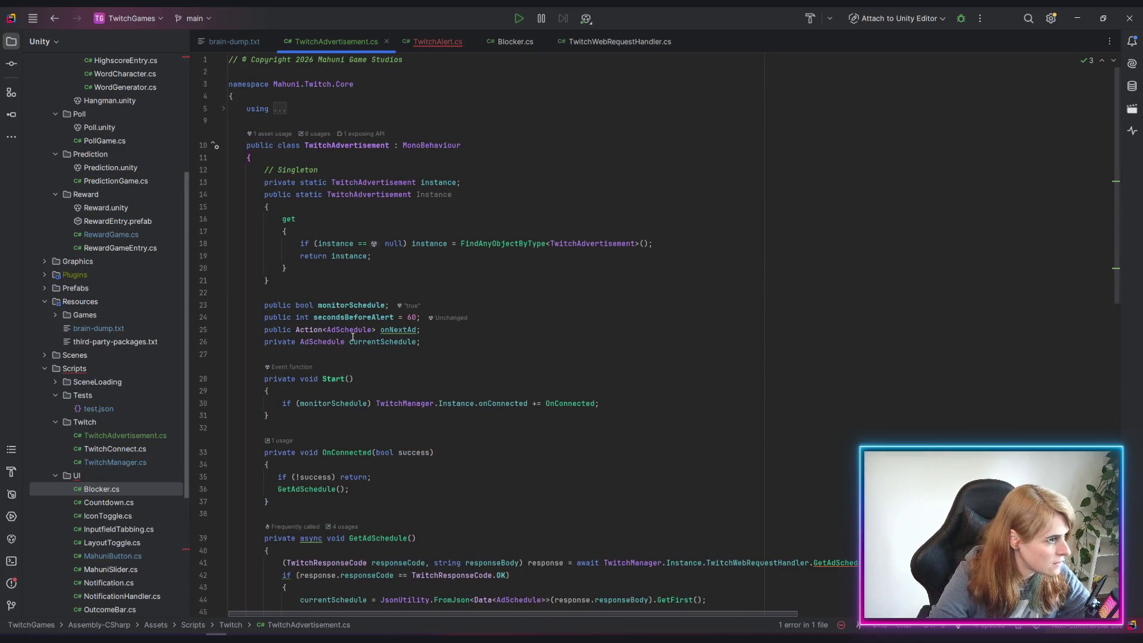
click(372, 329)
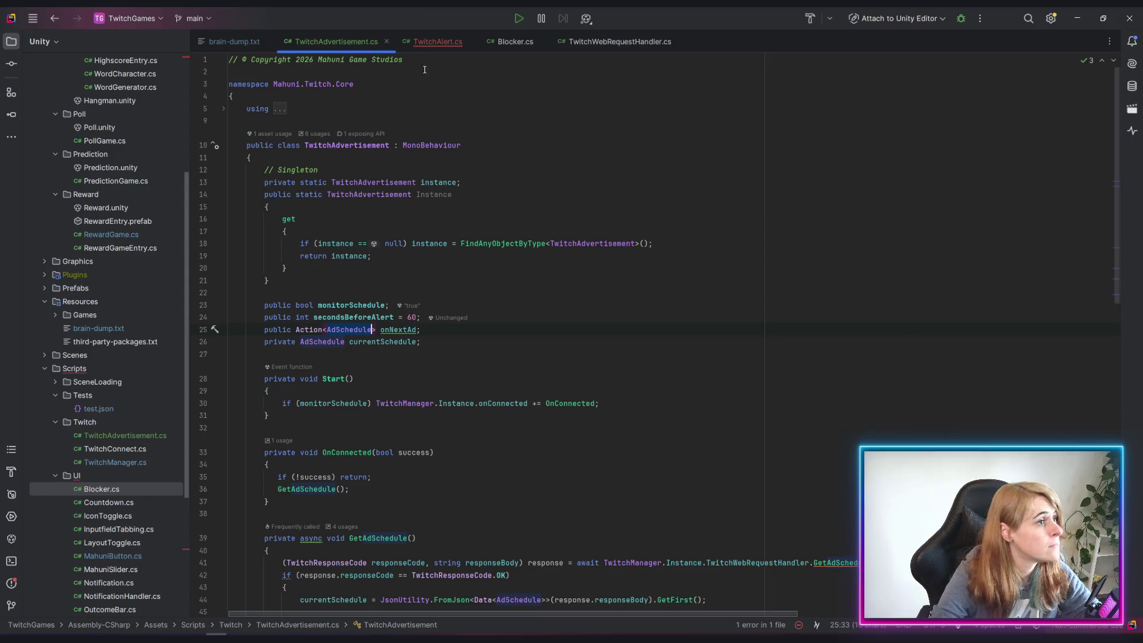
click(441, 41)
text(AdSchedule)
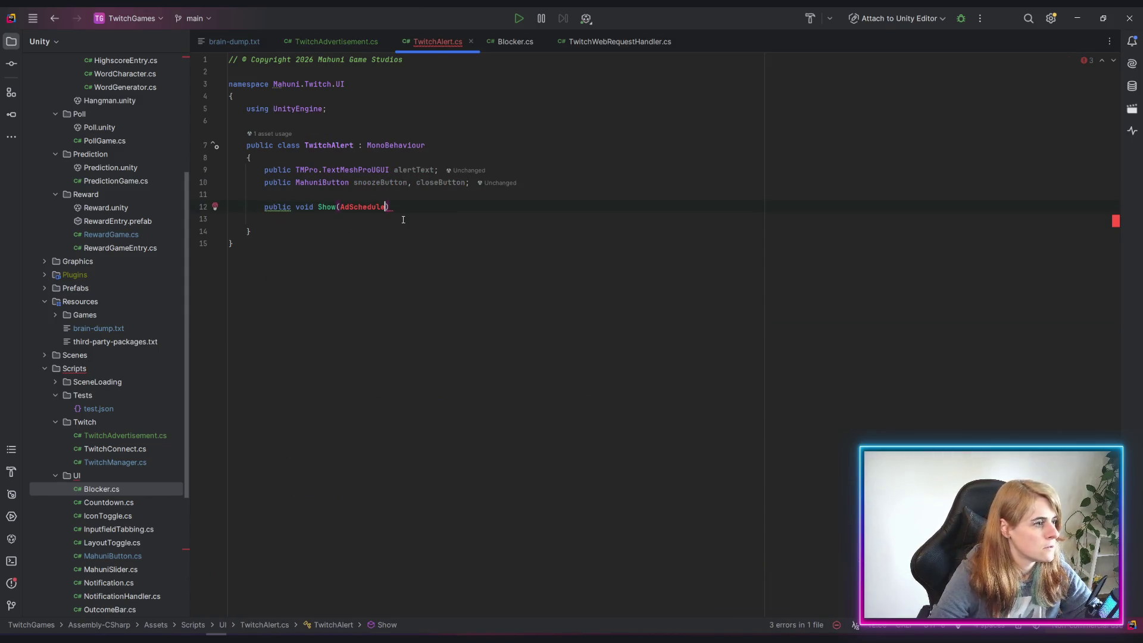
text( schedule)
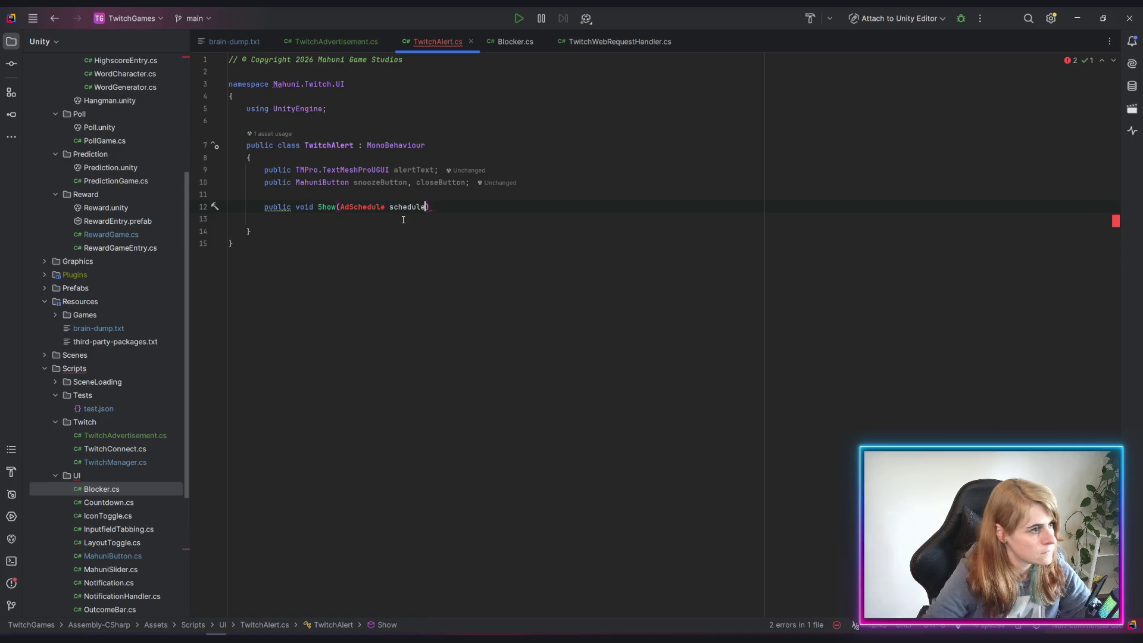
Import the AdSchedule type via quick fix and give Show an empty body
click(362, 208)
click(215, 206)
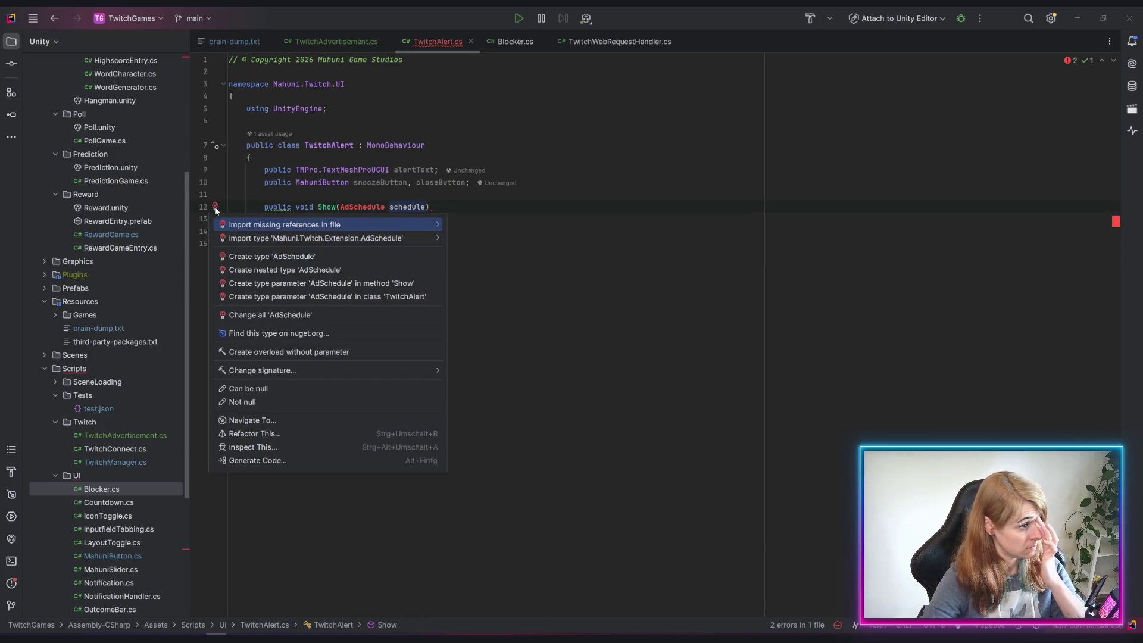
mouse_move(248, 236)
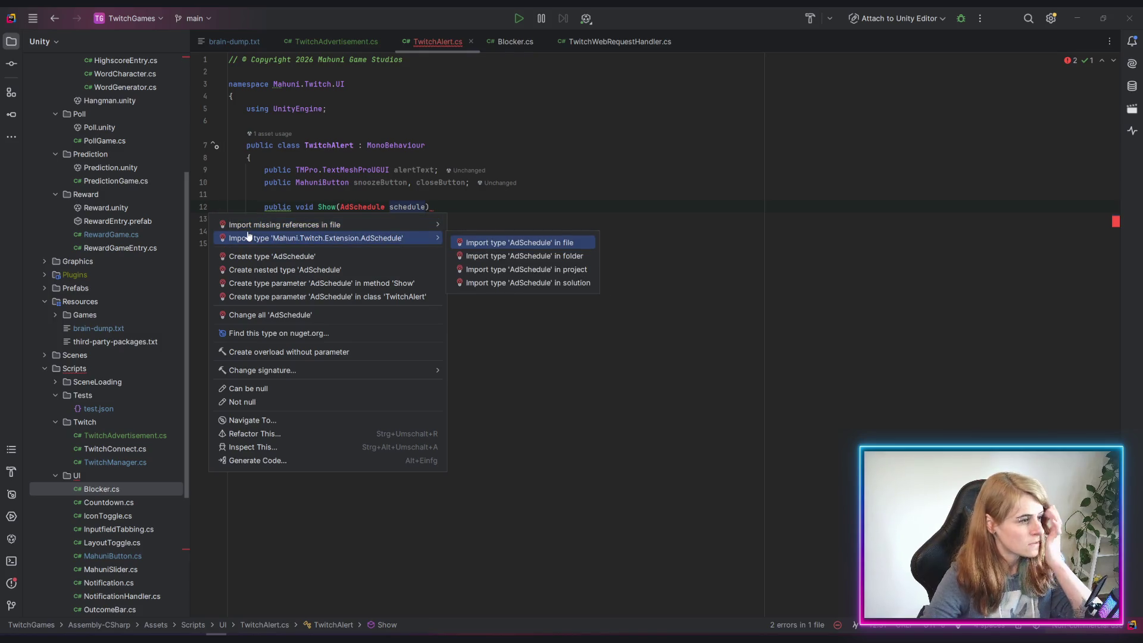
click(477, 242)
text({})
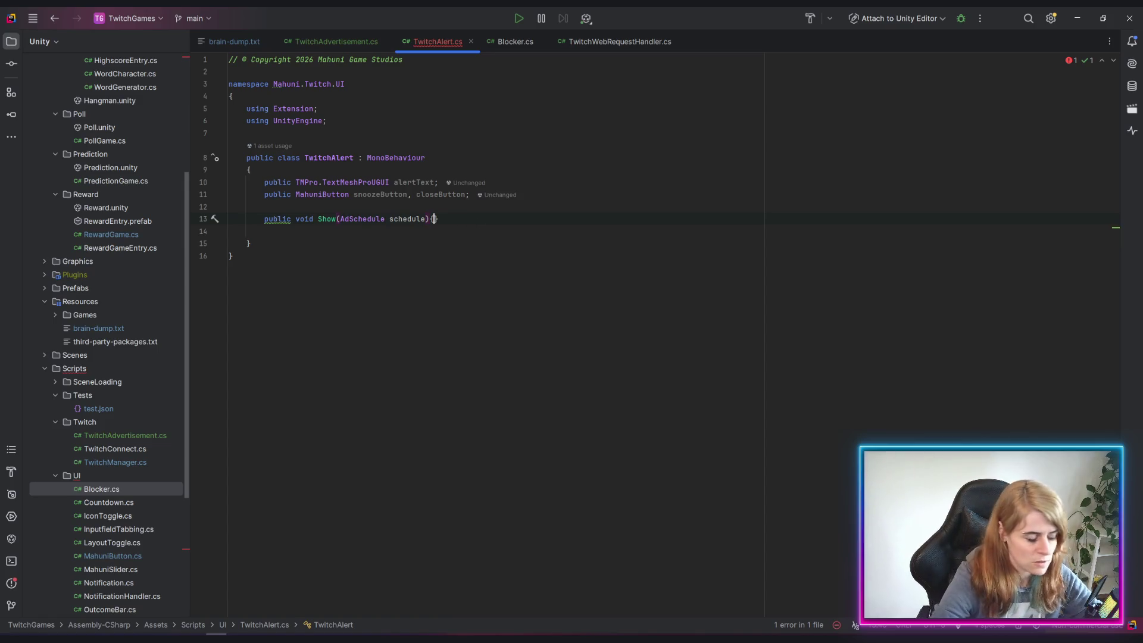
key(Return)
text({)
key(Return)
key(Down)
key(Down)
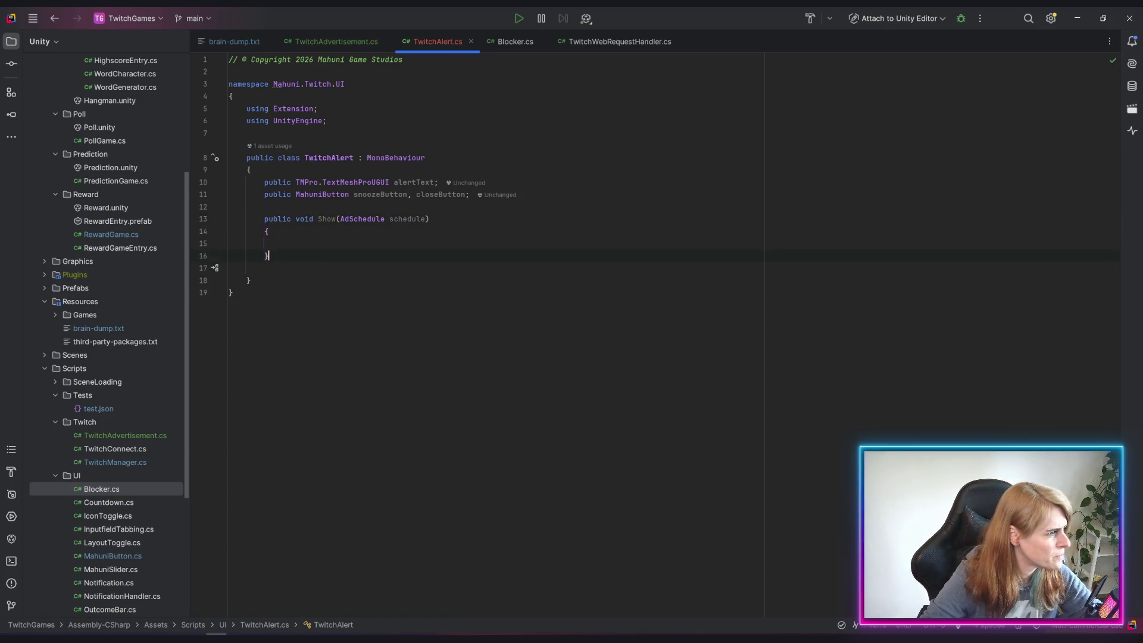
click(268, 255)
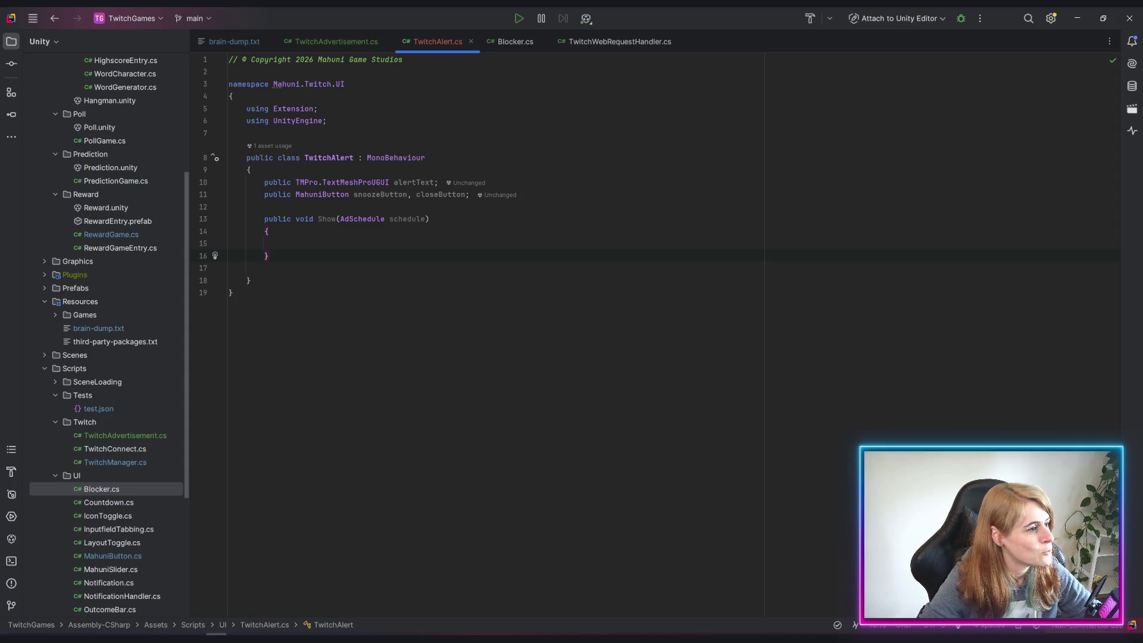
Generate an empty Awake method above Show, removing its exception stub
key(Up)
key(Up)
key(Up)
key(ctrl+alt+Return)
key(ctrl+alt+Return)
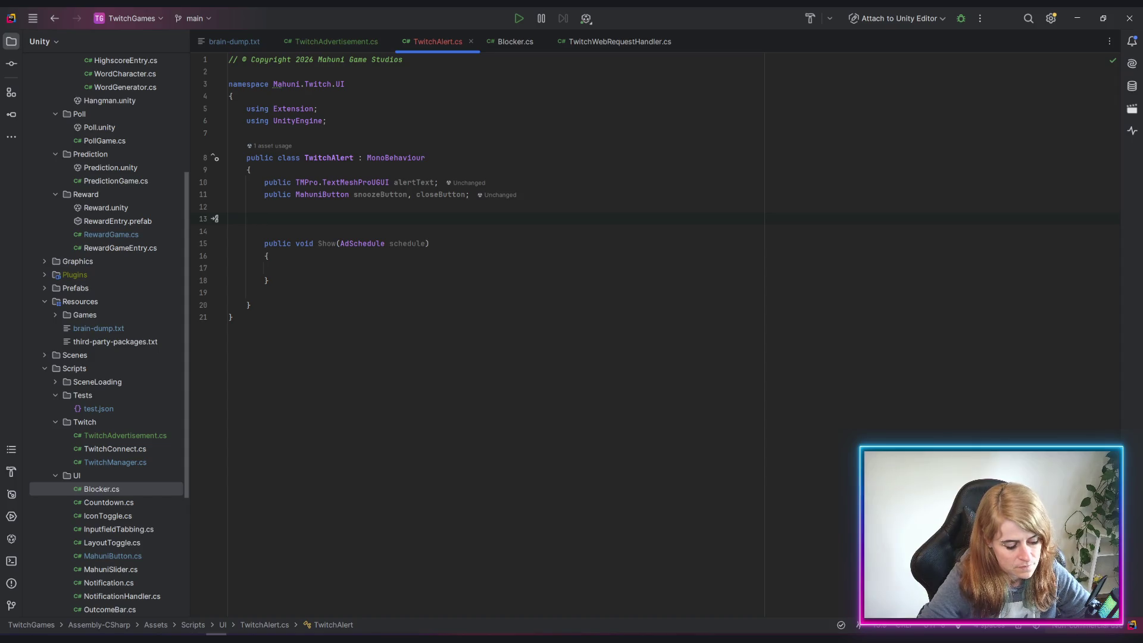
text(awak)
key(Return)
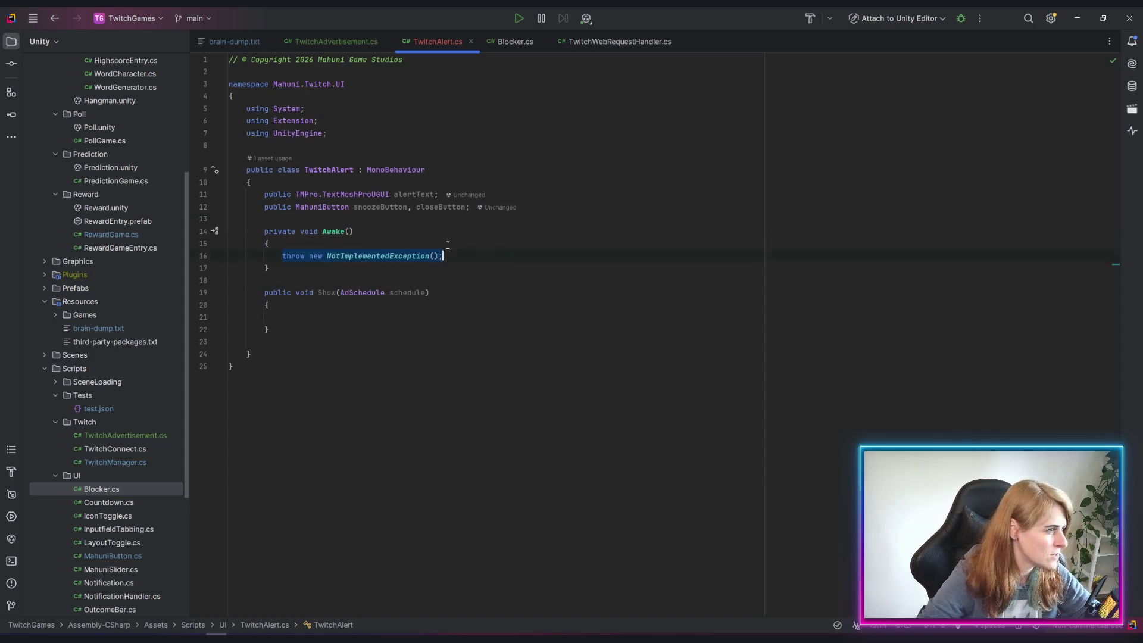
key(BackSpace)
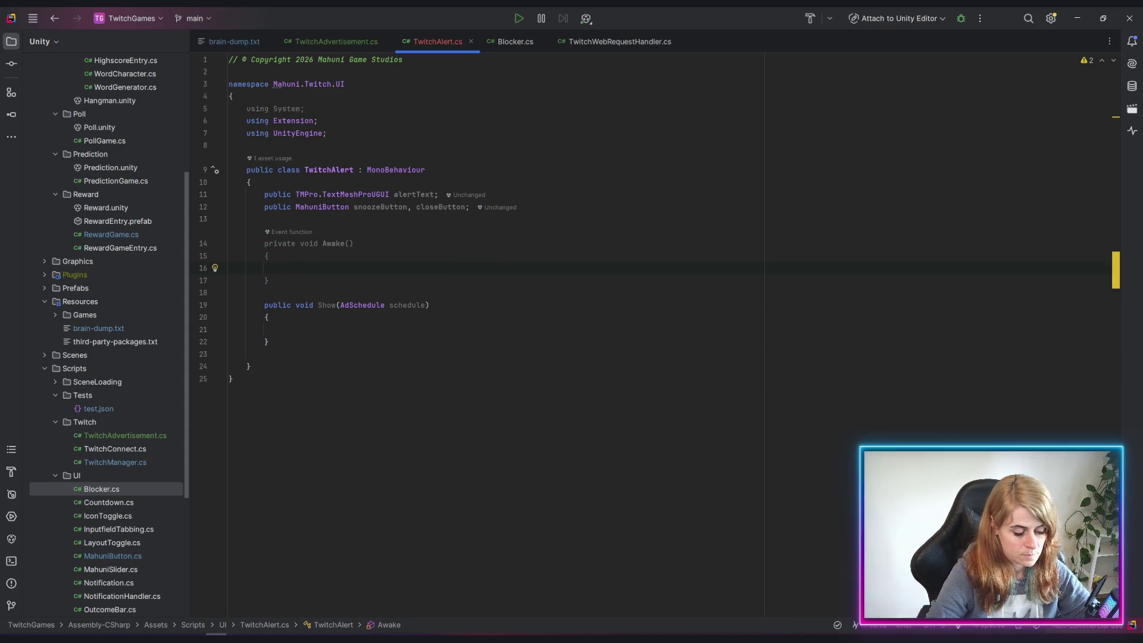
Subscribe TwitchAdvertisement.Instance.onNextAd to a newly generated OnNextAd handler
text(tw)
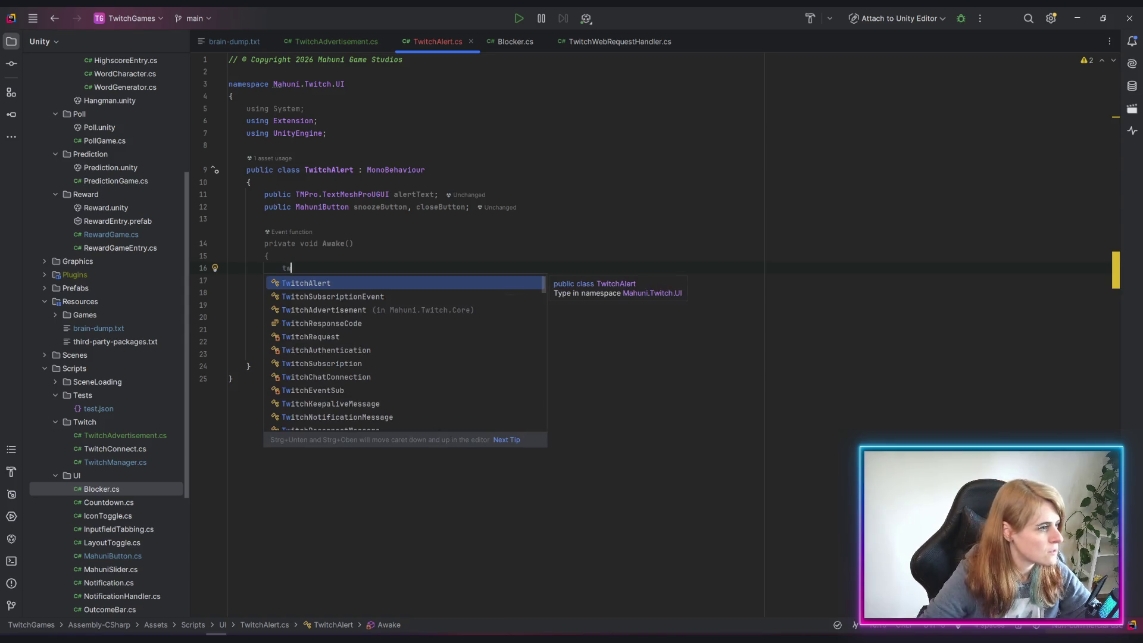
text(a)
key(Down)
key(Down)
key(Down)
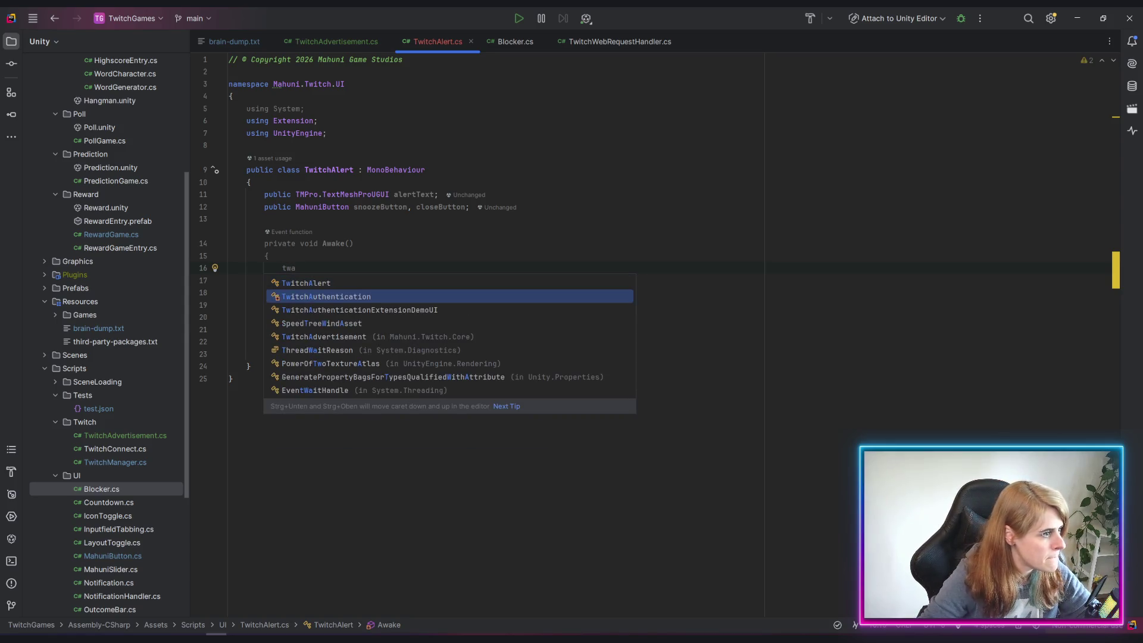
key(Return)
text(.in)
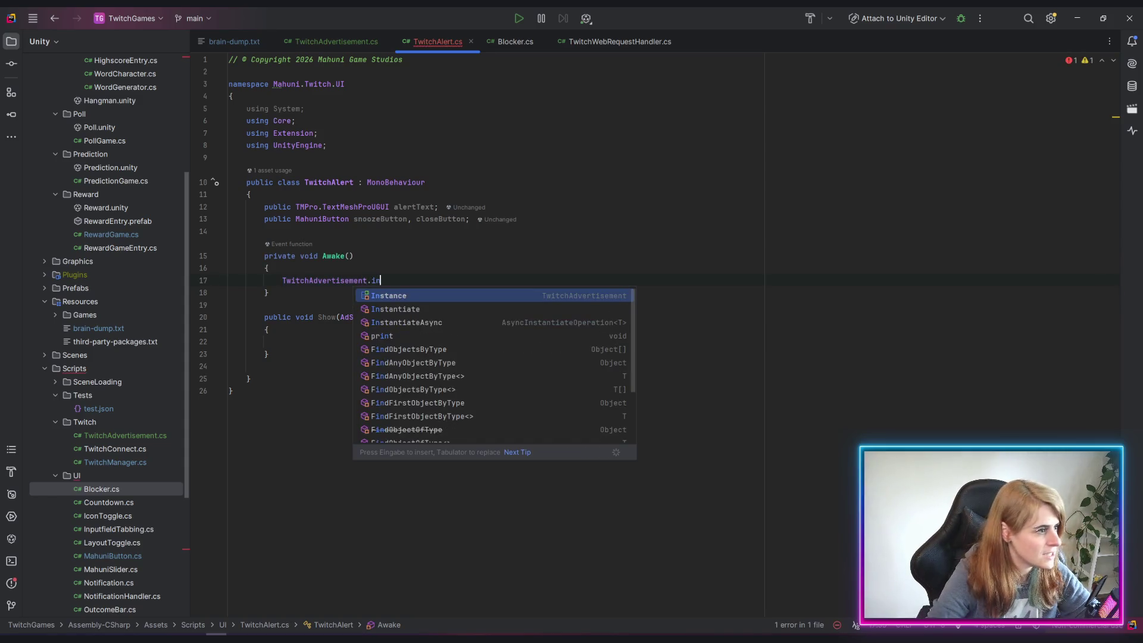
key(Return)
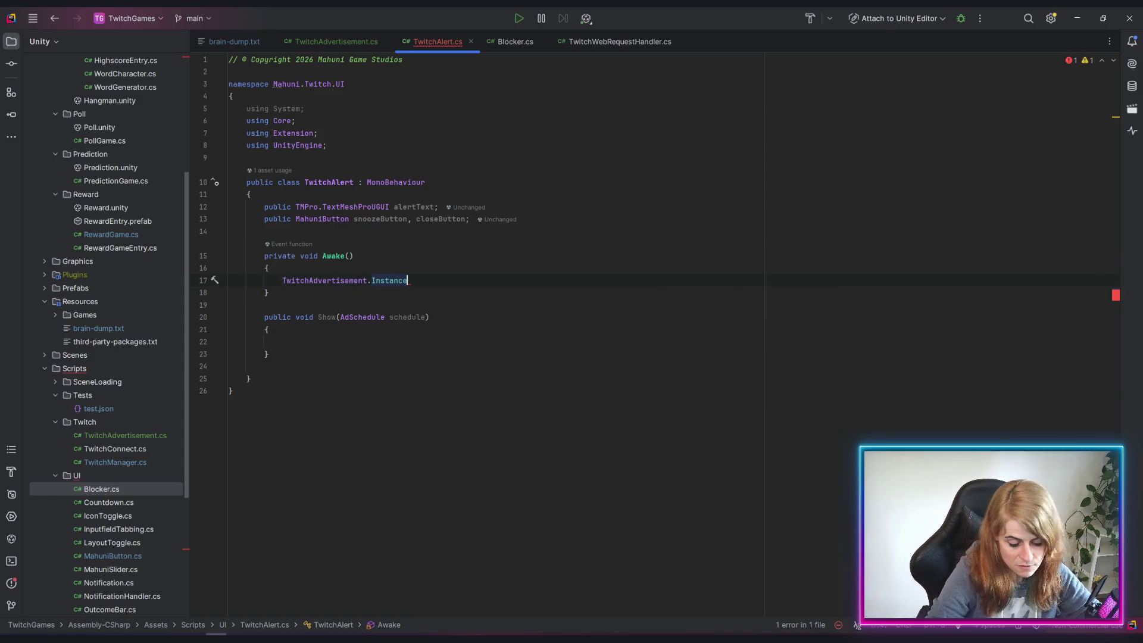
text(.)
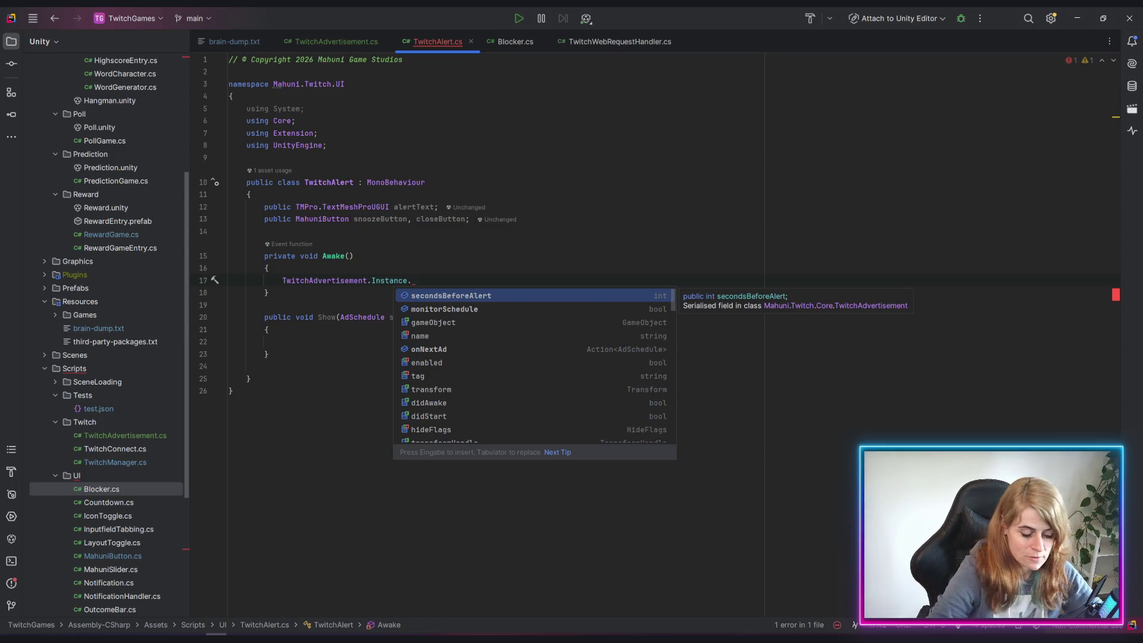
text(on)
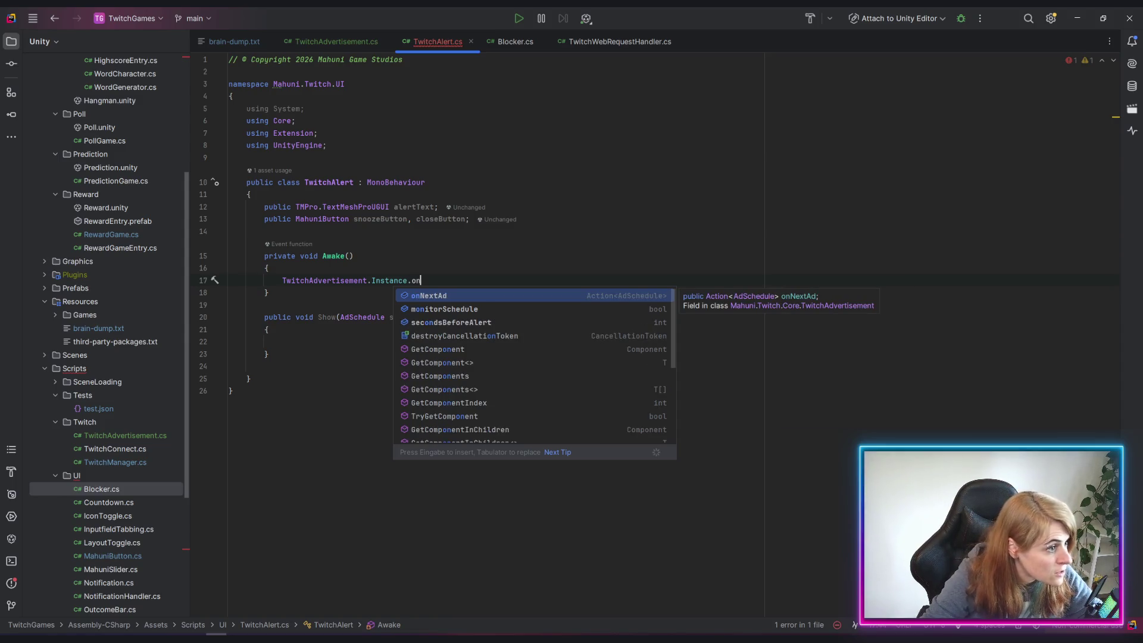
key(Return)
text(+=)
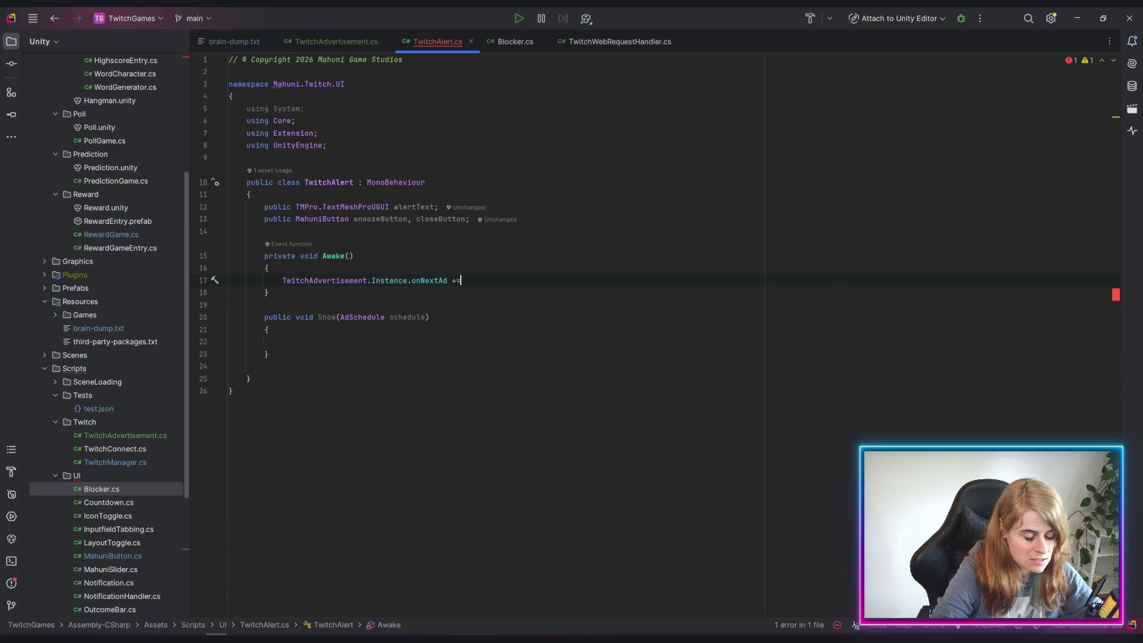
key(Down)
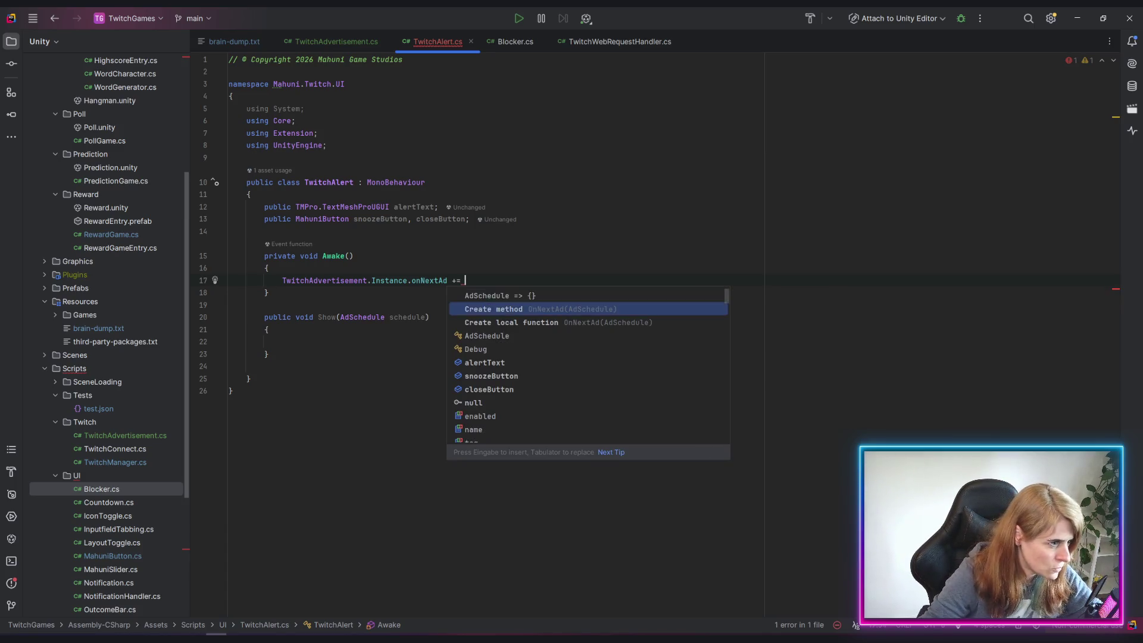
key(Return)
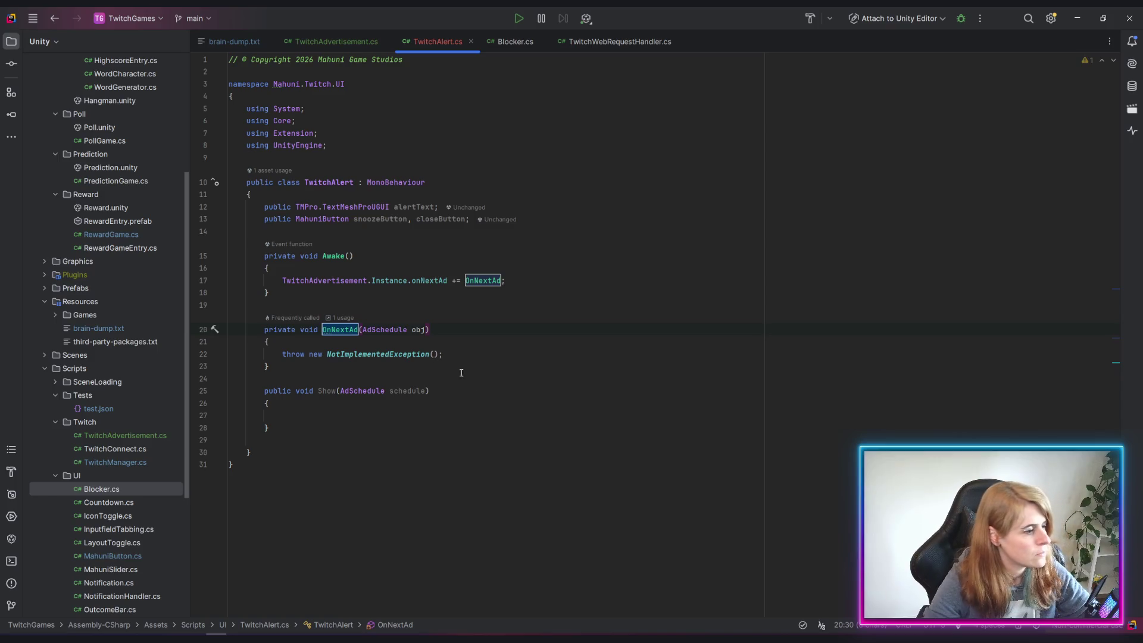
click(535, 365)
Delete the NotImplementedException line from OnNextAd and rename its obj parameter to schedule
key(ctrl+w)
key(ctrl+w)
key(ctrl+w)
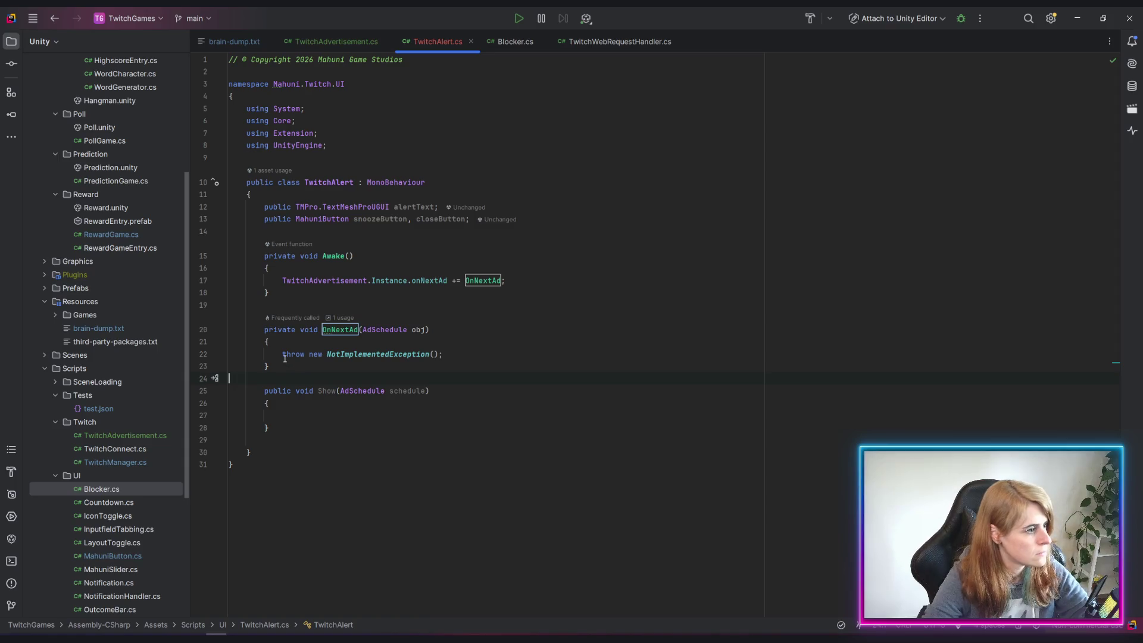
drag(282, 354, 443, 354)
key(BackSpace)
click(414, 331)
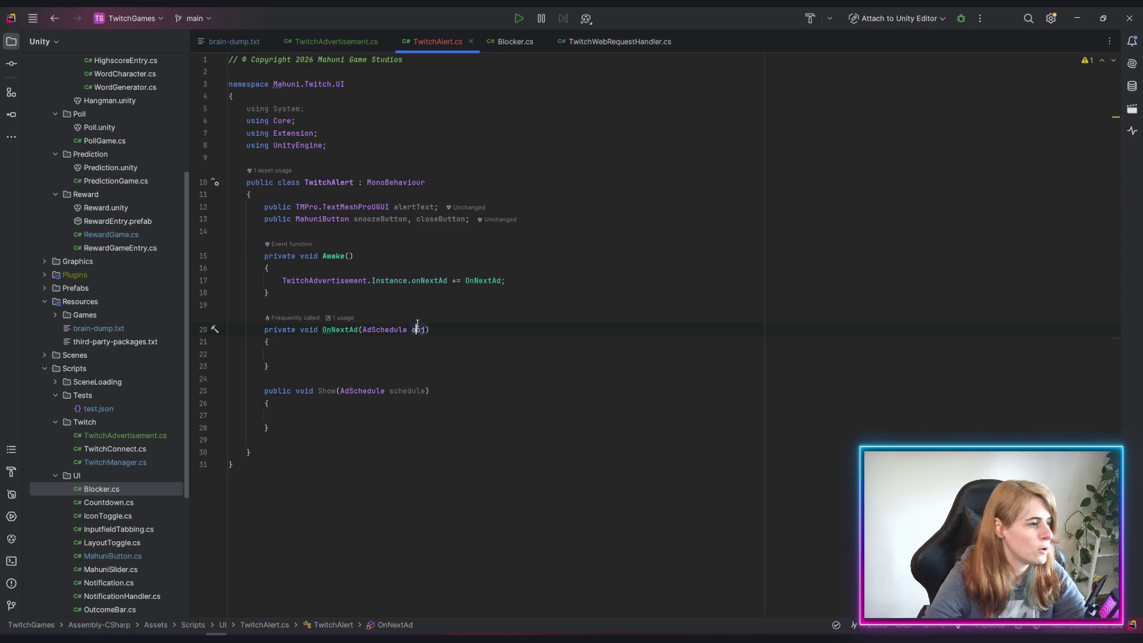
key(ctrl+w)
text(schedu)
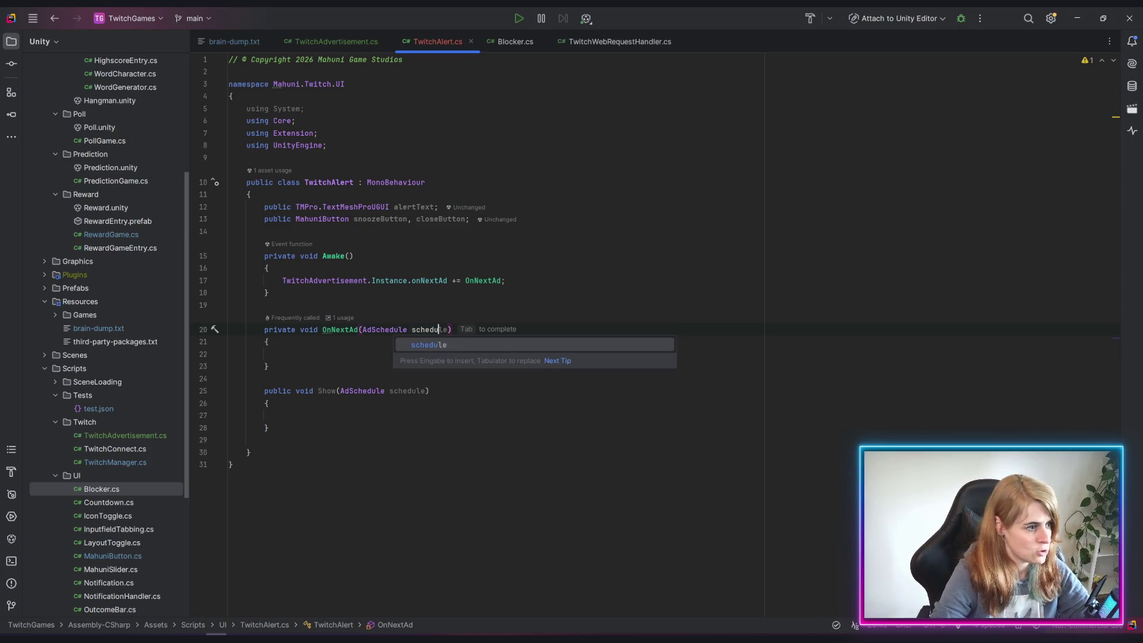
text(le)
key(Escape)
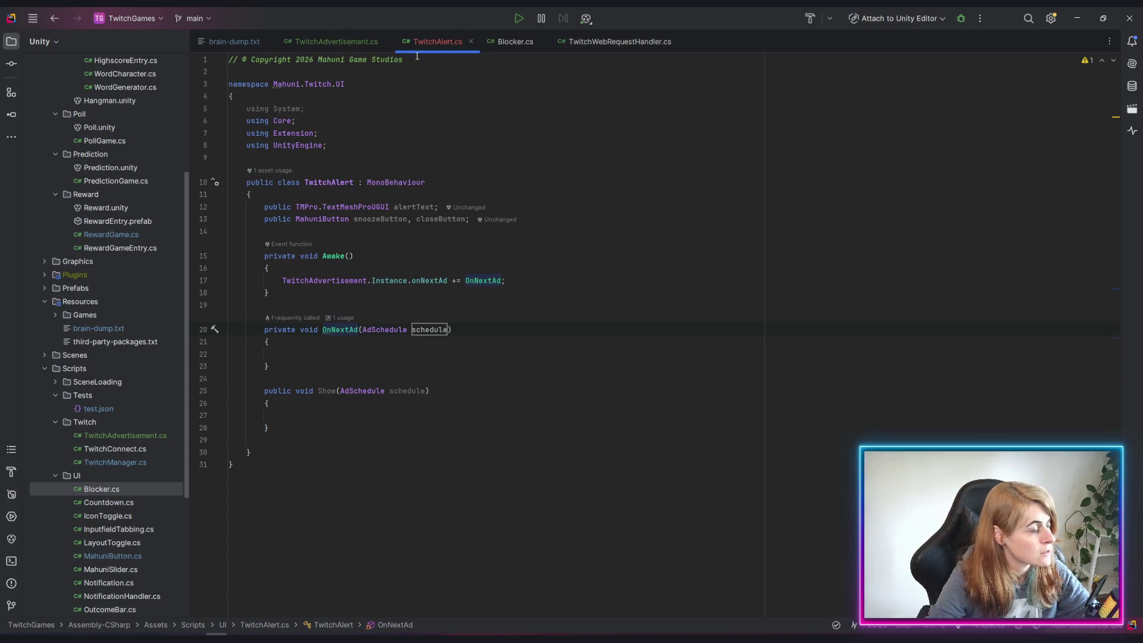
Write Show(schedule); as the body of OnNextAd
click(421, 344)
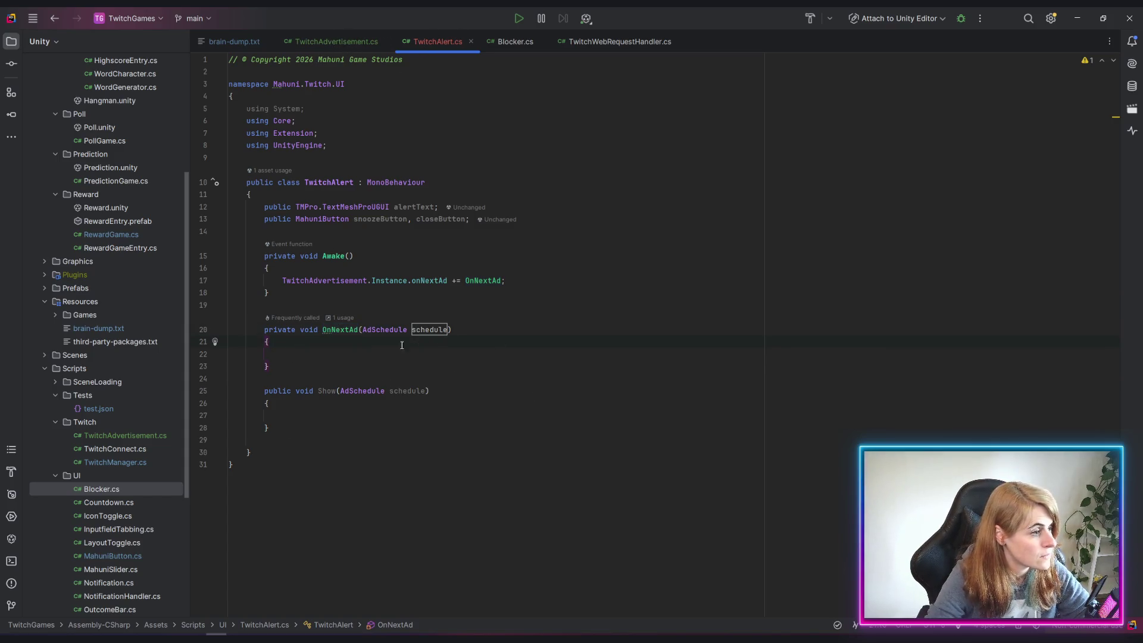
click(340, 330)
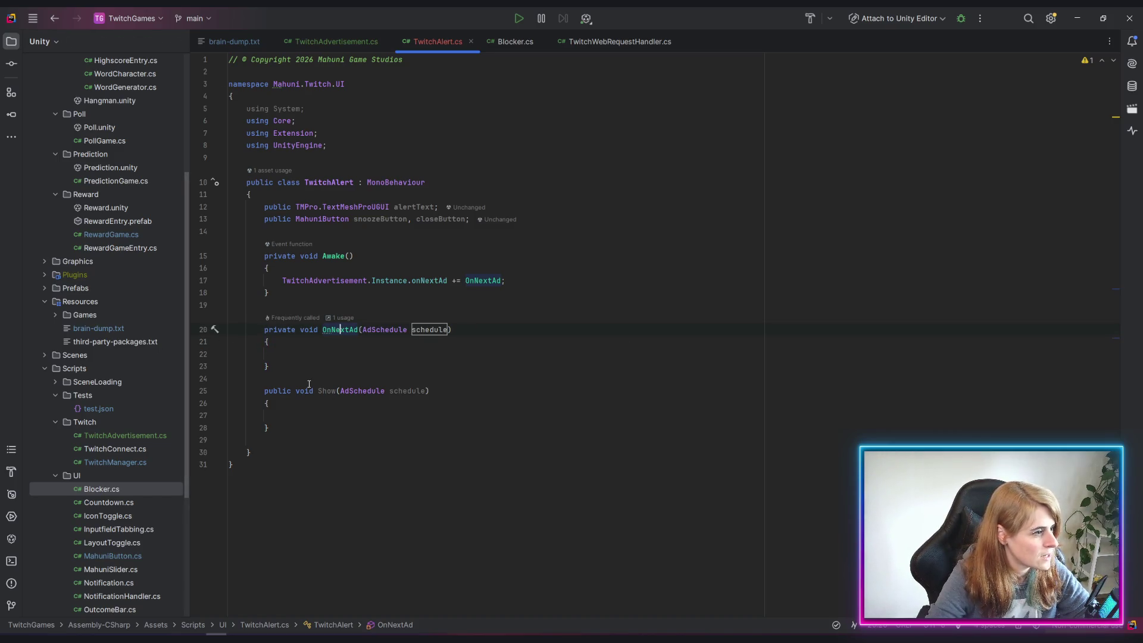
click(353, 355)
text(shoi)
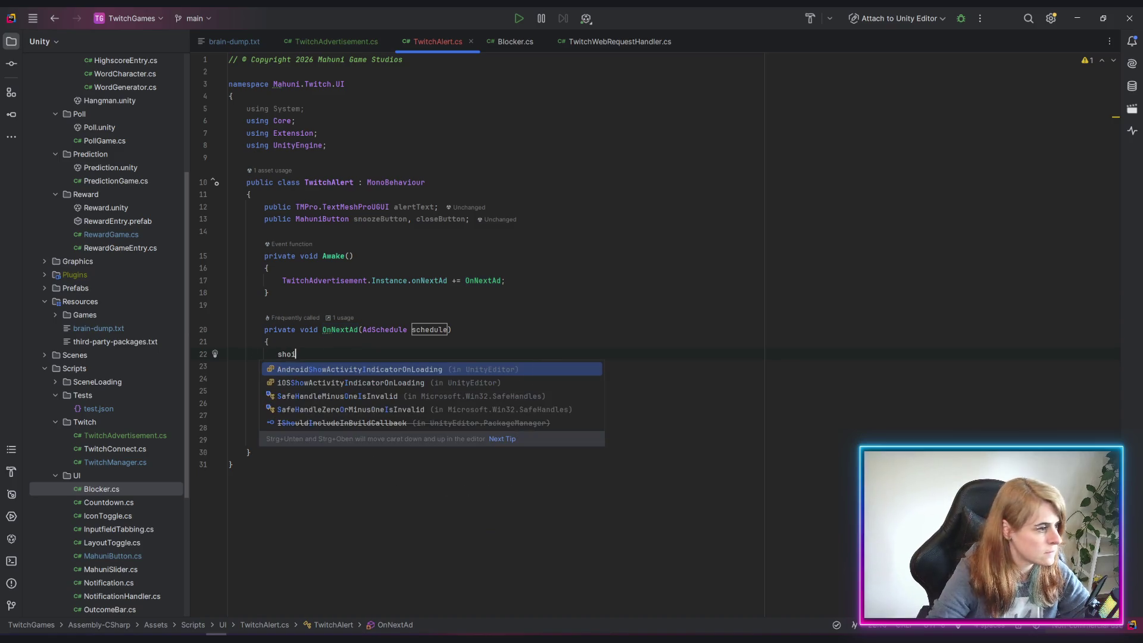
key(BackSpace)
key(Down)
key(Return)
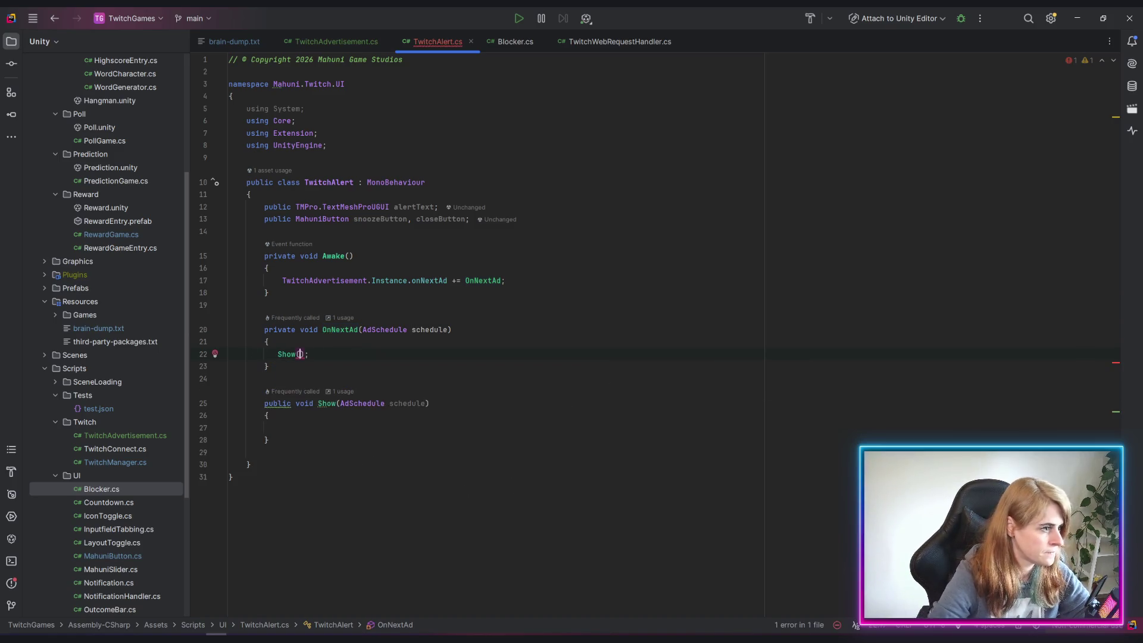
text(dv)
key(BackSpace)
key(BackSpace)
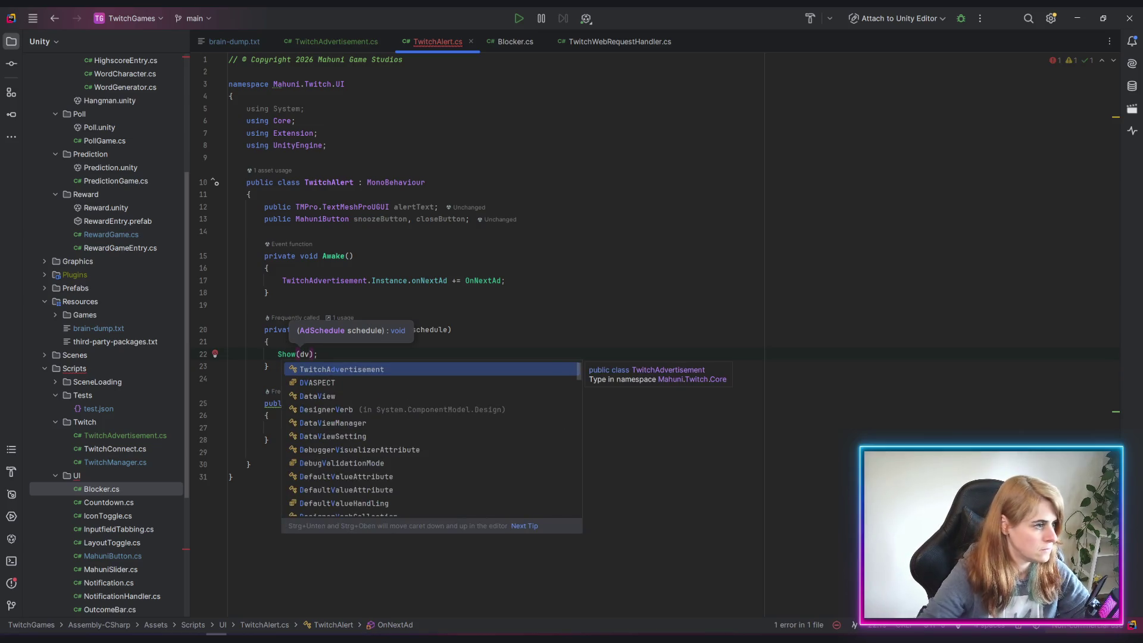
text(sche)
key(Return)
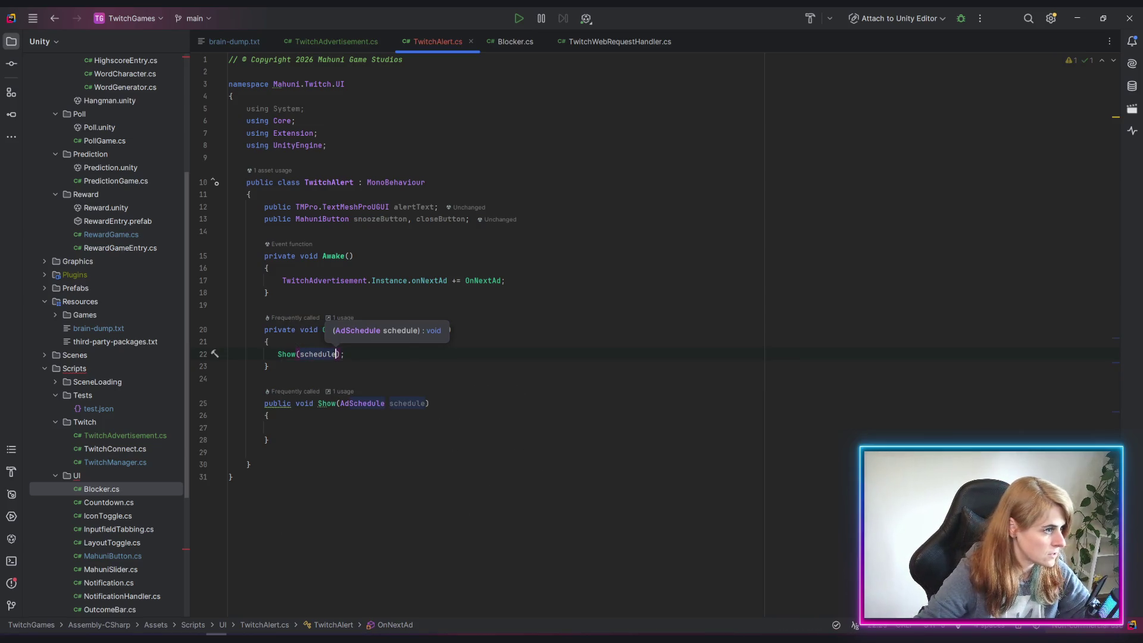
click(503, 498)
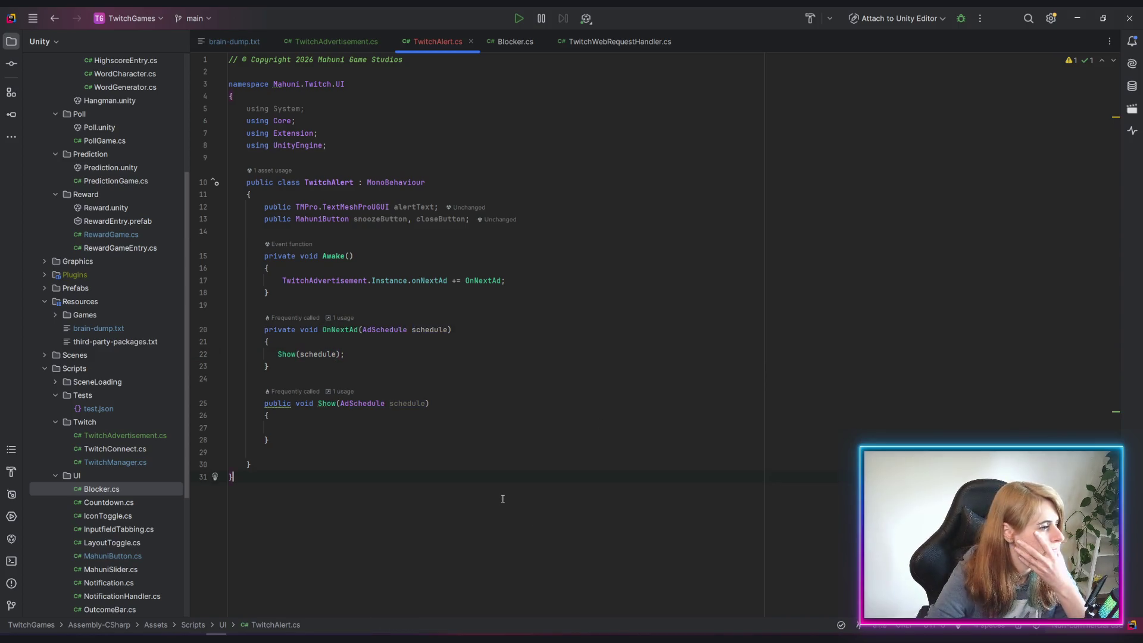
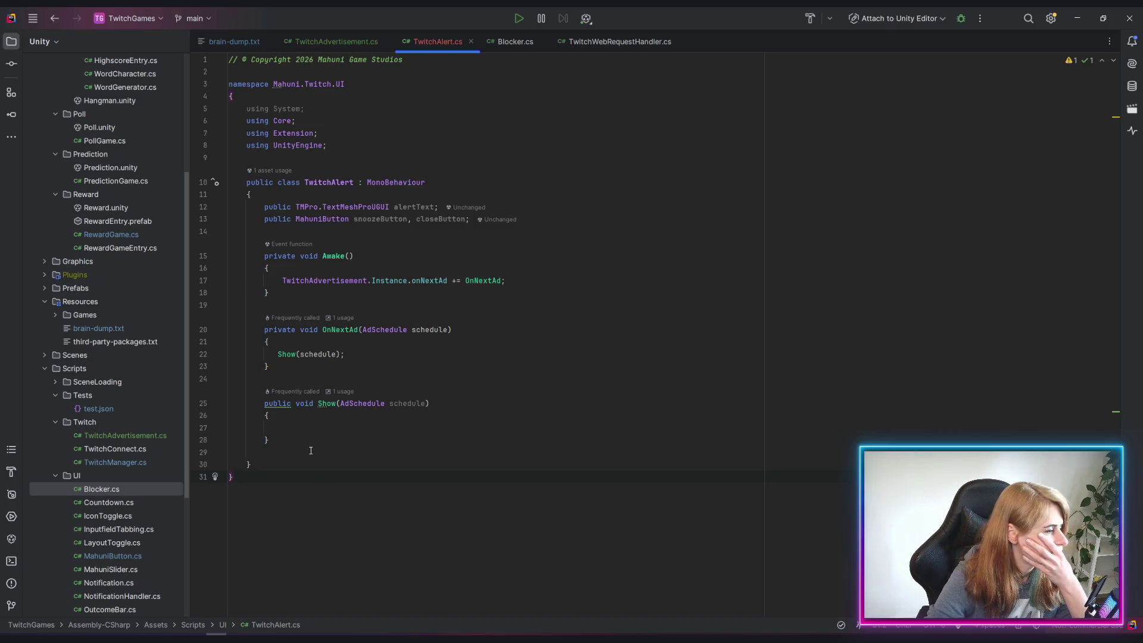
Write a '// move box down' comment inside the empty Show method
click(340, 419)
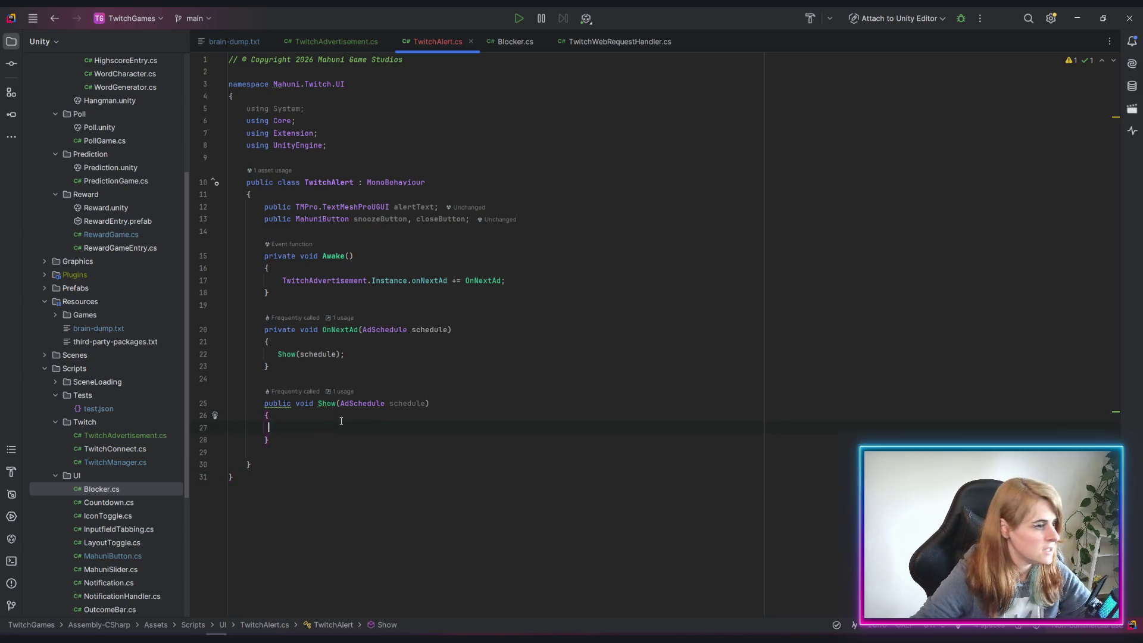
text(// fade )
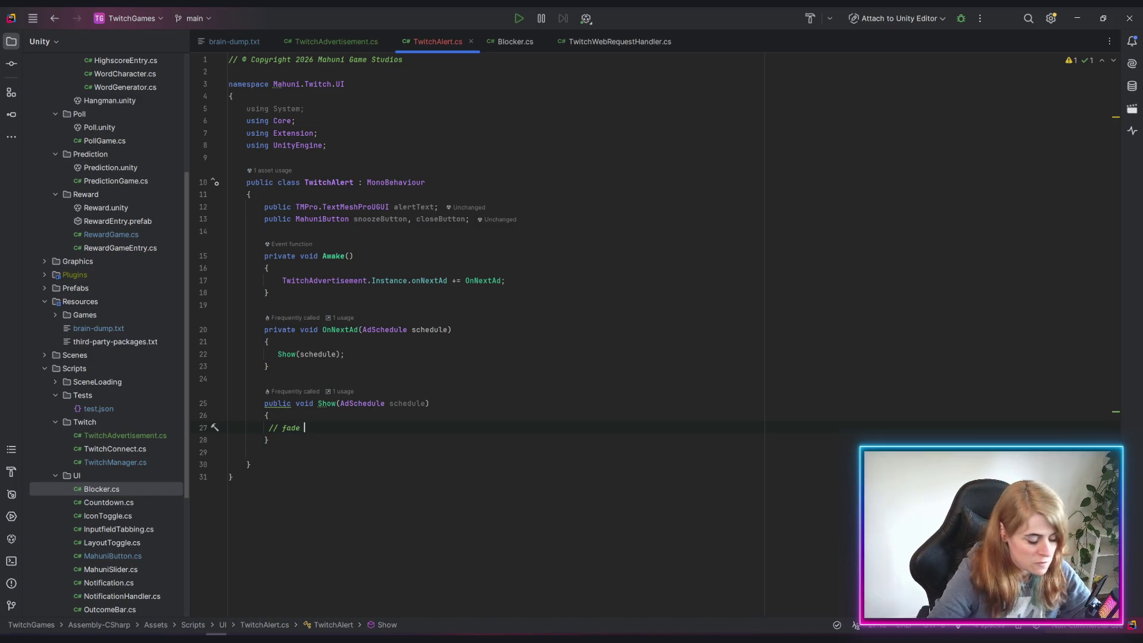
text(out)
key(BackSpace)
key(BackSpace)
key(BackSpace)
key(BackSpace)
text(move bo)
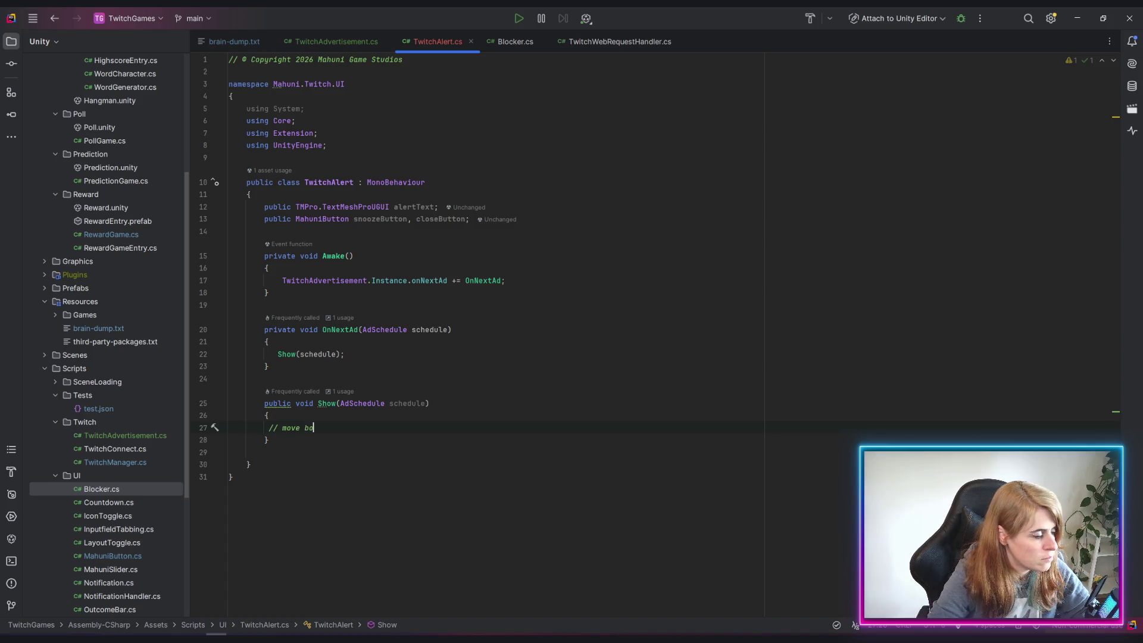
text(x dow)
key(BackSpace)
key(BackSpace)
text(p)
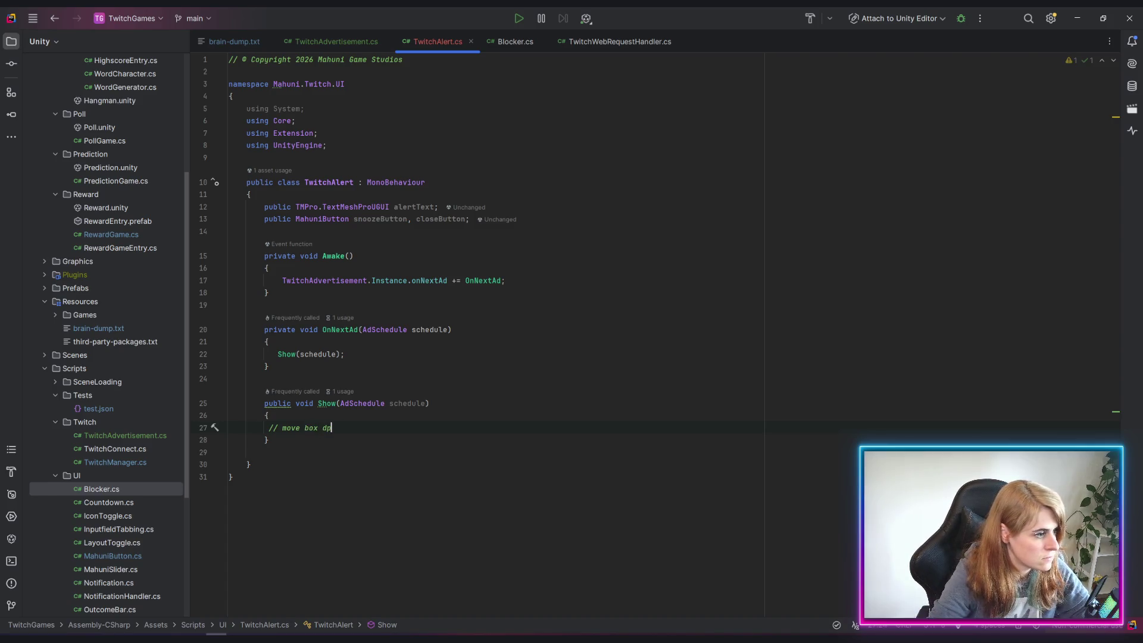
key(BackSpace)
text(owb)
key(BackSpace)
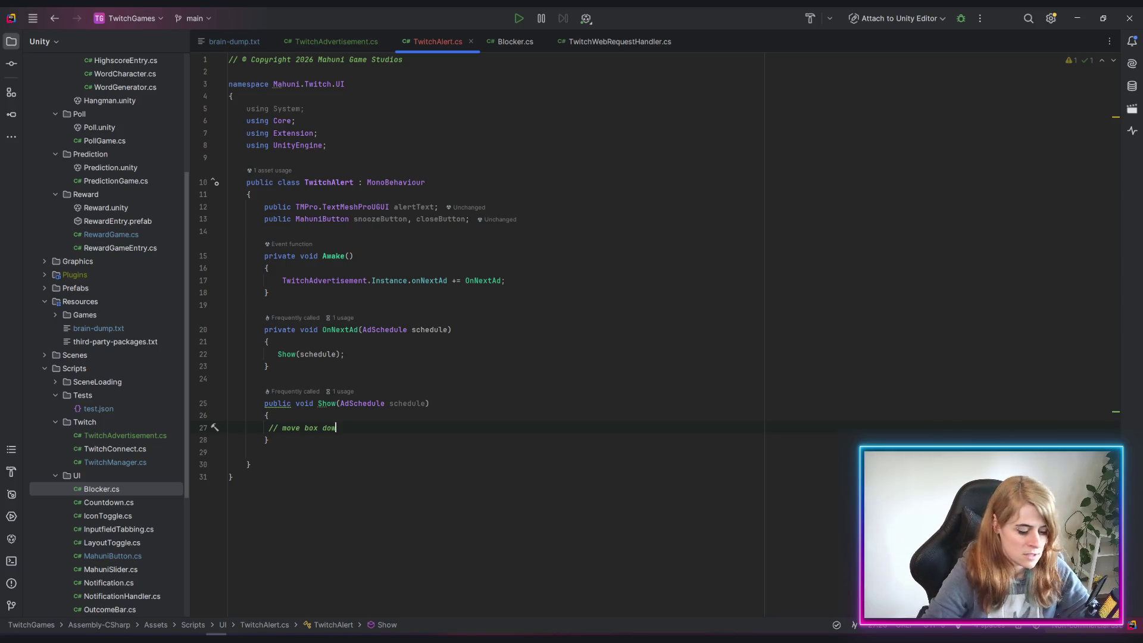
text(n)
key(Return)
key(Return)
Clear the half-typed comment and open a blank line above '// move box down'
text(// )
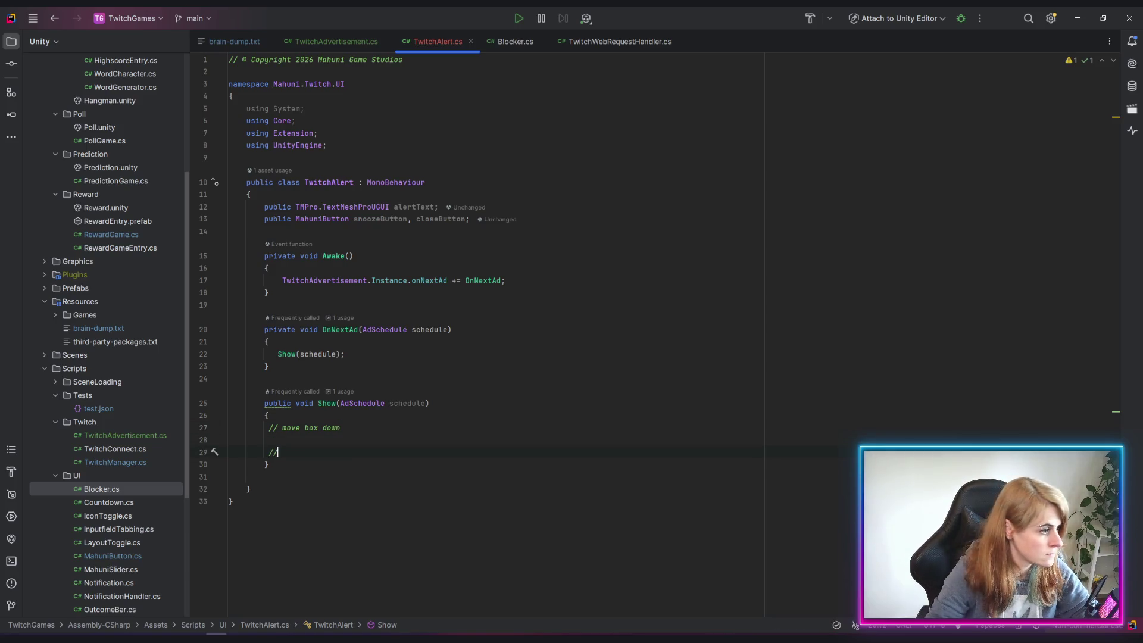
text(shp)
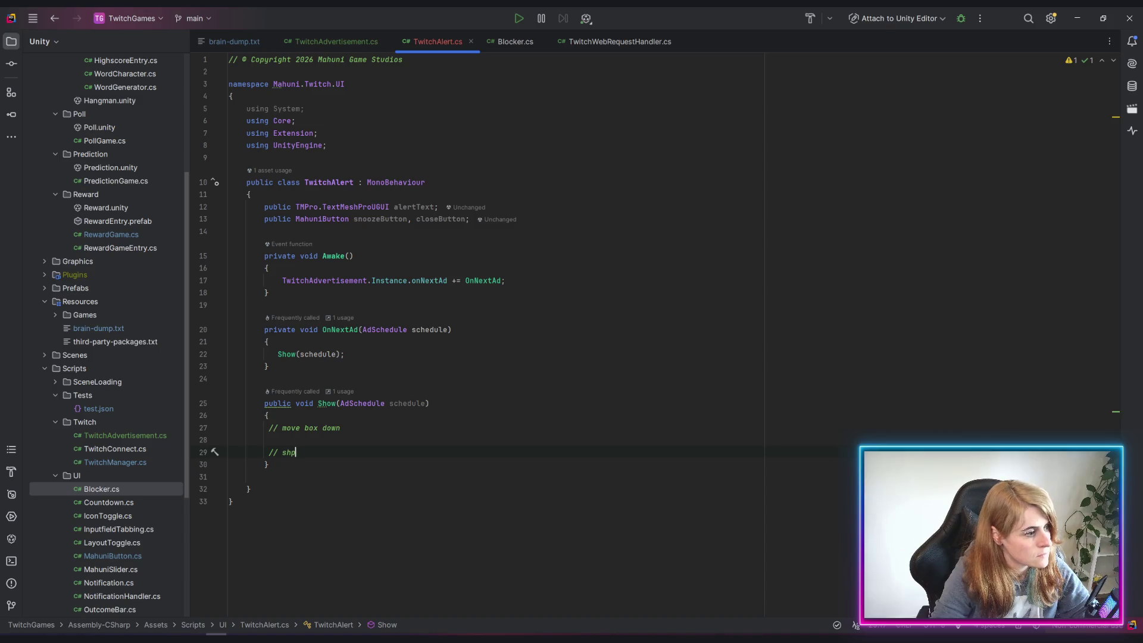
key(BackSpace)
key(BackSpace)
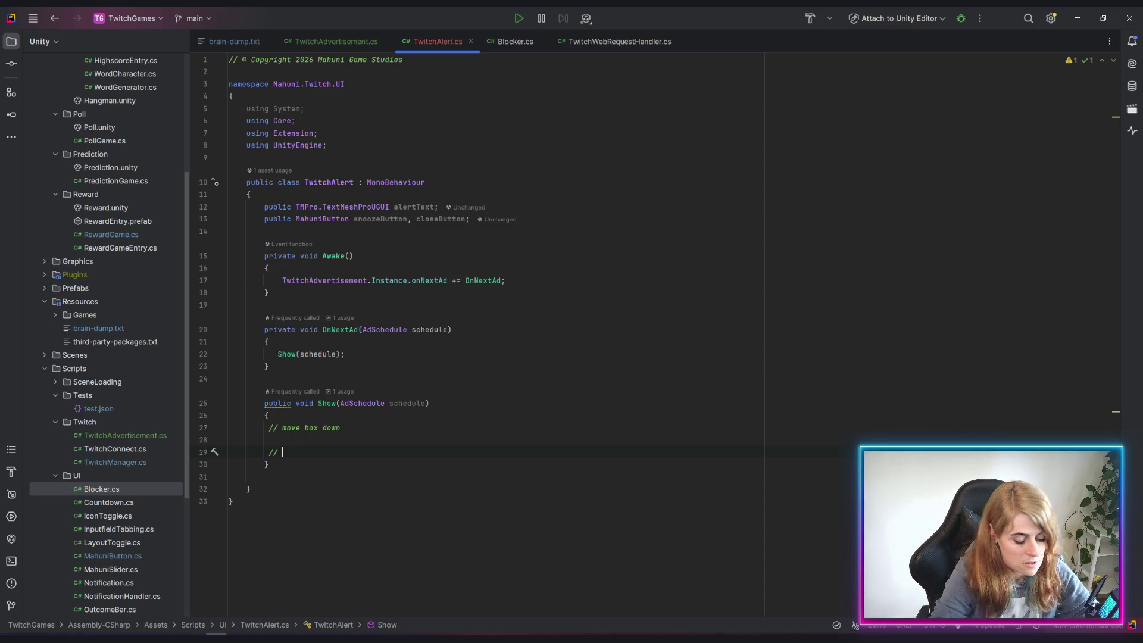
text(u)
key(BackSpace)
key(Up)
key(Up)
key(Home)
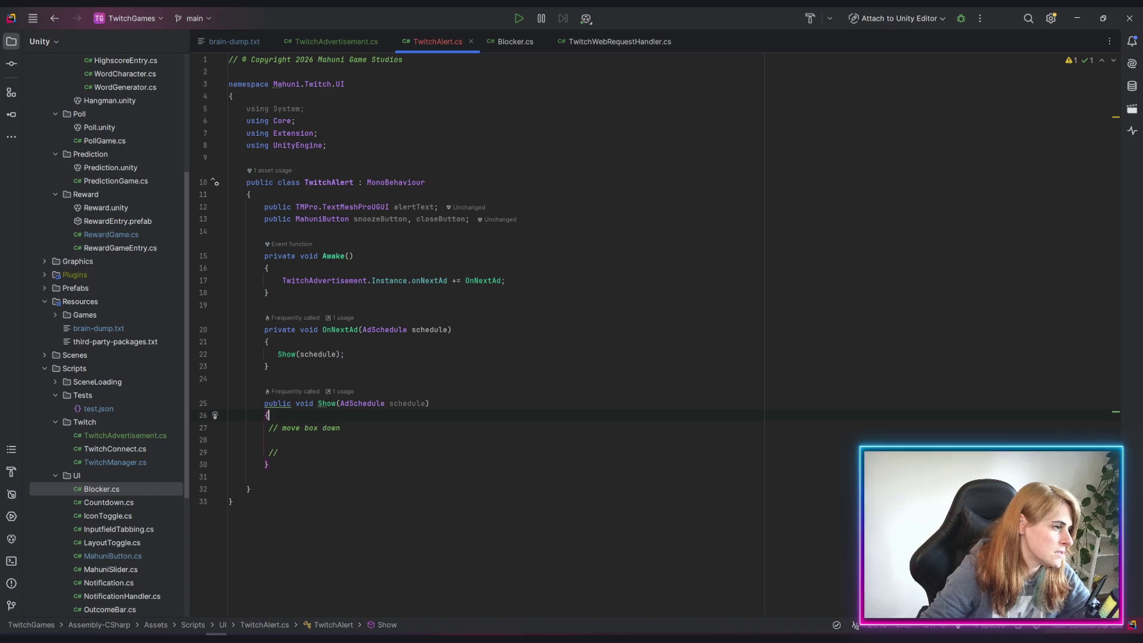
key(Return)
key(Return)
key(Return)
key(Up)
key(Up)
key(Up)
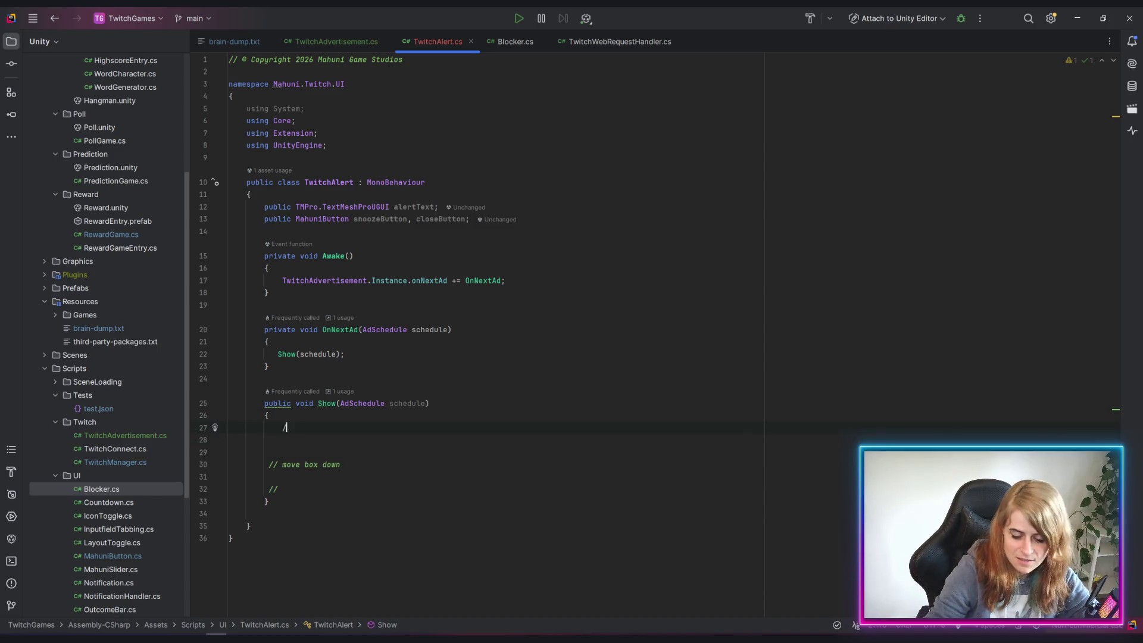
Add '// update text initially' and '// start coroutine' comments, deleting the move box down line
text(// update tex)
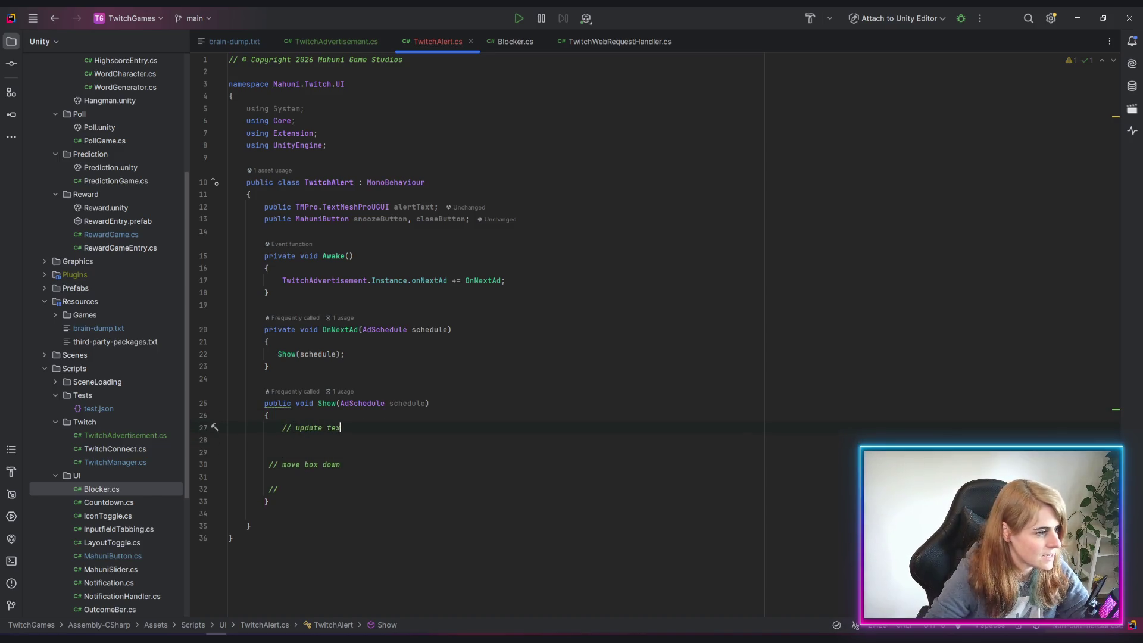
text(t)
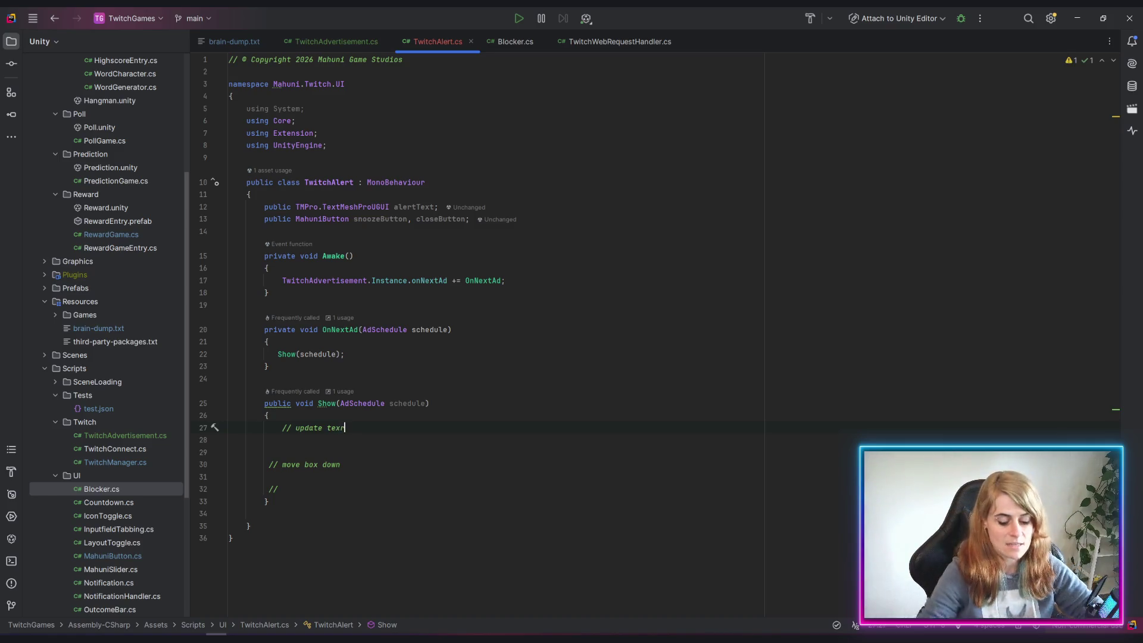
key(BackSpace)
key(BackSpace)
key(BackSpace)
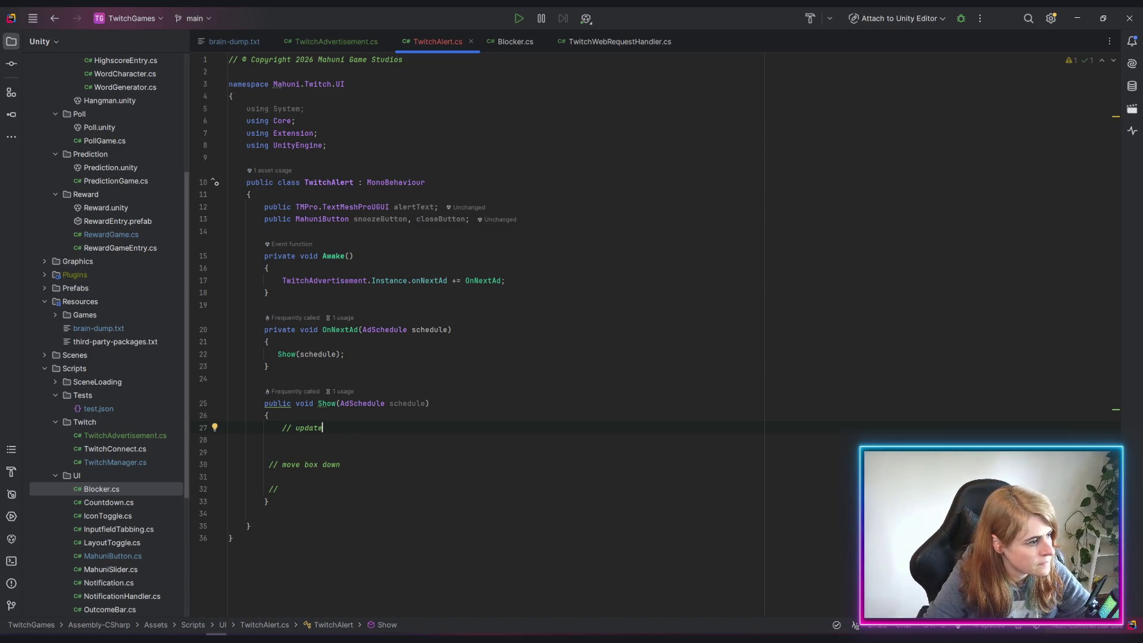
key(BackSpace)
key(BackSpace)
key(BackSpace)
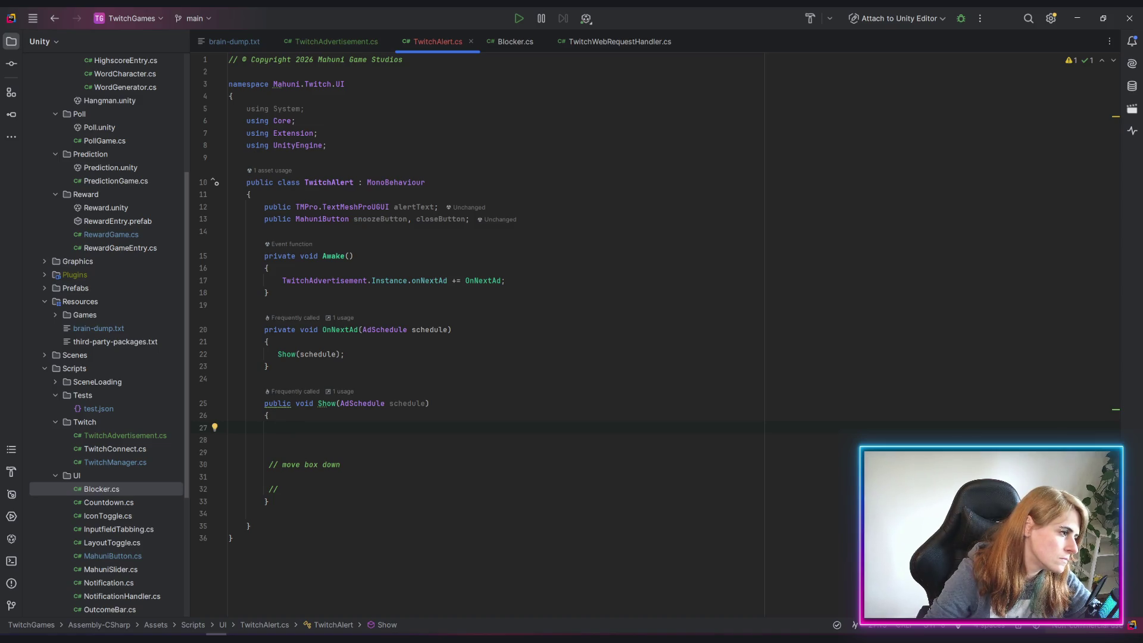
key(Return)
text(// upd)
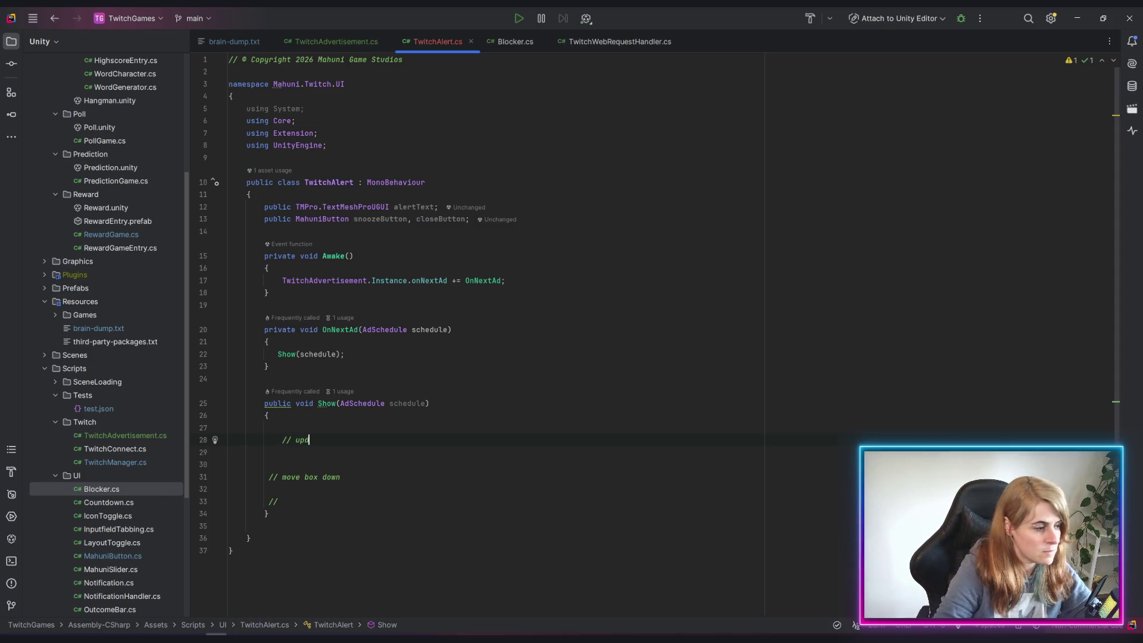
text(ate text)
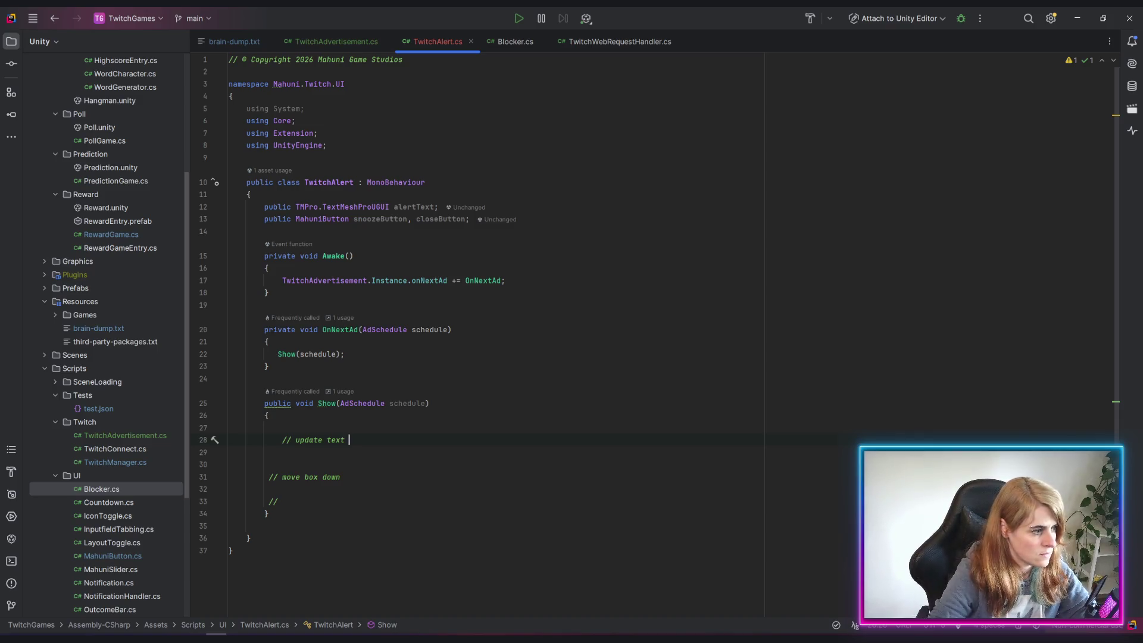
text(initiall)
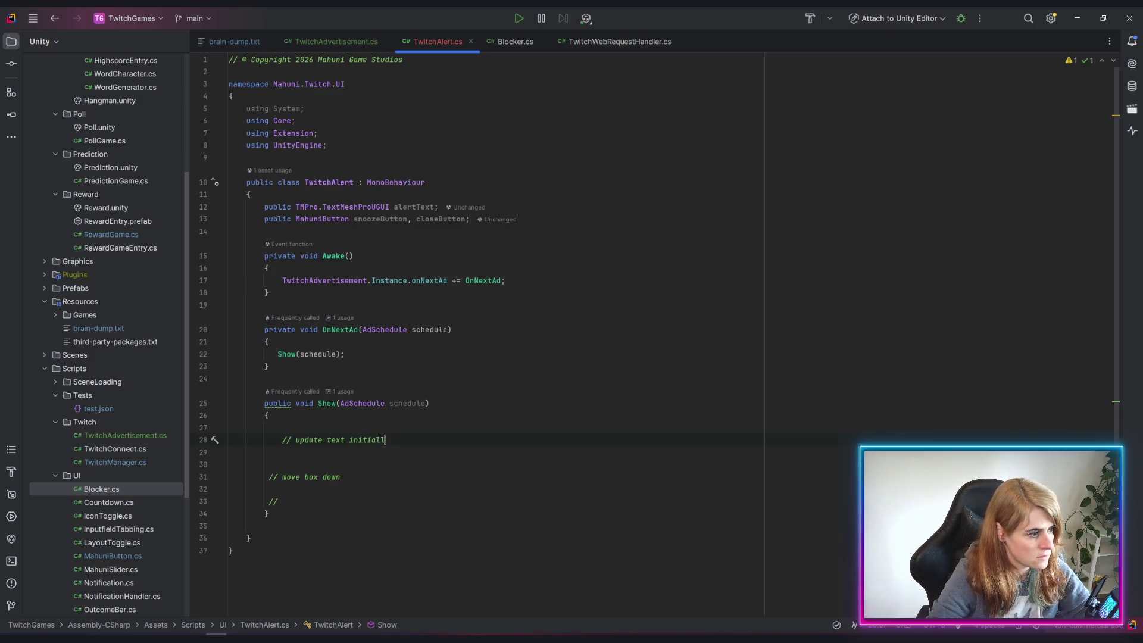
text(y)
key(Return)
key(Return)
text(// st)
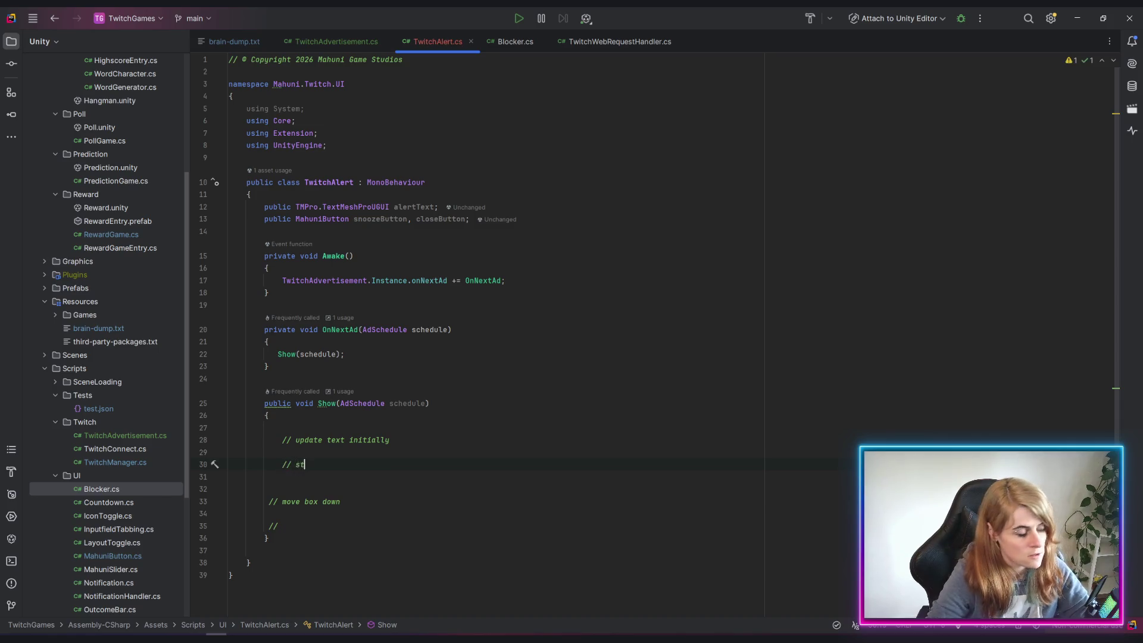
text(art c)
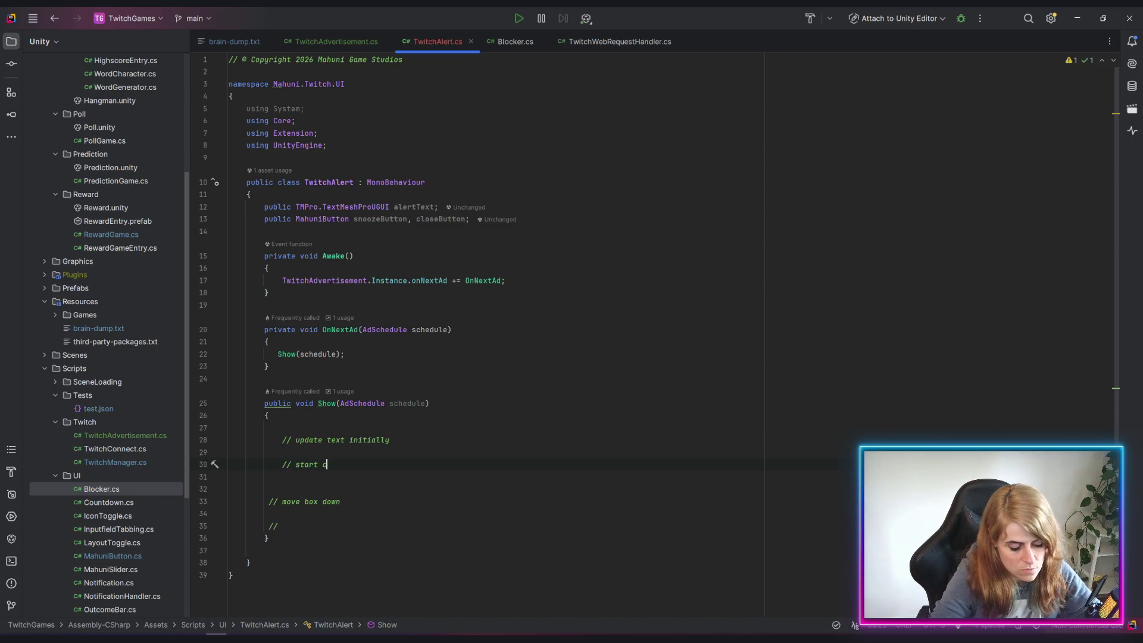
text(ou)
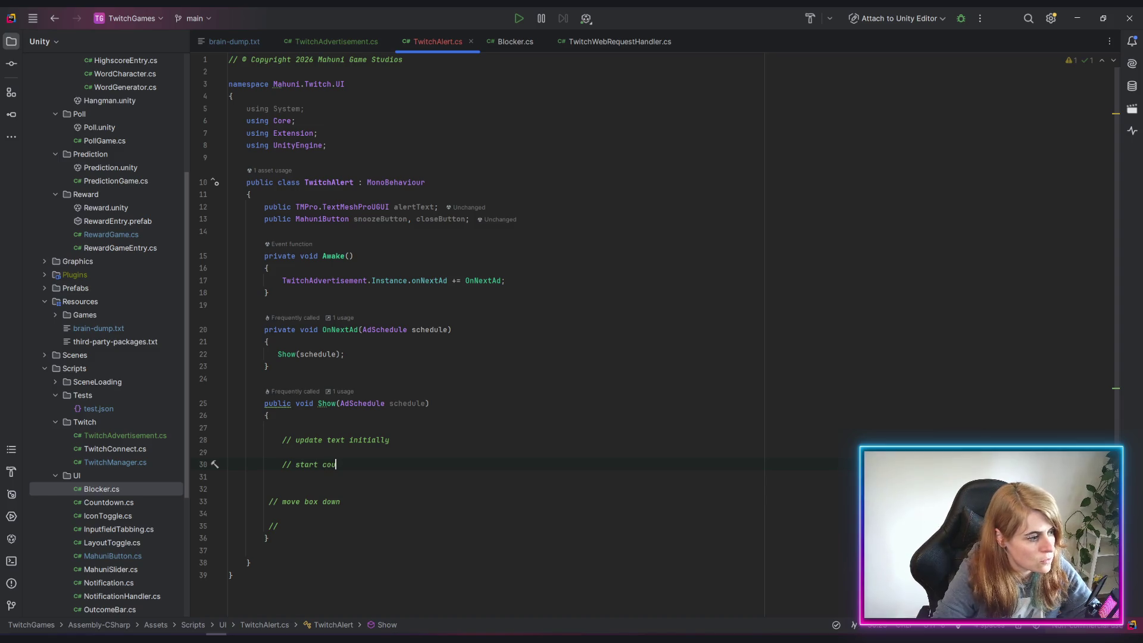
key(BackSpace)
text(routine)
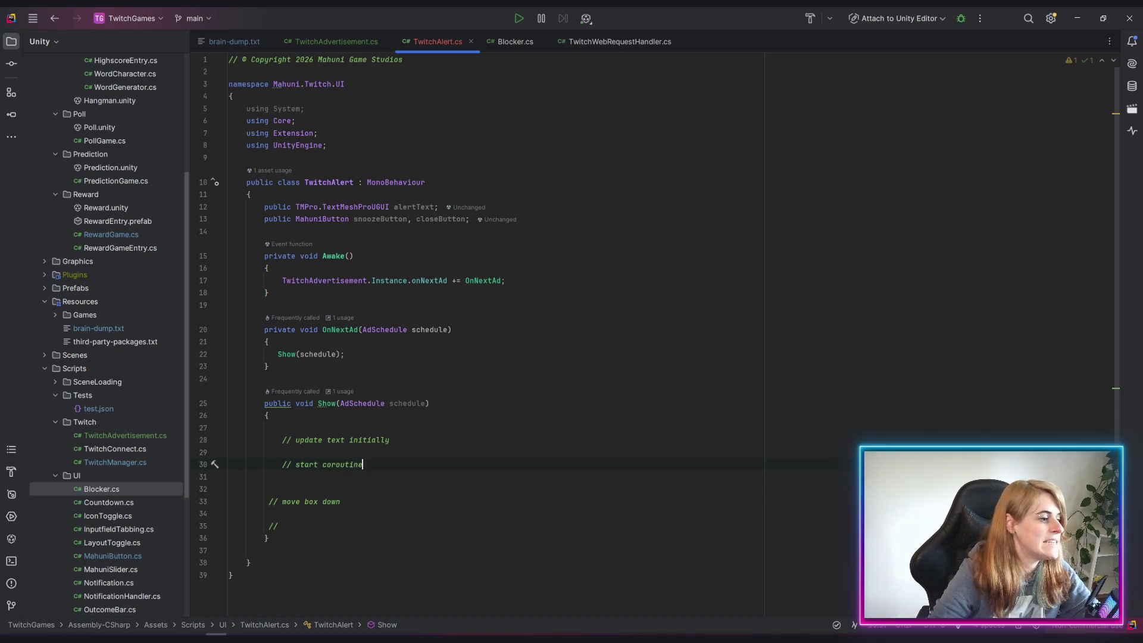
shift+click(281, 527)
key(BackSpace)
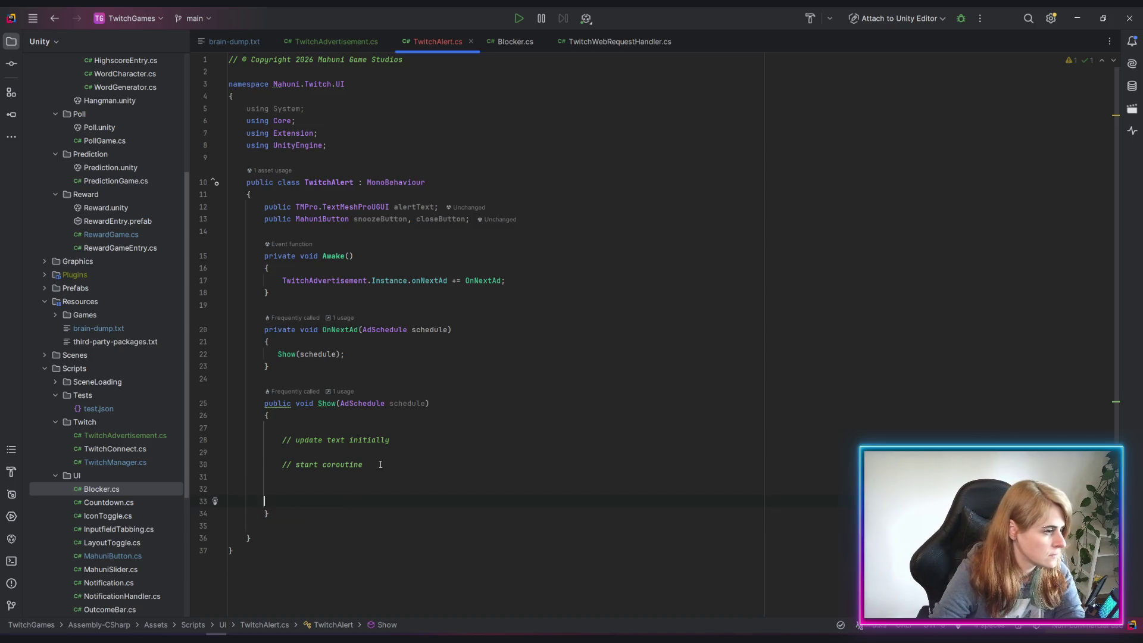
Make Show a private method returning IEnumerator
click(279, 476)
key(Return)
key(Return)
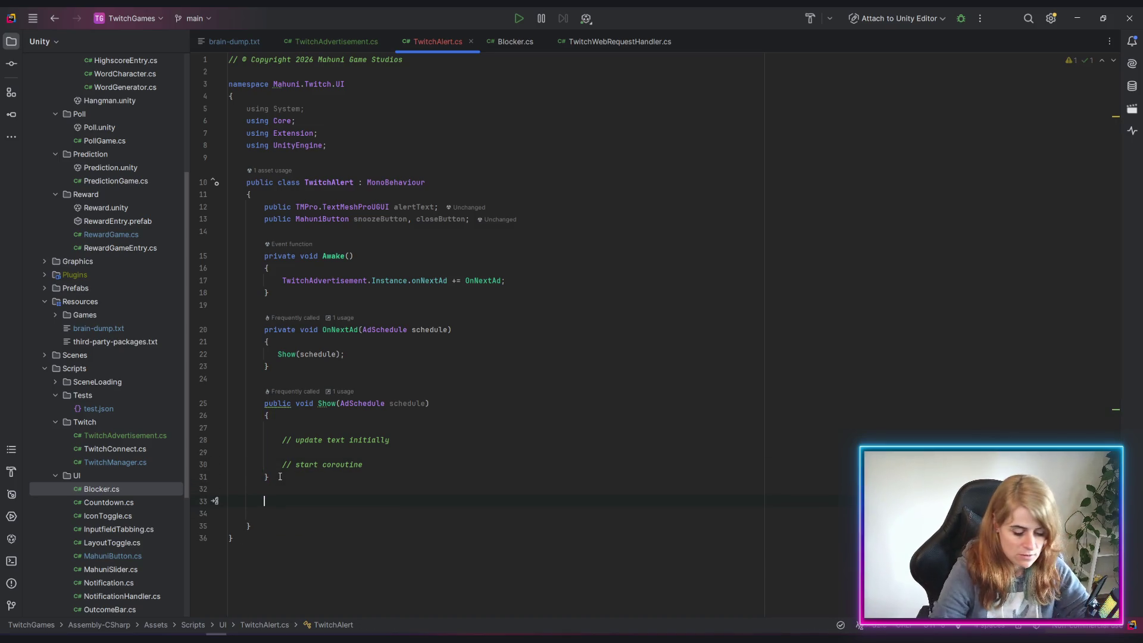
text(proivate)
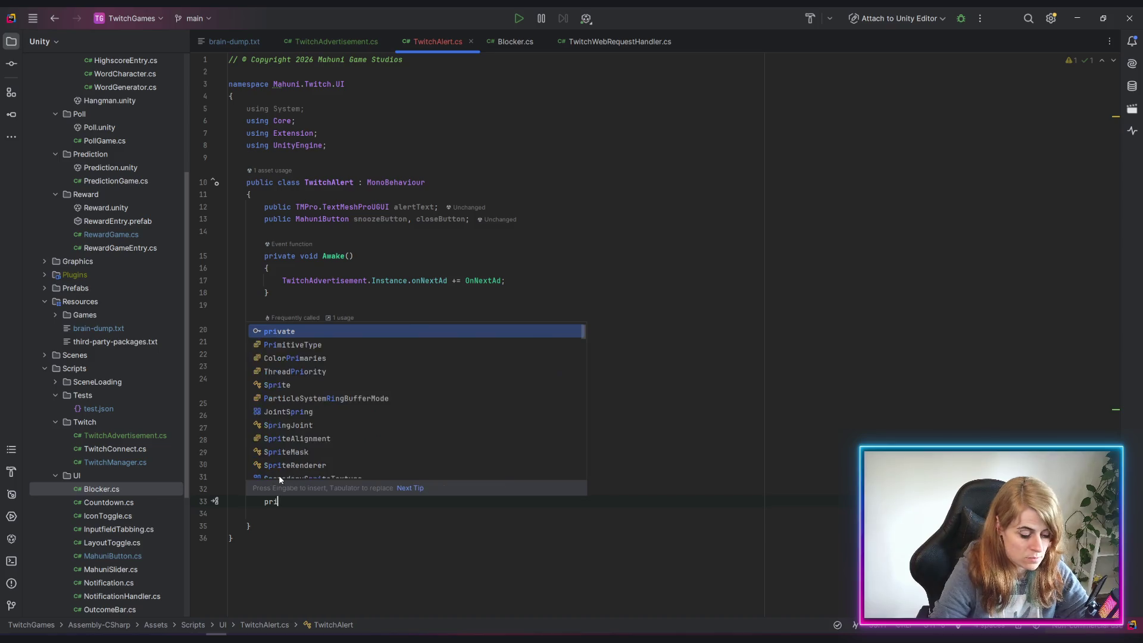
click(250, 378)
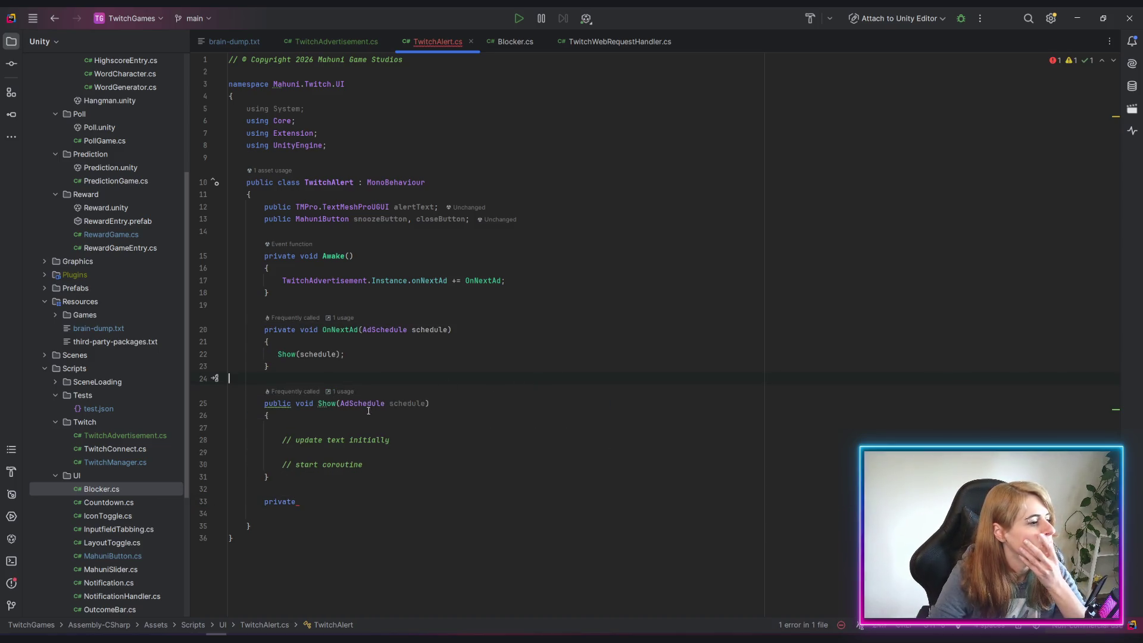
double_click(303, 404)
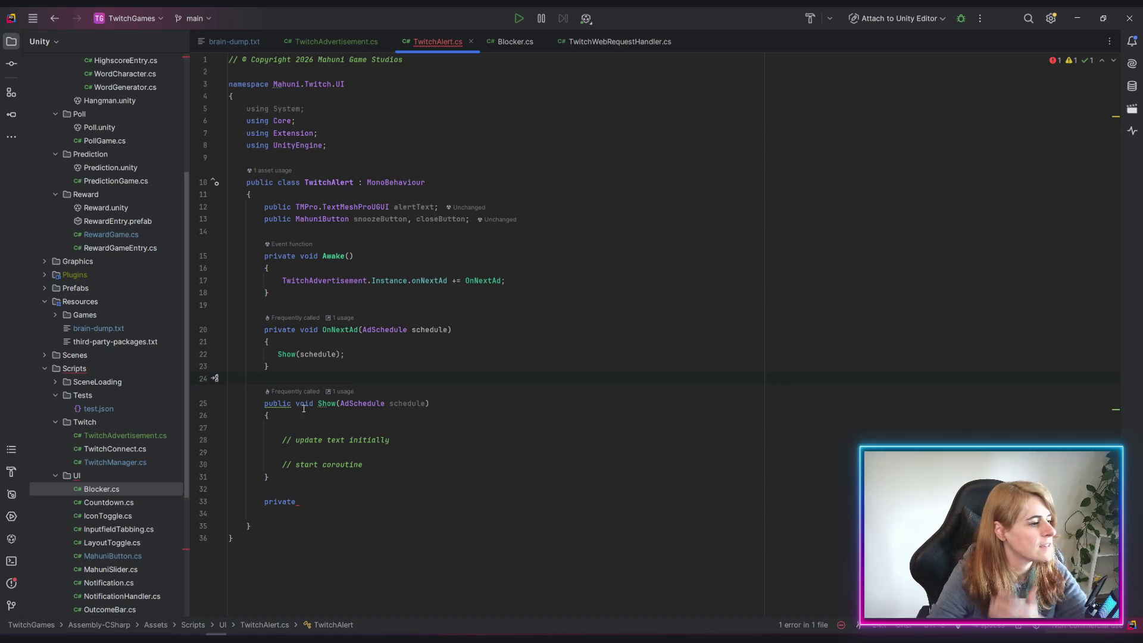
text(ien)
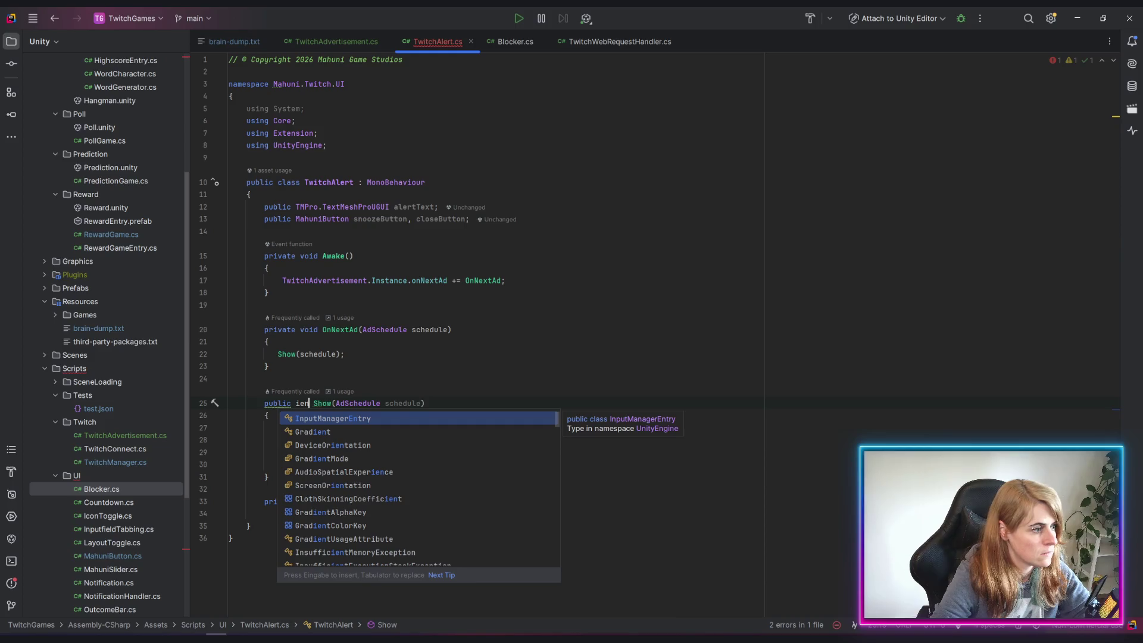
text(umer)
key(Return)
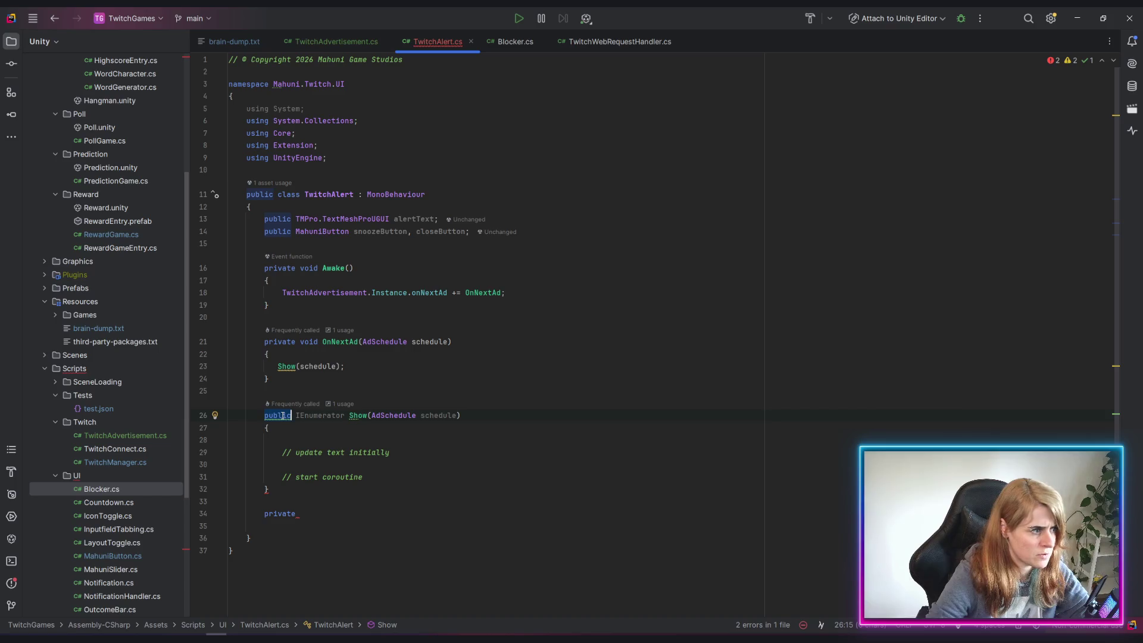
mouse_move(286, 421)
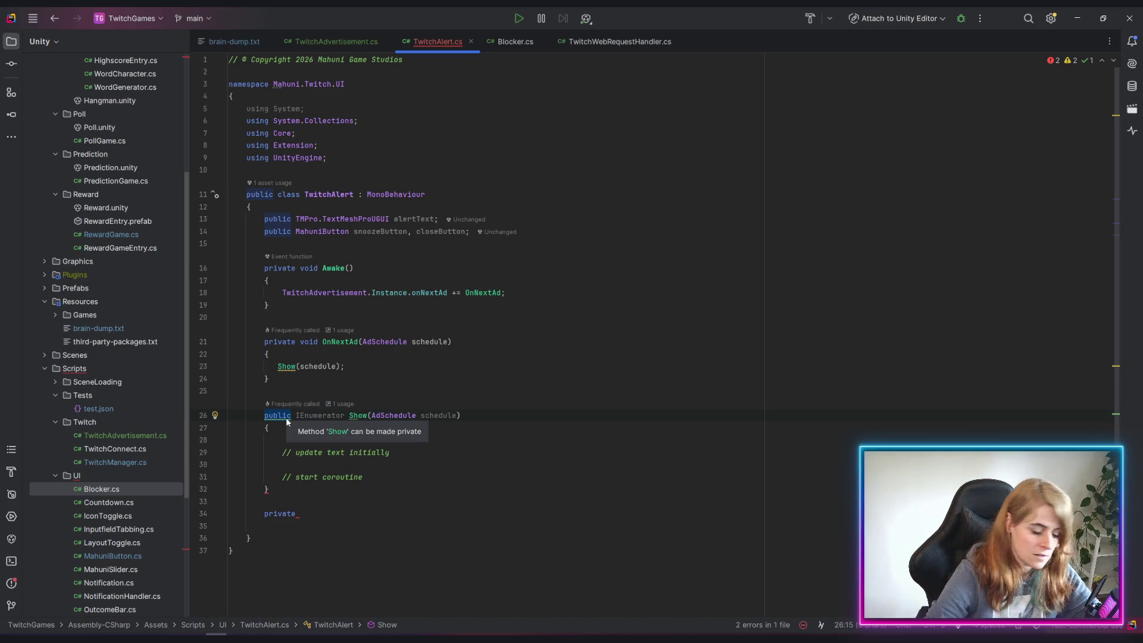
text(pr)
key(Return)
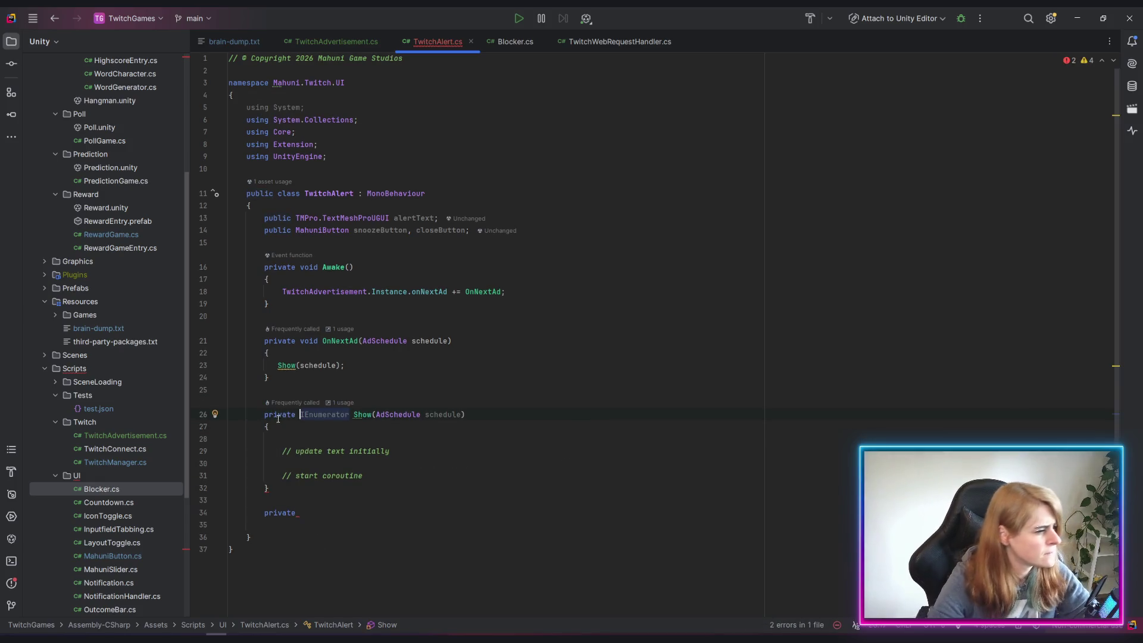
Change the Show(schedule) call in OnNextAd to StartCoroutine(Show(schedule))
click(278, 365)
text(StartCoroutine)
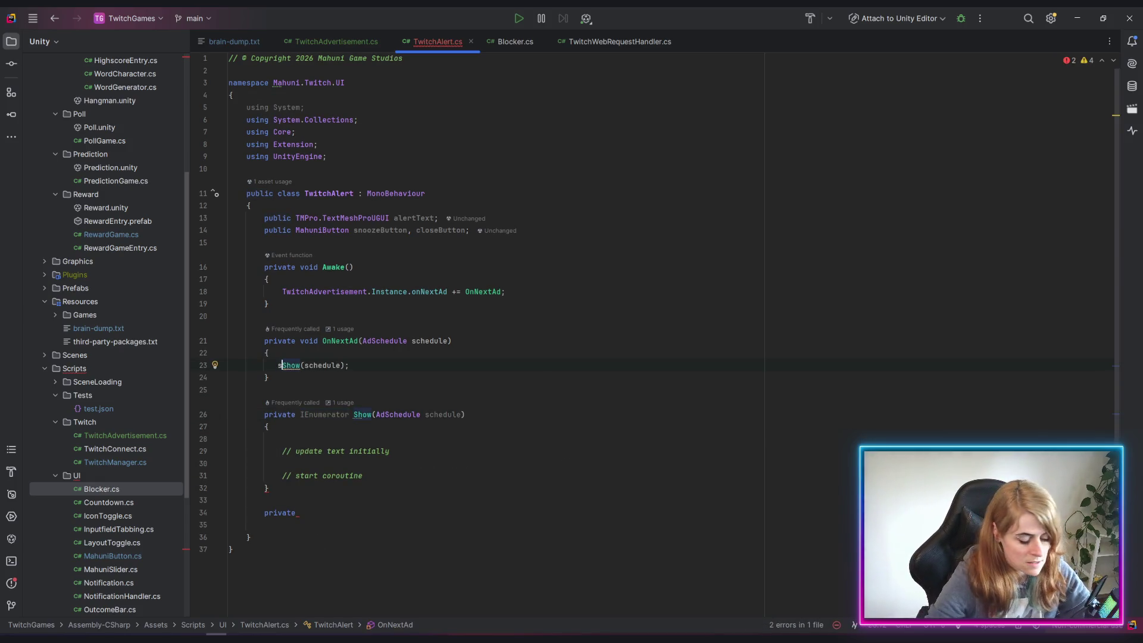
text((Show(schedule))
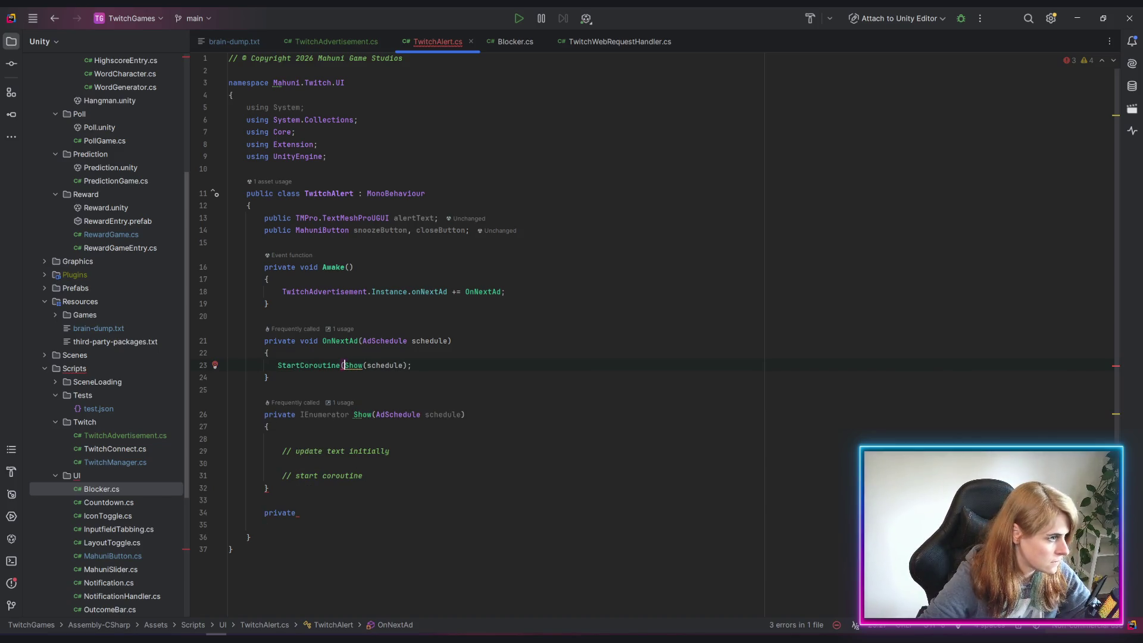
text())
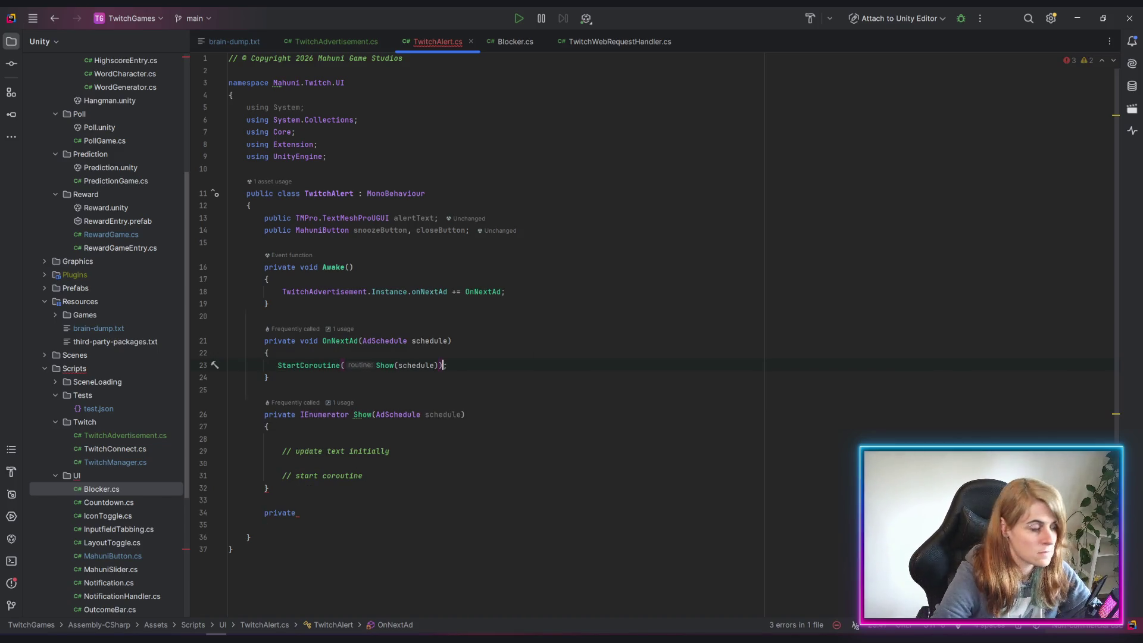
click(562, 473)
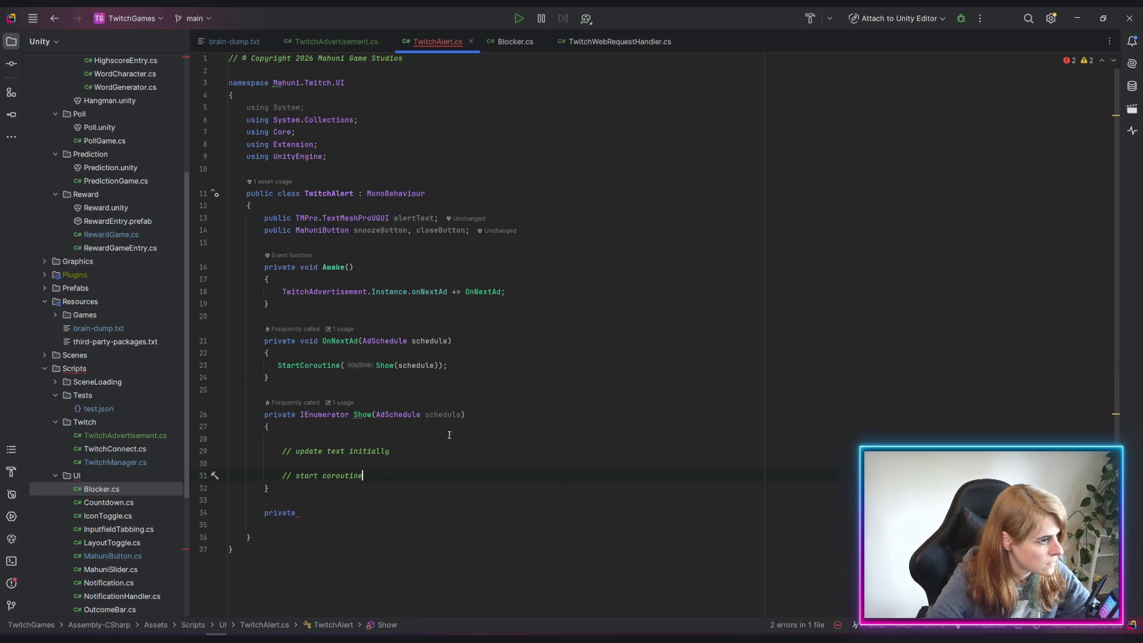
Replace the start coroutine comment with a while (true) loop containing 'yield return null;'
click(327, 438)
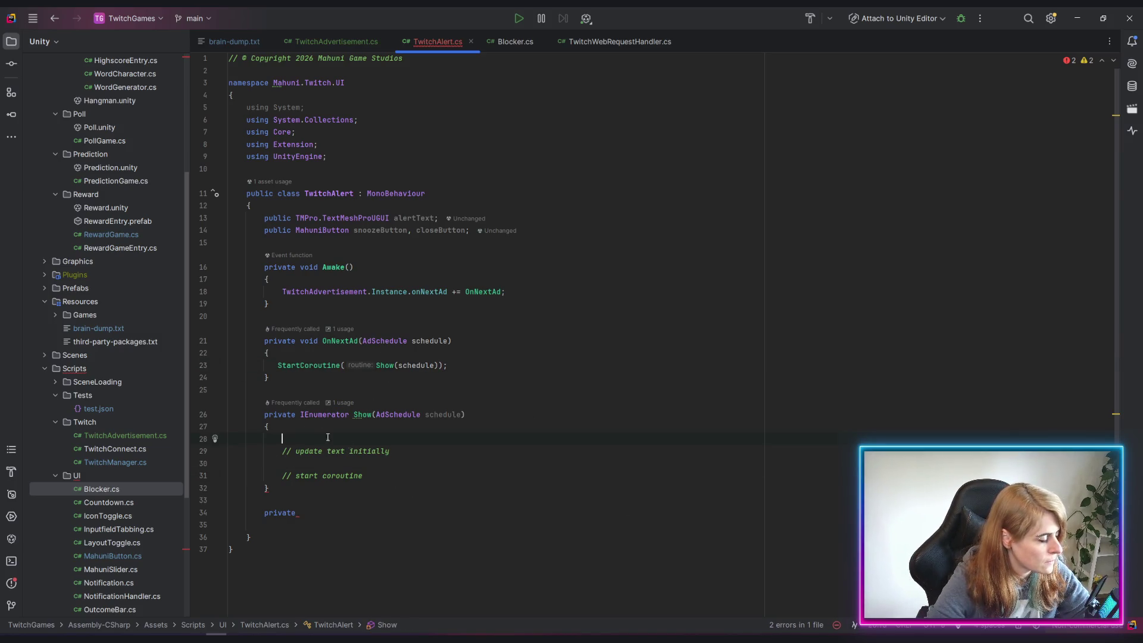
drag(282, 475, 393, 474)
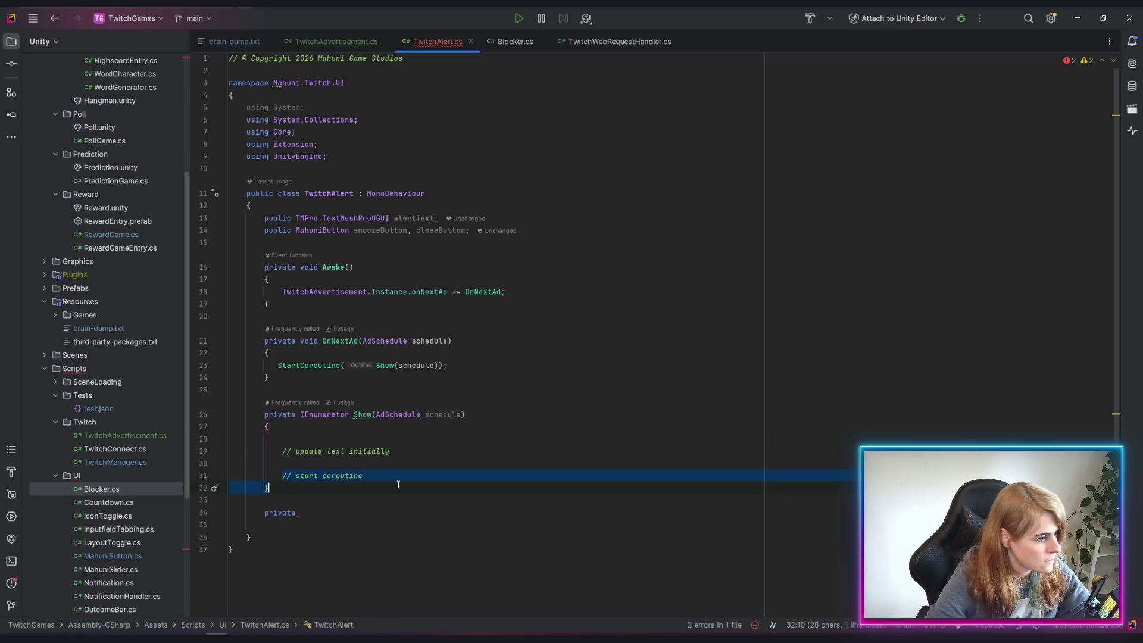
text(while)
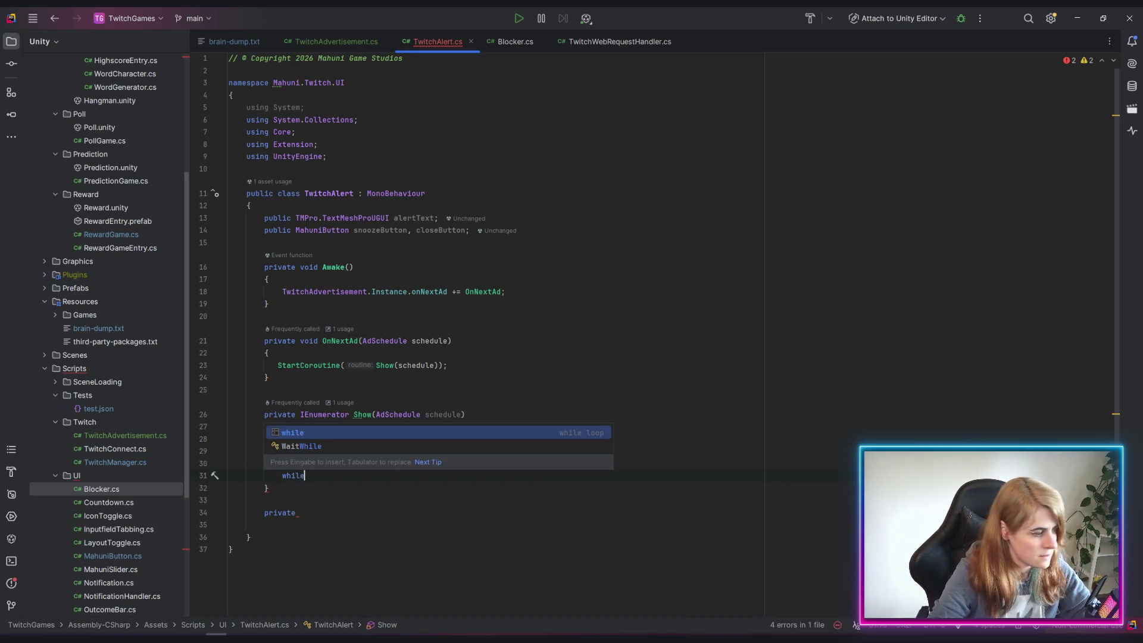
text((true){)
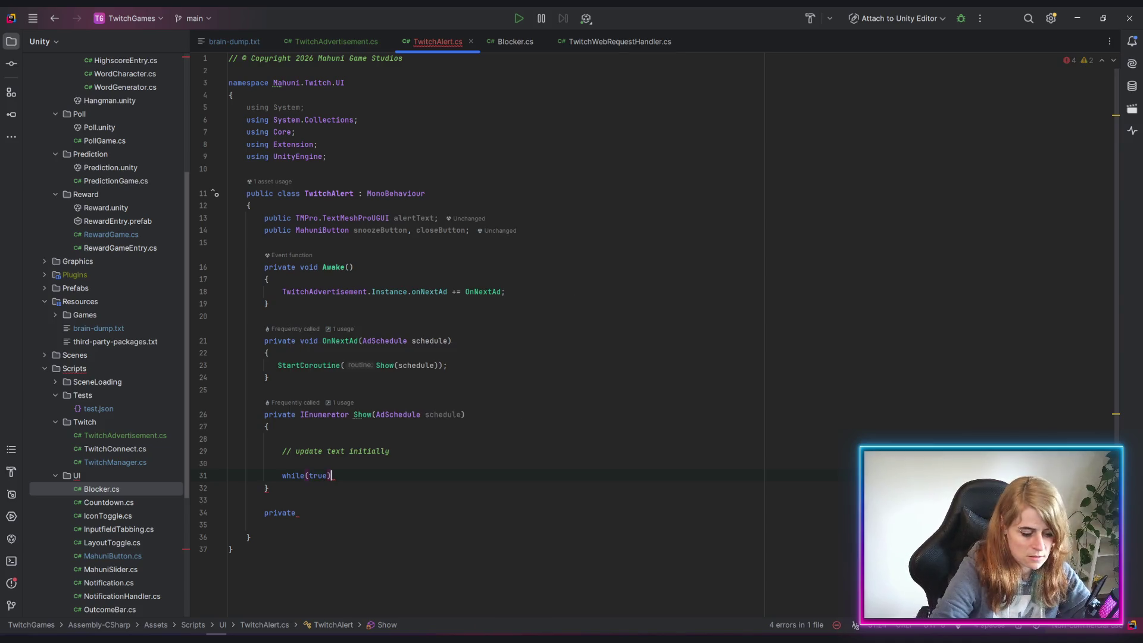
key(Return)
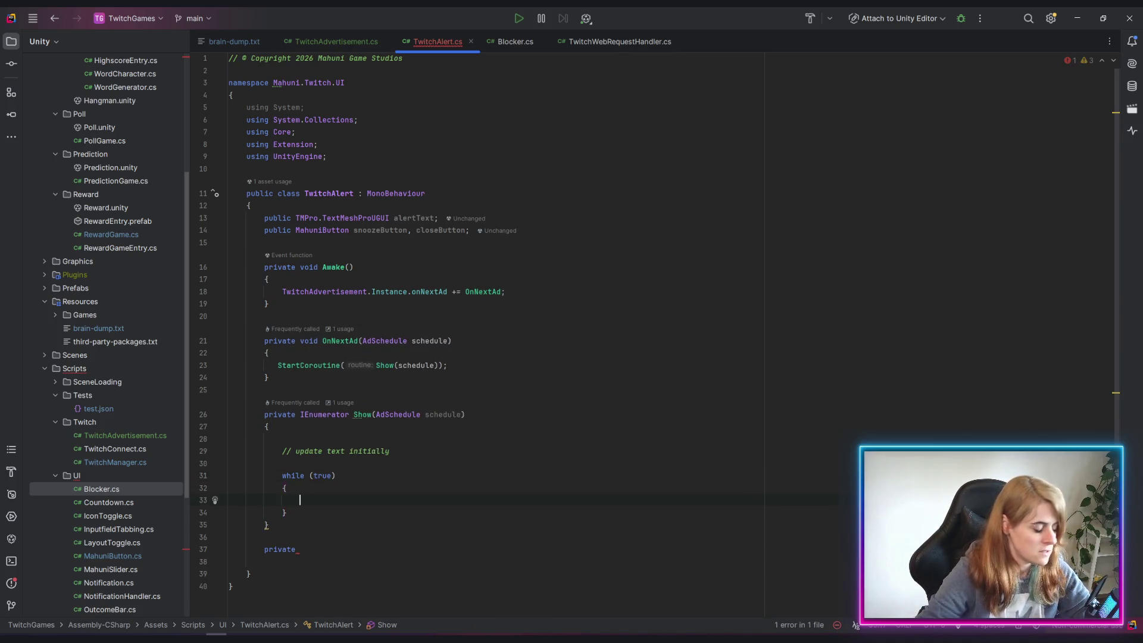
text(yiel)
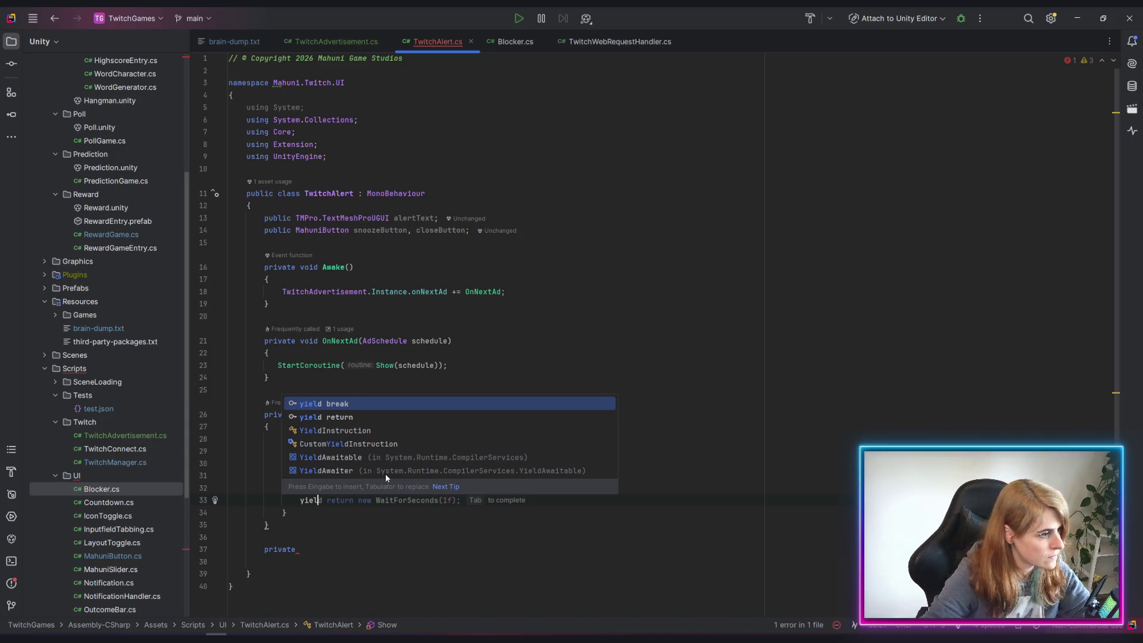
key(Down)
key(Return)
text(null;)
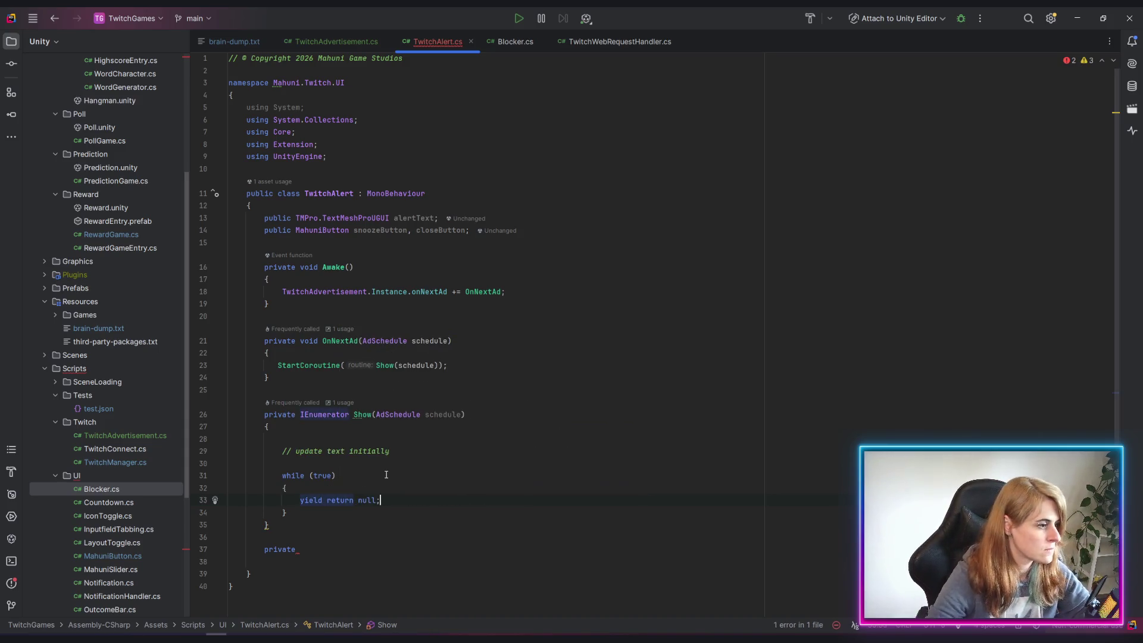
Remove the empty line above the comment and delete the stray 'private' line
click(287, 440)
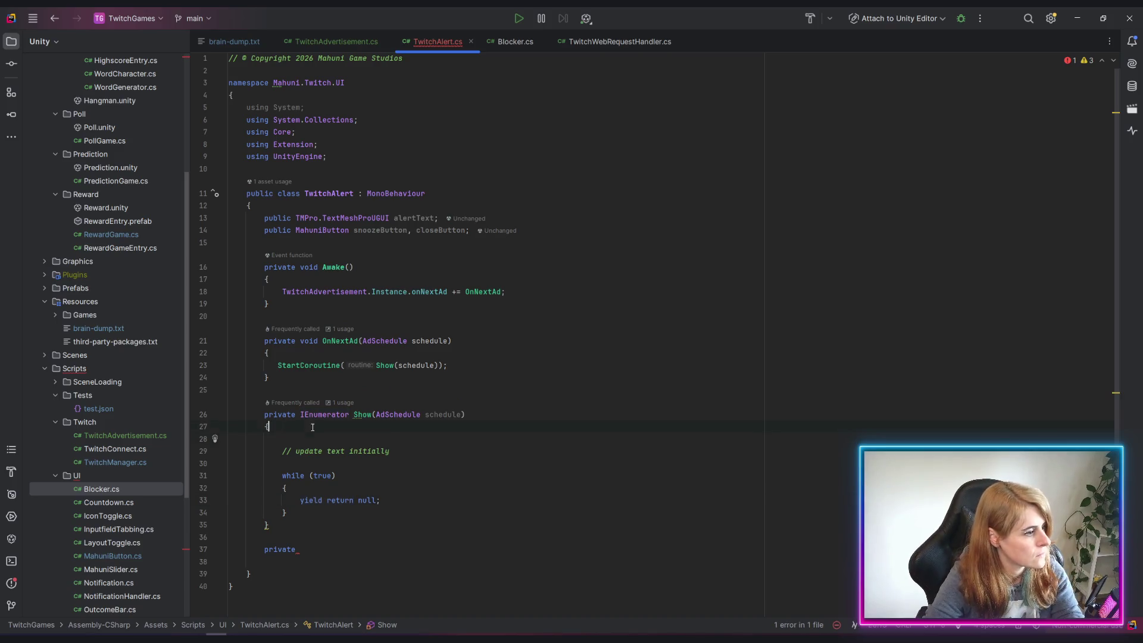
key(BackSpace)
click(467, 476)
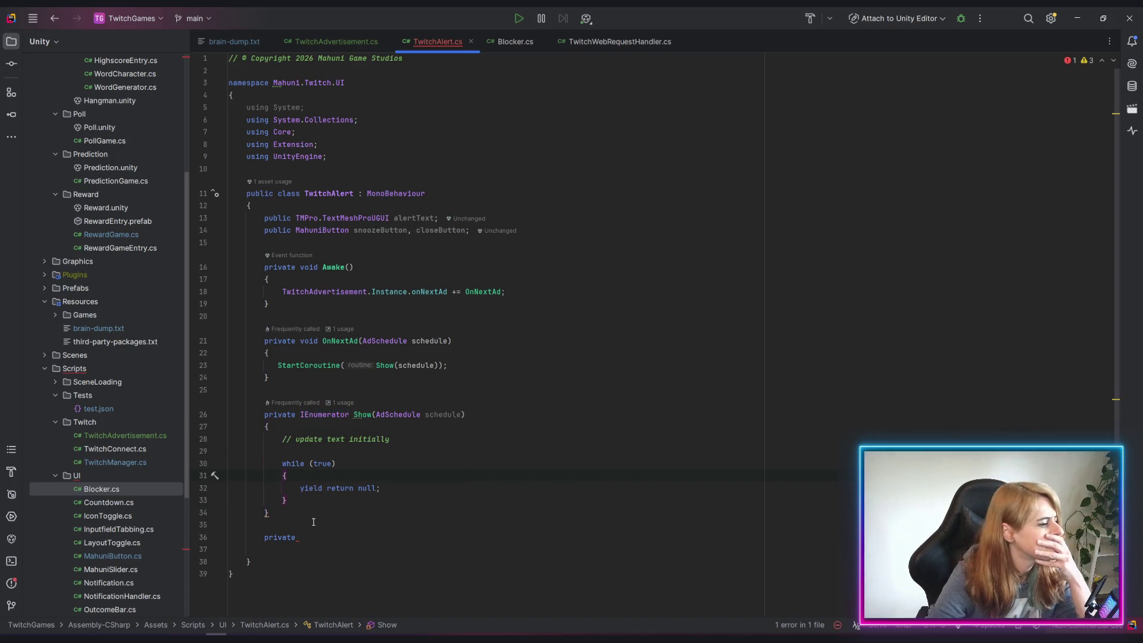
triple_click(298, 540)
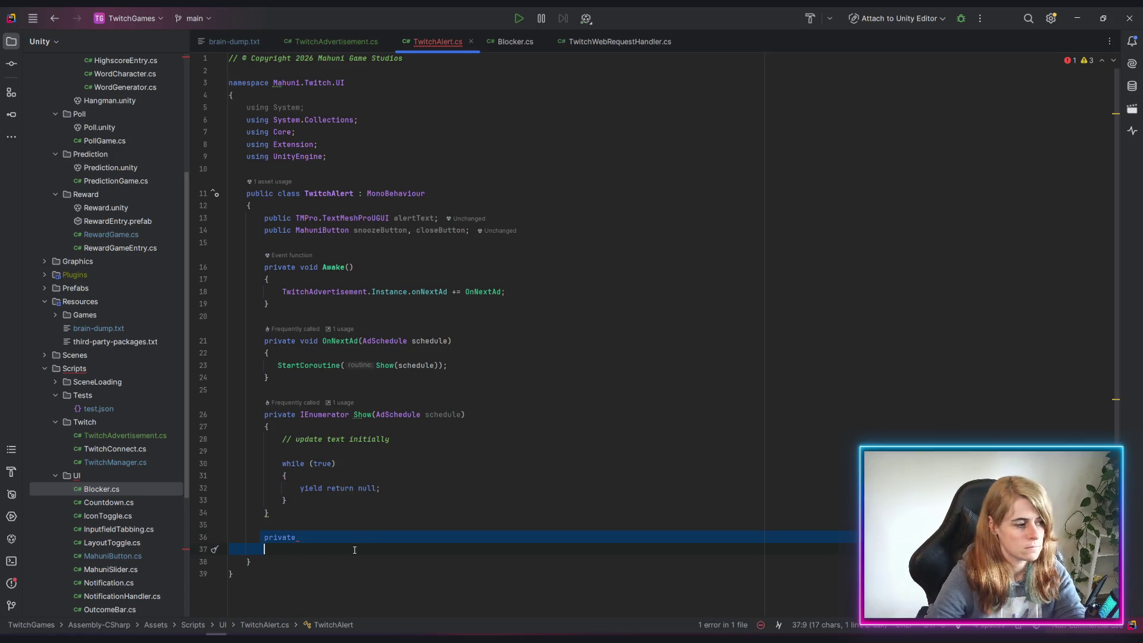
key(BackSpace)
key(BackSpace)
key(BackSpace)
key(Delete)
Close the TwitchWebRequestHandler.cs tab
click(674, 536)
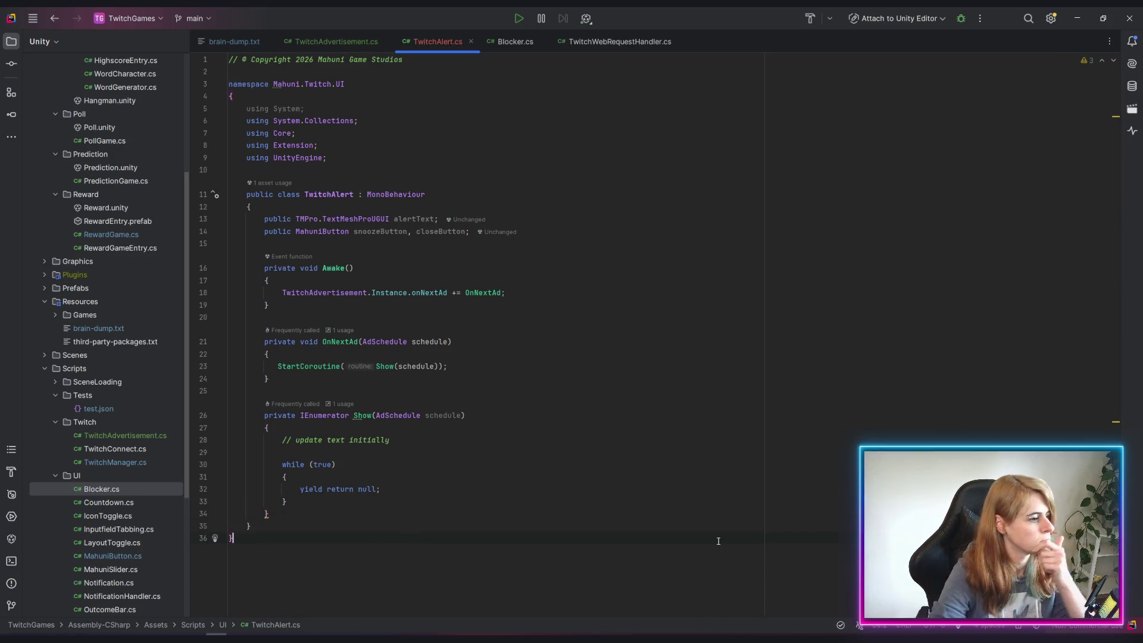
click(304, 510)
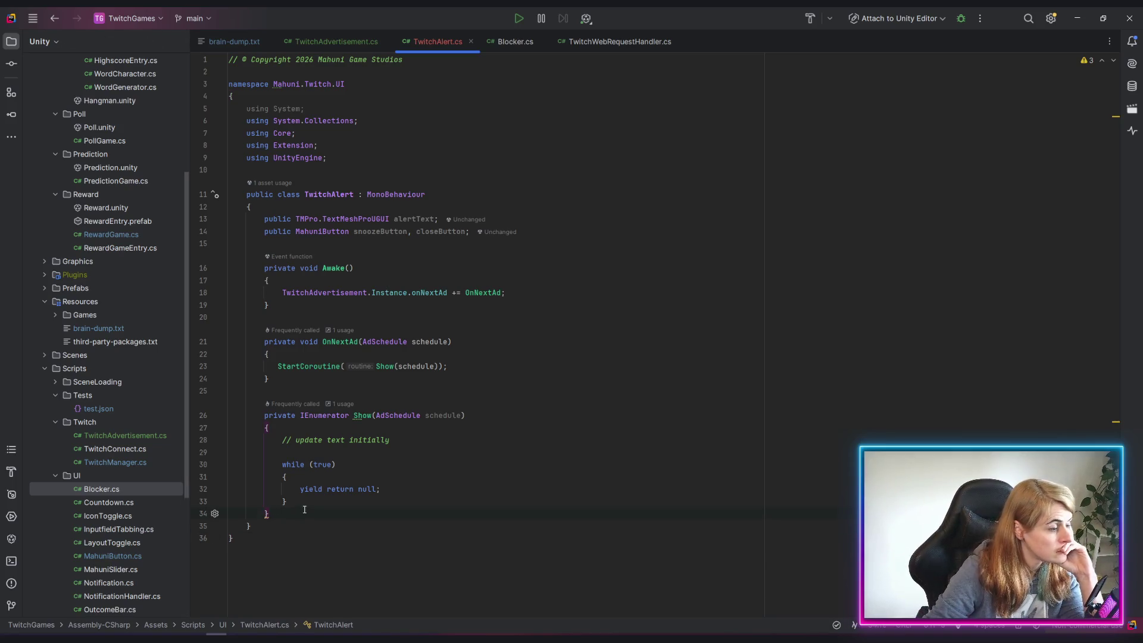
click(544, 291)
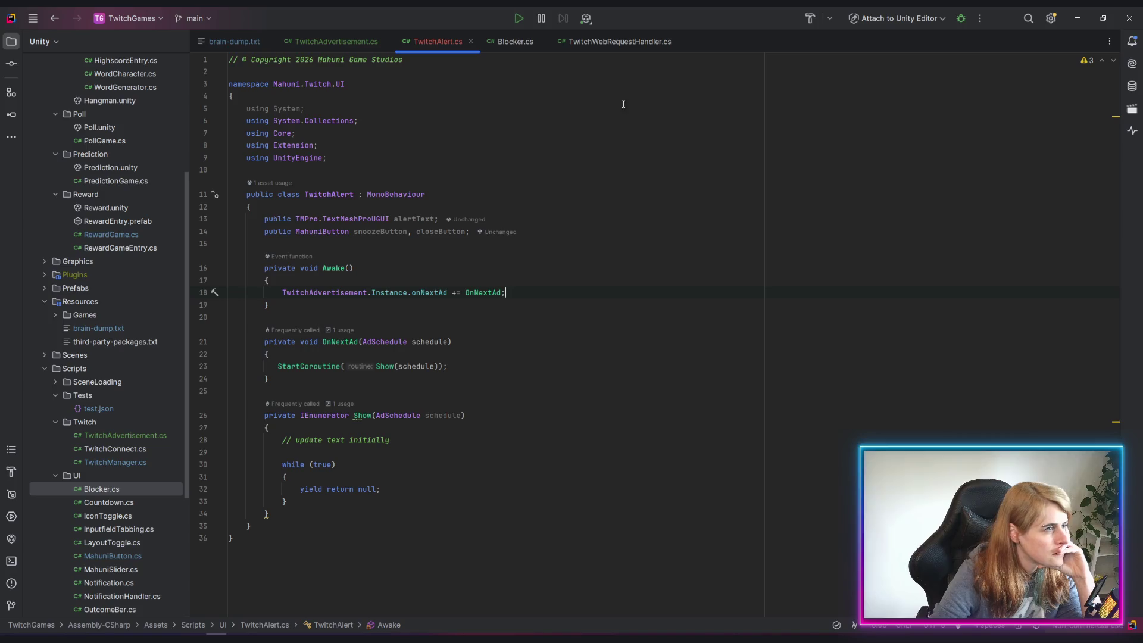
click(680, 41)
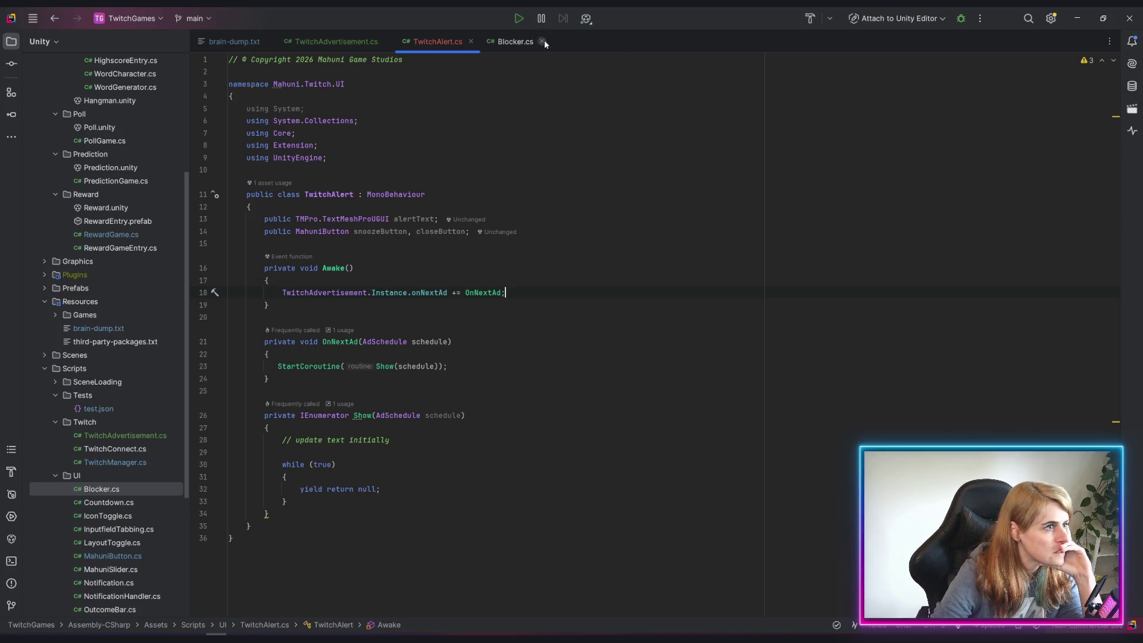
Close Blocker.cs and copy the createButton and updateButton listener lines from RewardGame.cs
click(541, 41)
scroll(98, 390, up, 2)
scroll(97, 389, up, 4)
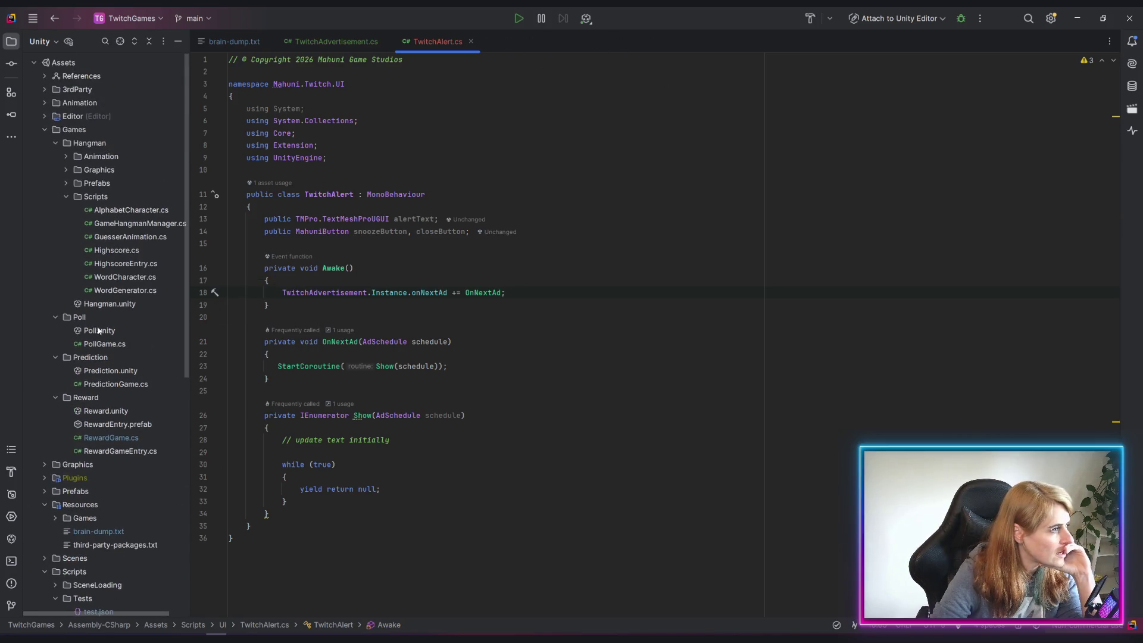
double_click(101, 437)
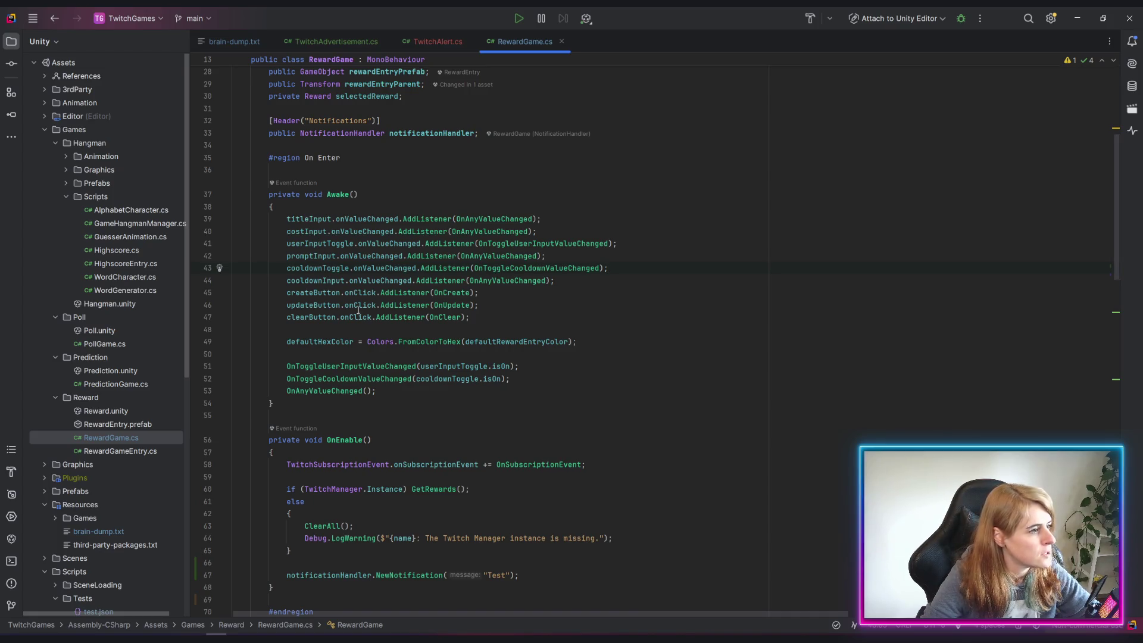
drag(287, 292, 480, 305)
key(ctrl+c)
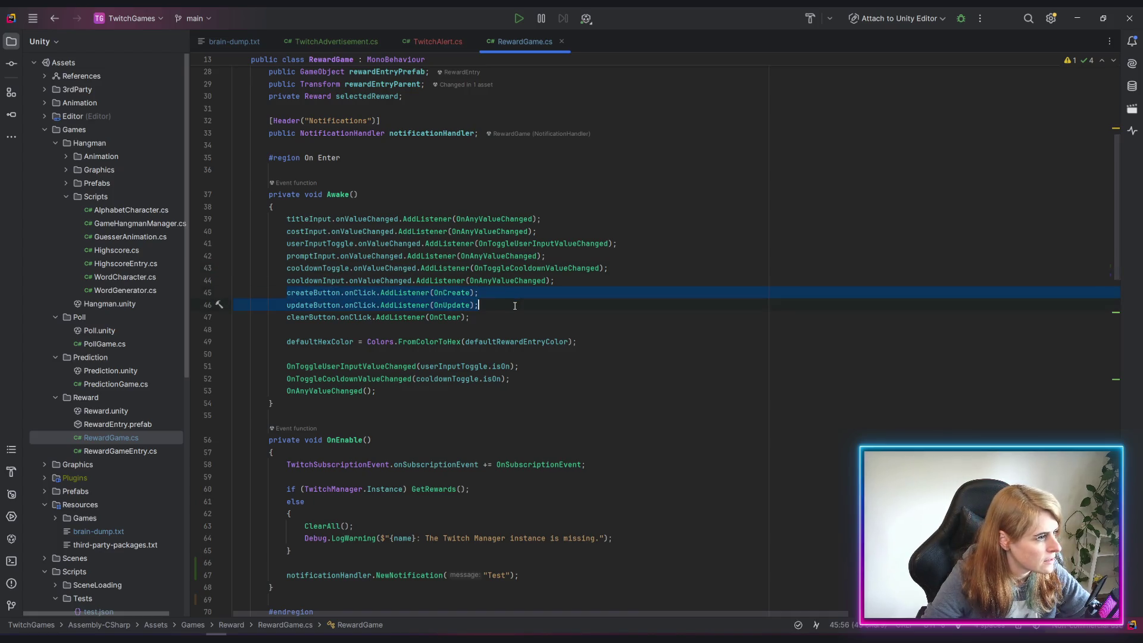
click(437, 38)
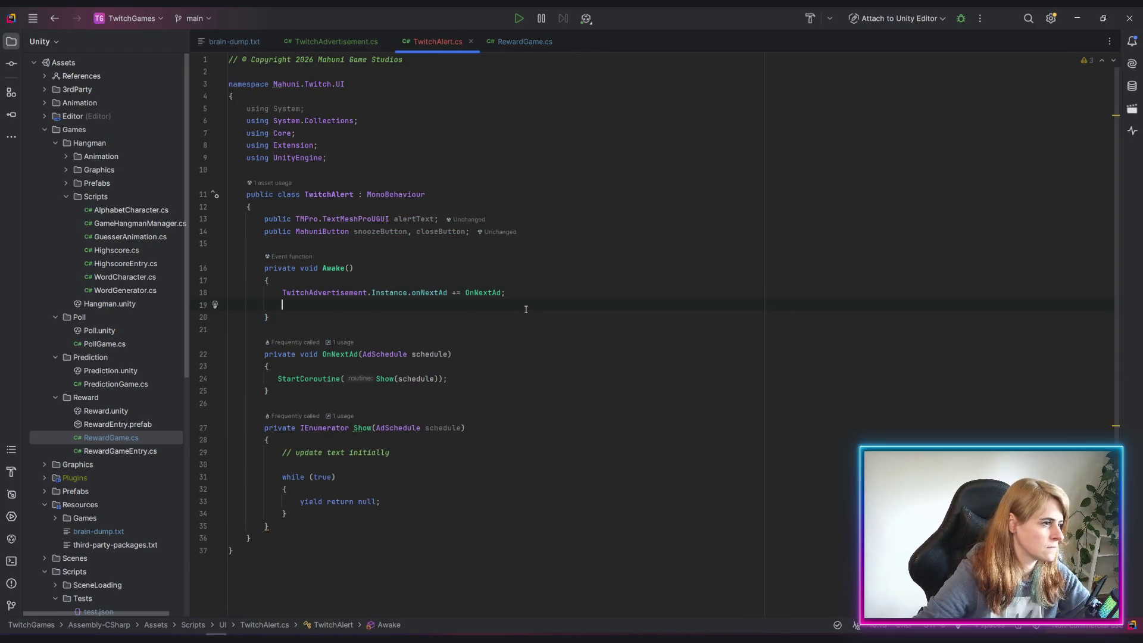
Paste the listener lines into Awake, retargeting them to snoozeButton and closeButton
key(ctrl+v)
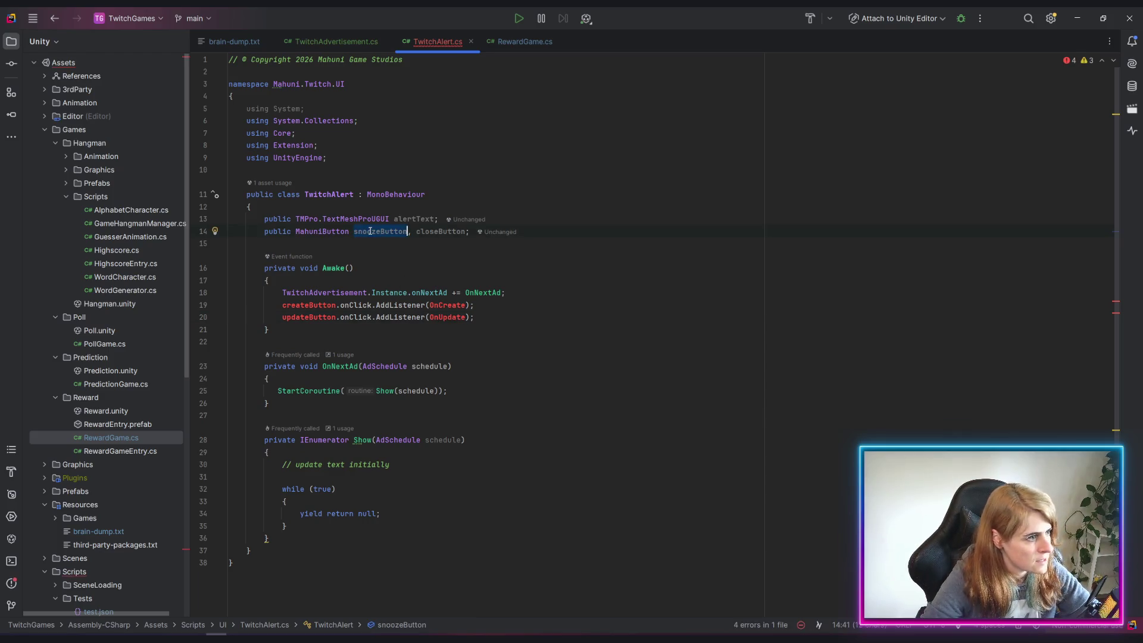
double_click(309, 305)
text(snoozeButton)
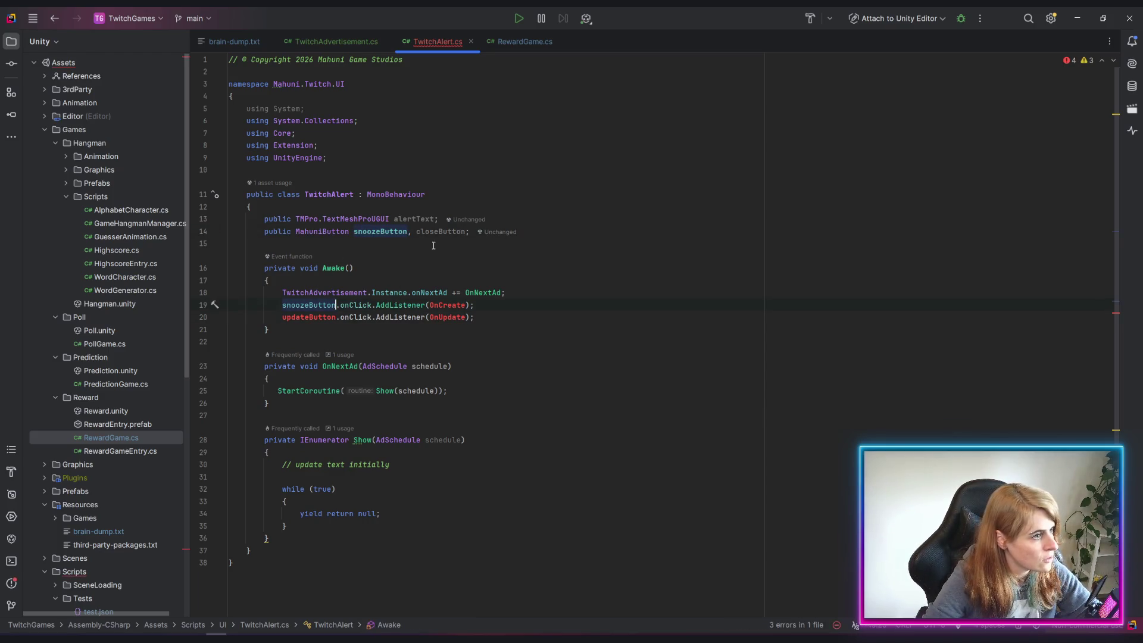
double_click(448, 231)
key(ctrl+c)
double_click(314, 318)
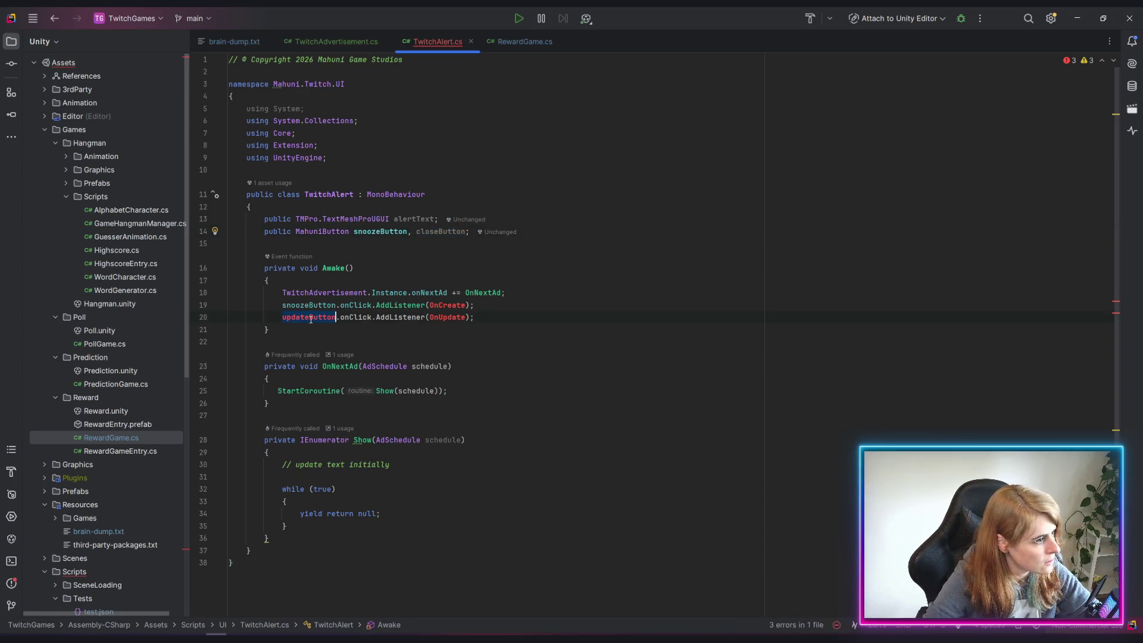
key(ctrl+v)
Wire the snooze listener to a newly generated OnSnooze stub method
double_click(442, 305)
key(BackSpace)
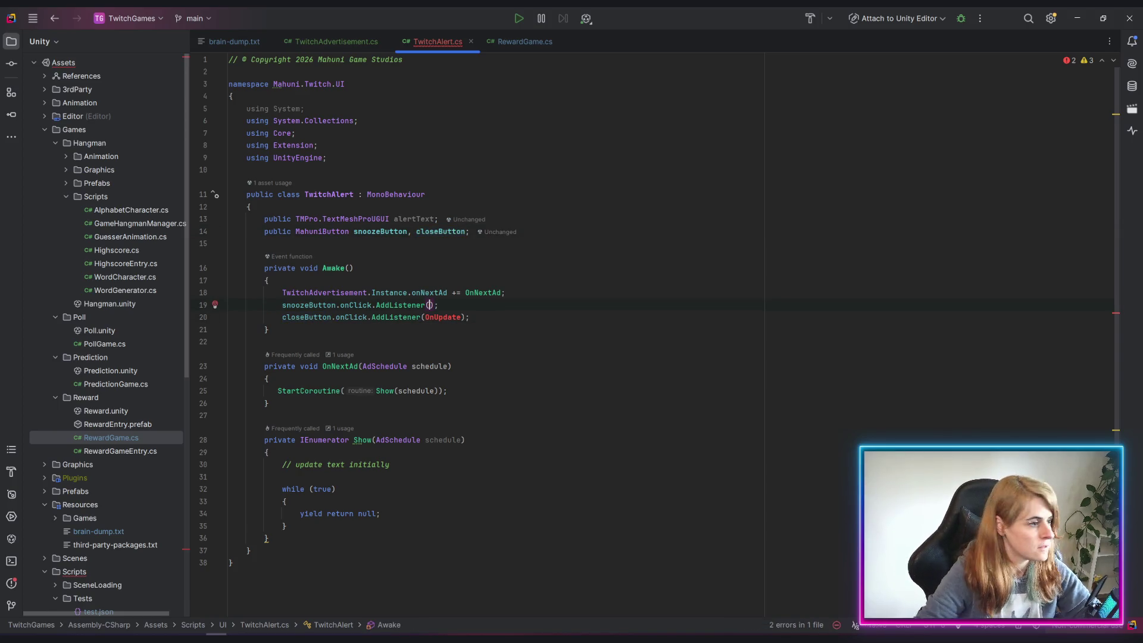
text(Call)
key(alt+Return)
key(Down)
key(Return)
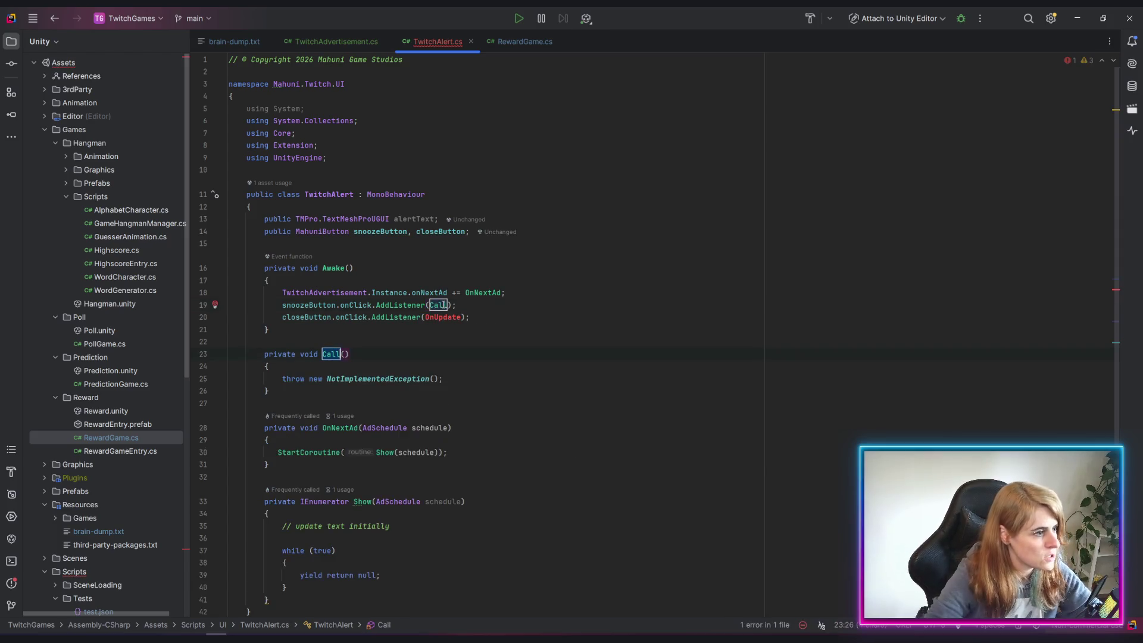
text(OnSnooze)
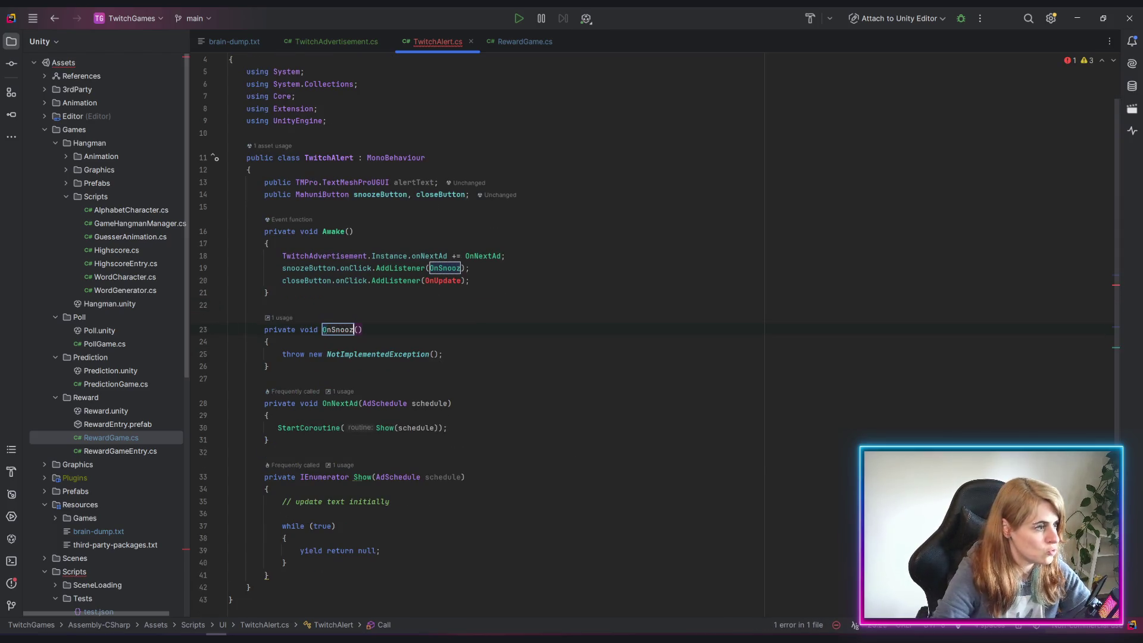
key(Return)
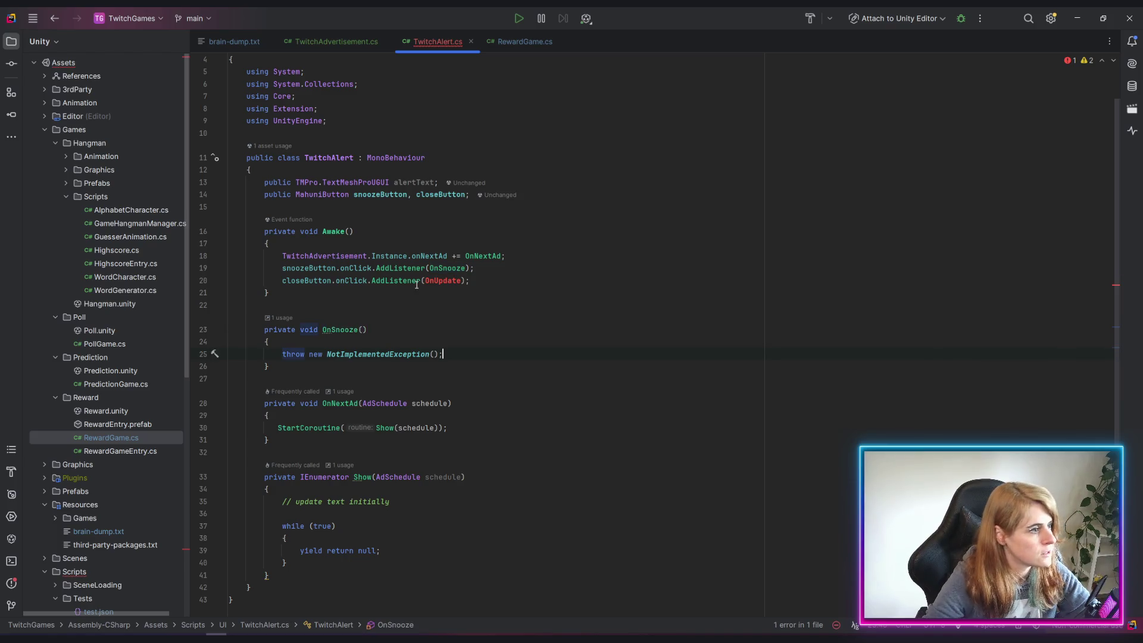
Wire the close listener to a newly generated OnClose stub method
click(461, 280)
key(ctrl+BackSpace)
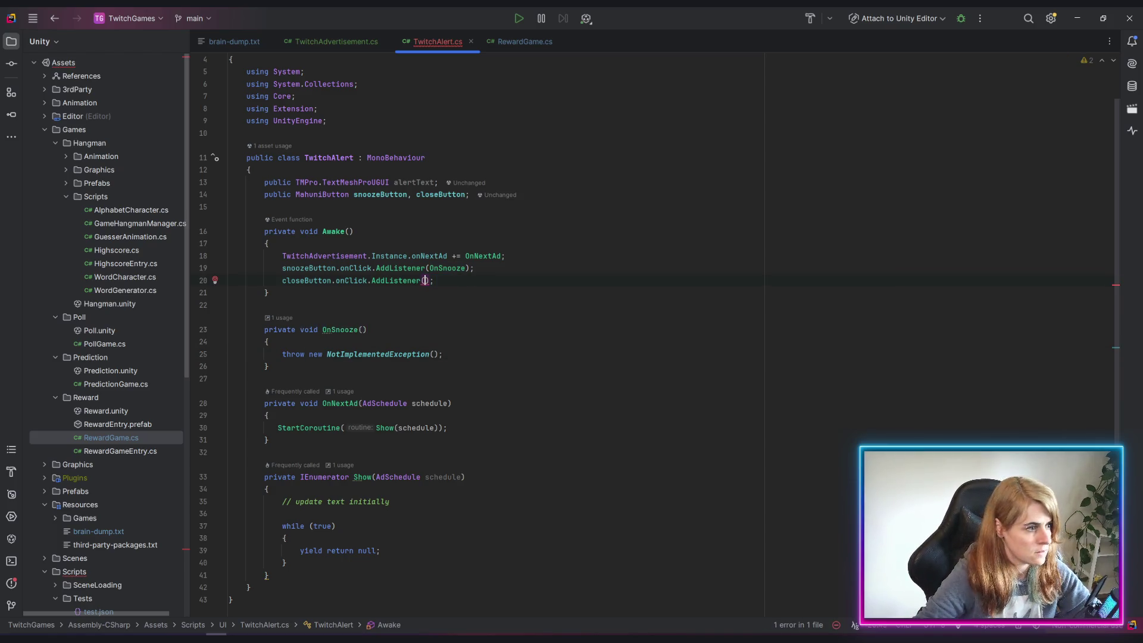
key(alt+Return)
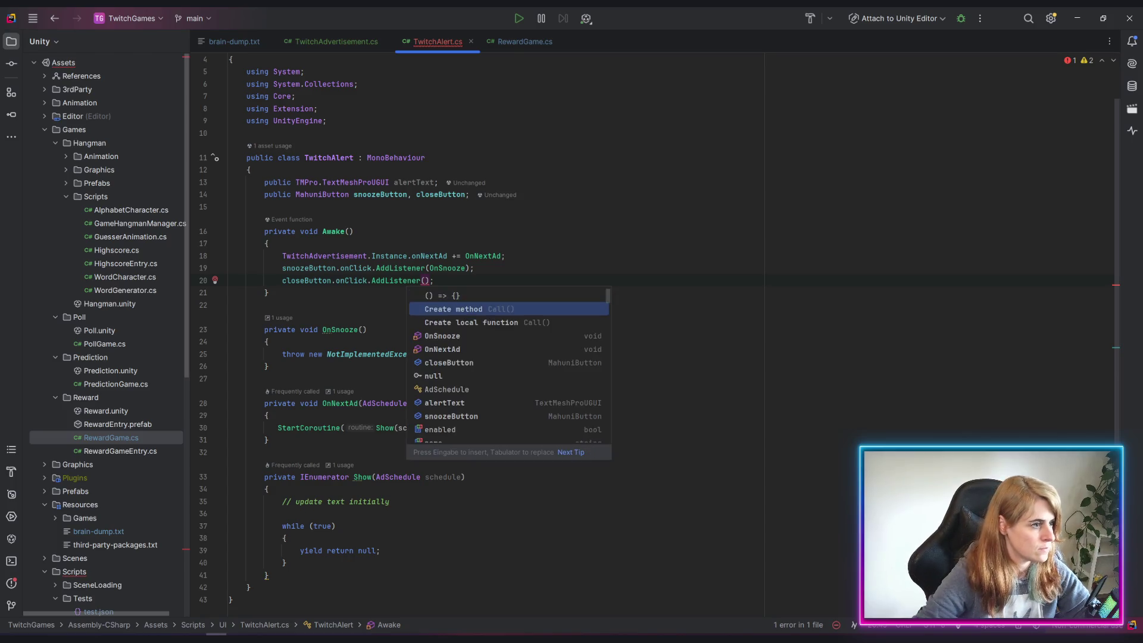
key(Return)
text(On)
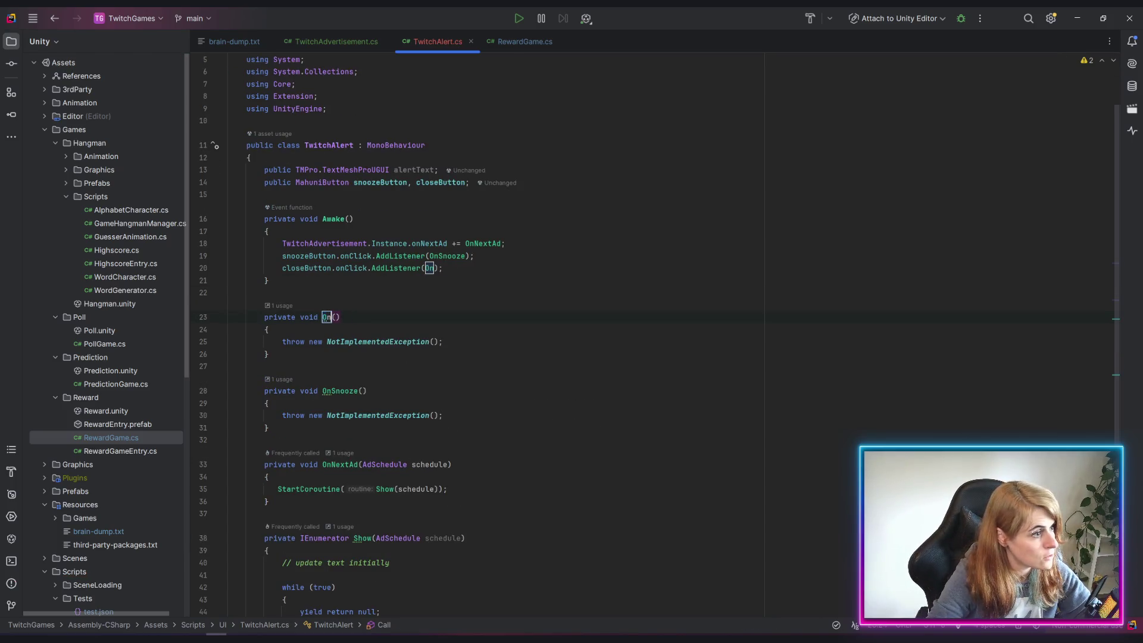
text(Close)
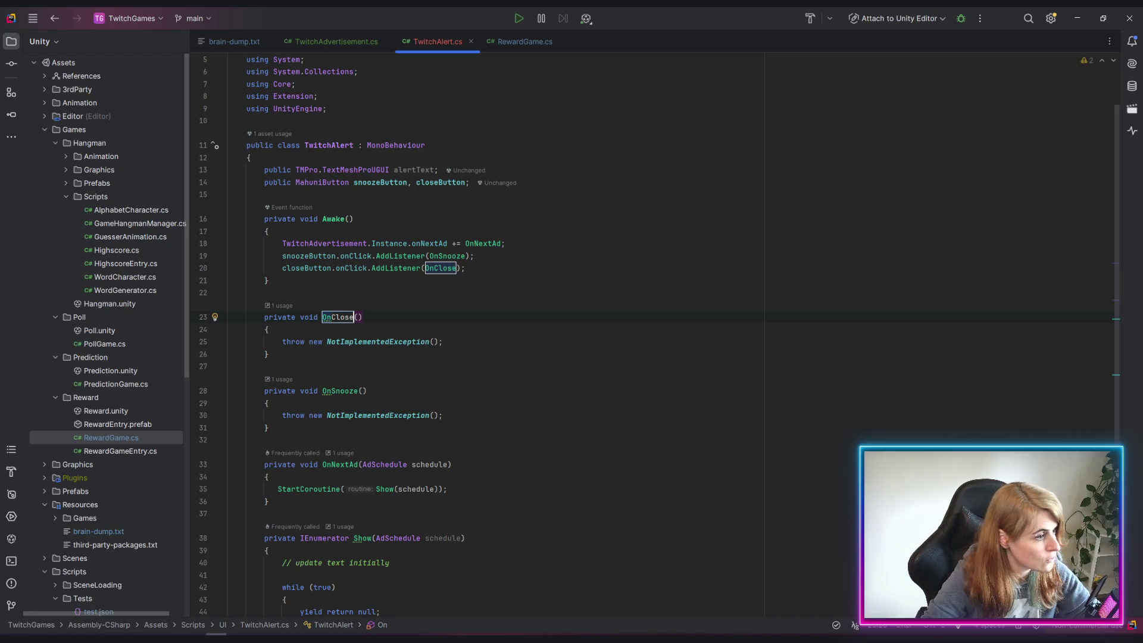
key(Return)
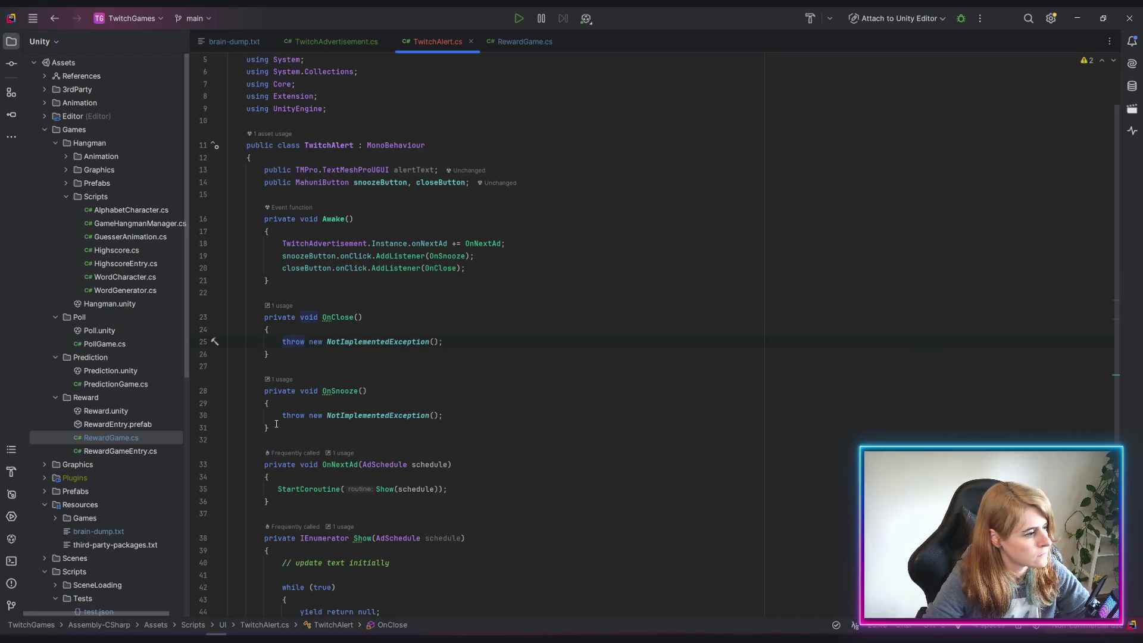
Move the OnSnooze and OnClose stubs below the Show coroutine and remove leftover blank lines
drag(271, 427, 156, 296)
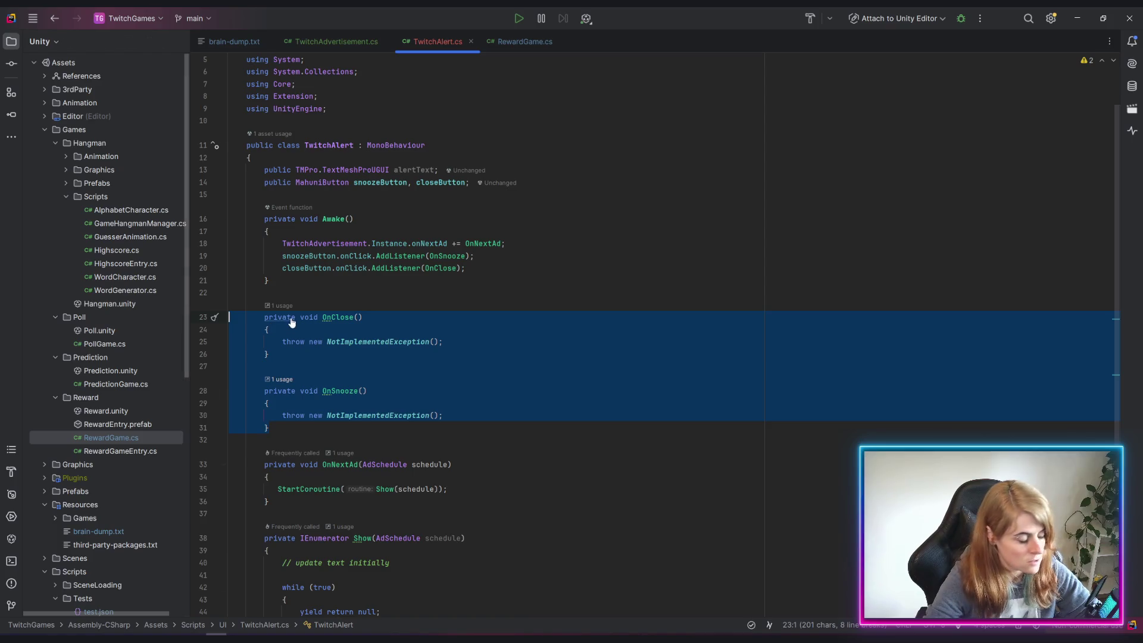
key(Delete)
click(272, 525)
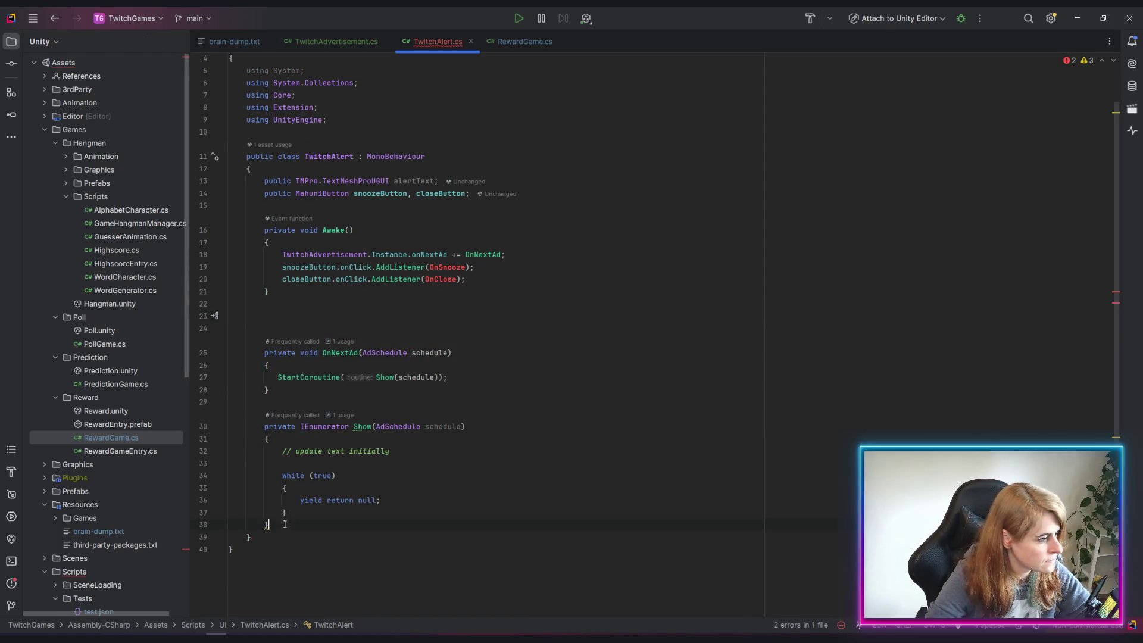
key(ctrl+v)
scroll(280, 364, up, 3)
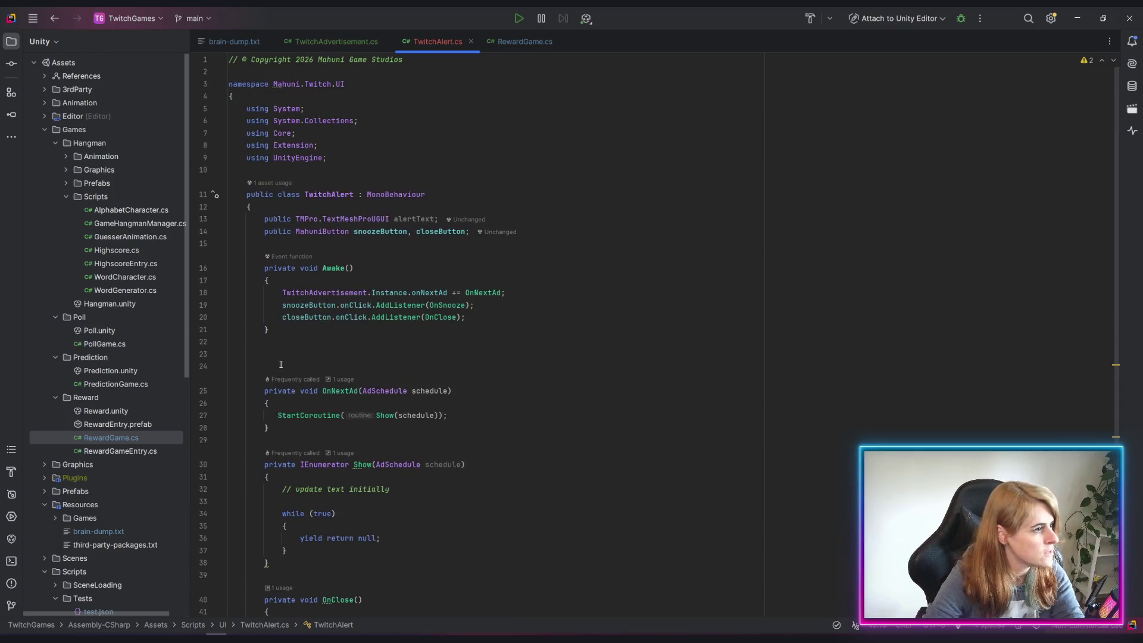
click(308, 340)
key(BackSpace)
key(BackSpace)
scroll(532, 496, down, 4)
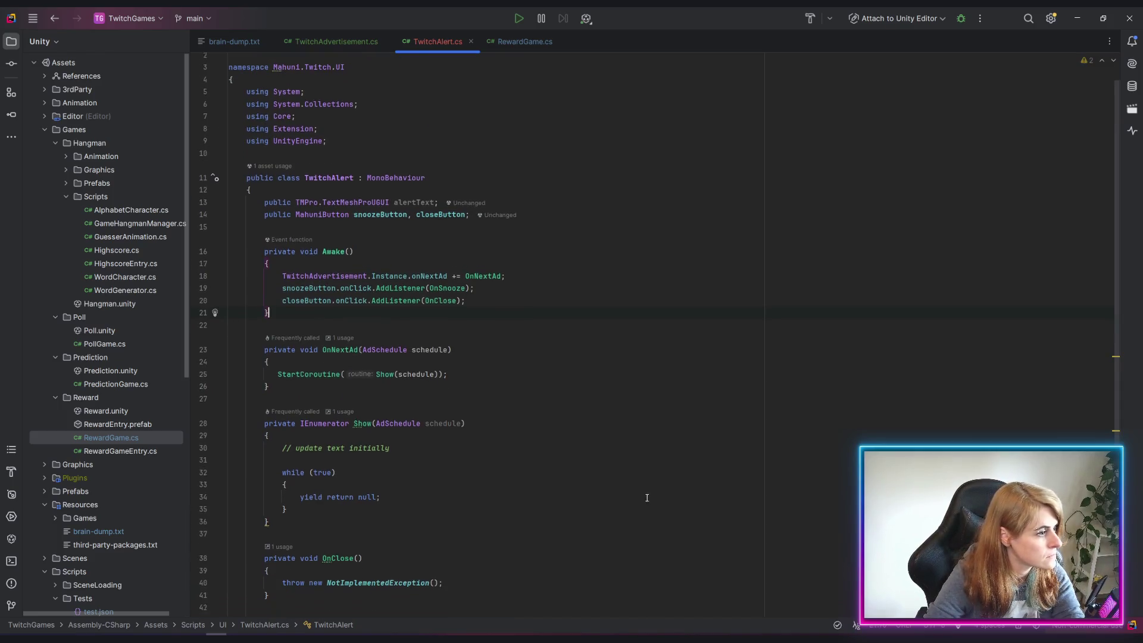
scroll(532, 496, down, 1)
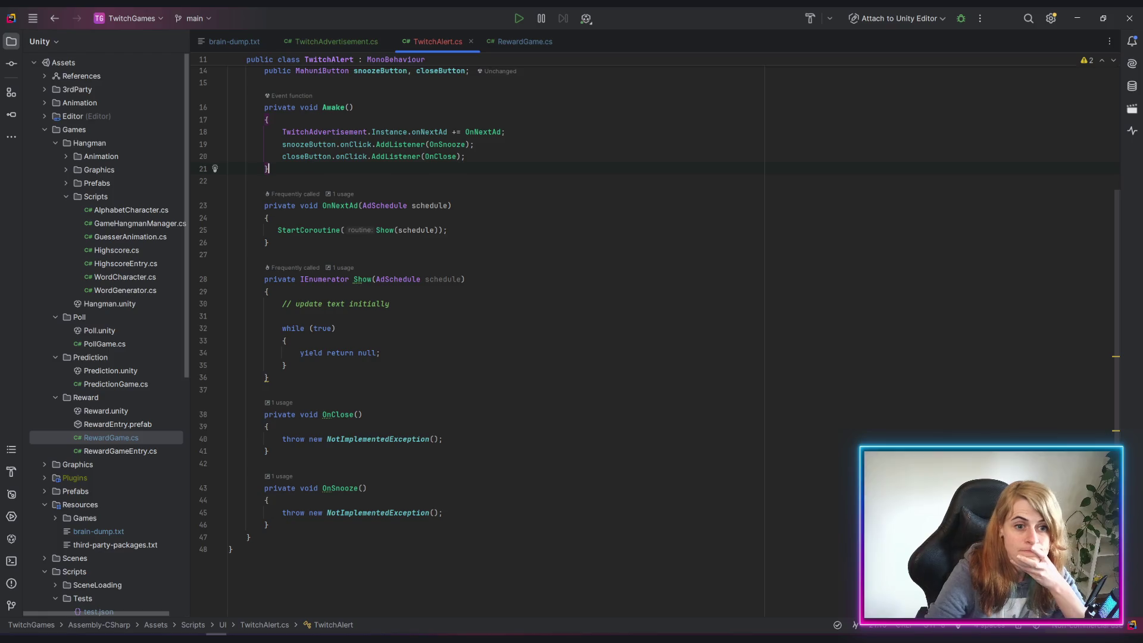
key(alt+Tab)
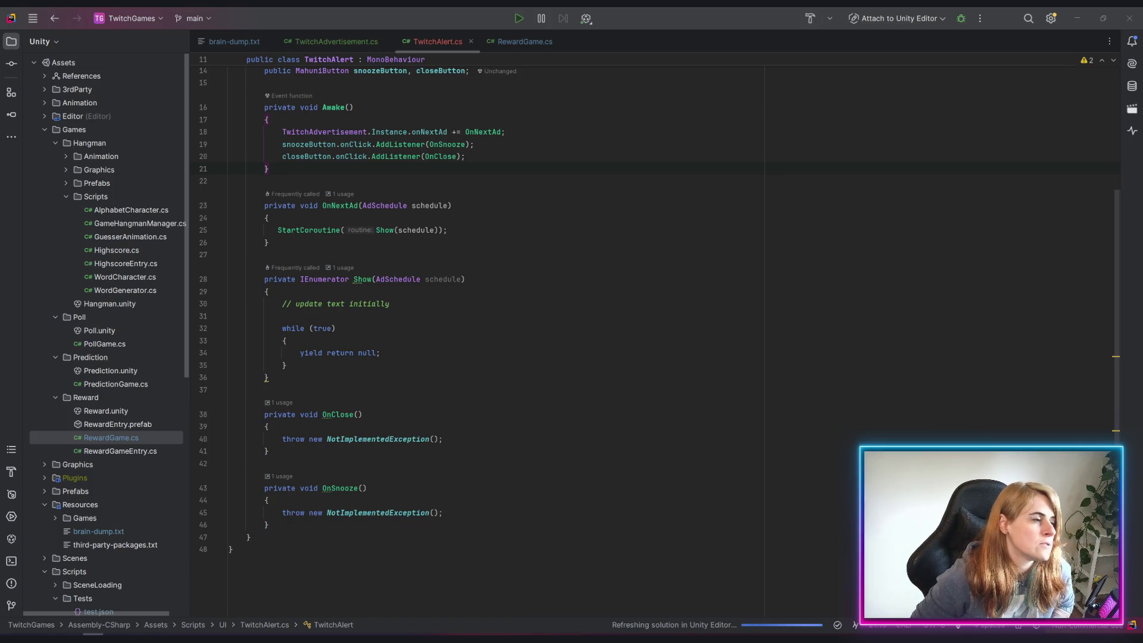
Inspect NextAdNotifier in TwitchAdvertisement.cs and its onNextAd?.Invoke(currentSchedule) call
click(318, 42)
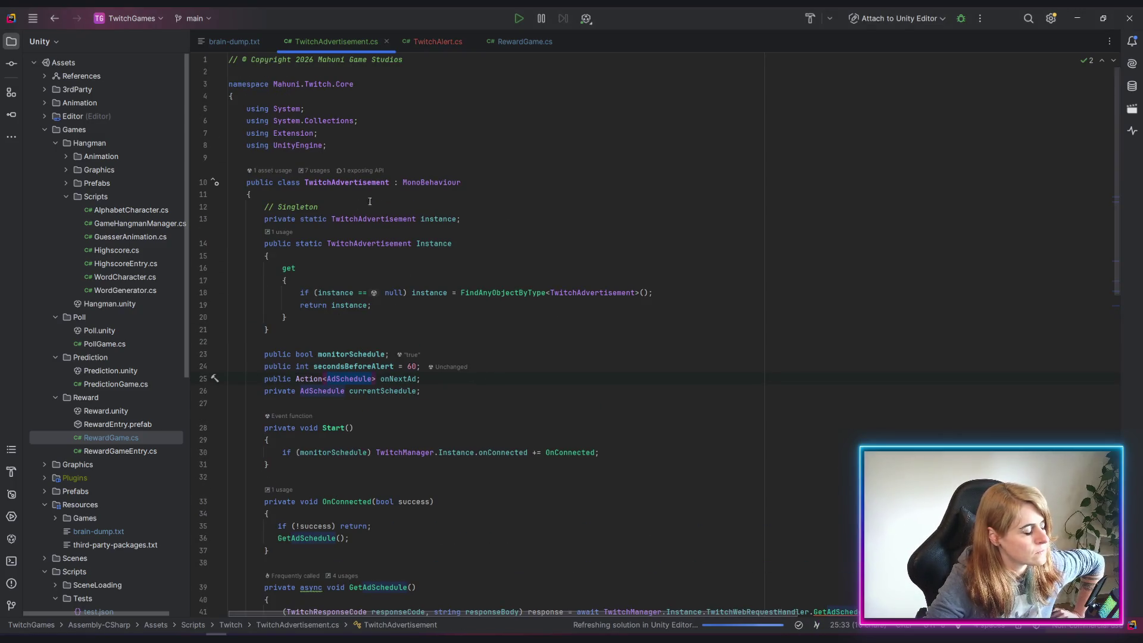
scroll(571, 301, down, 7)
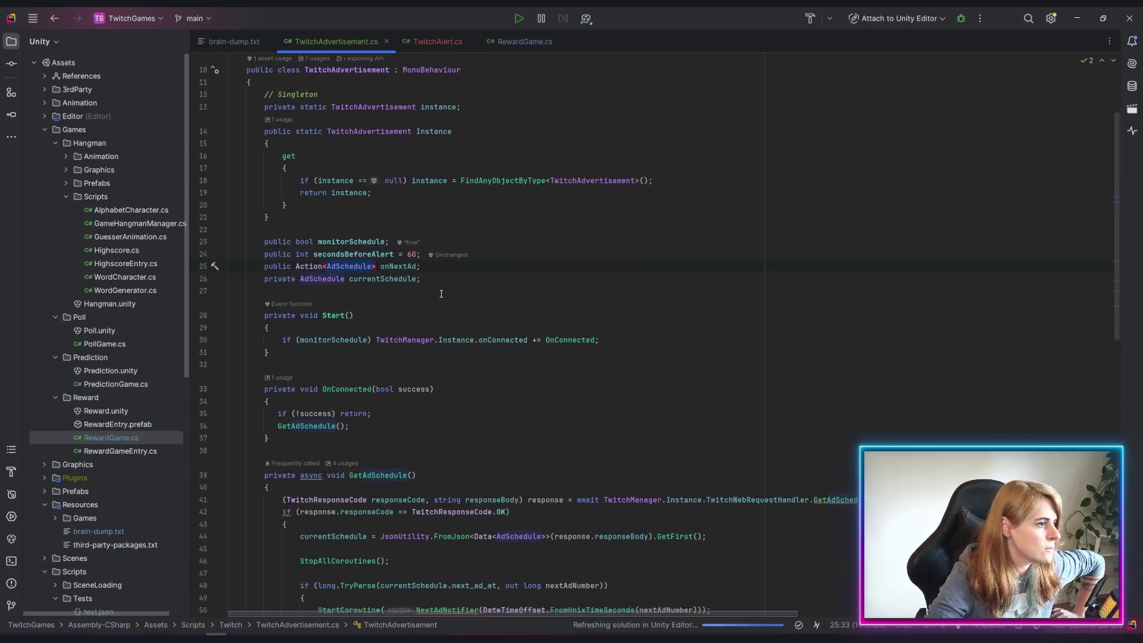
scroll(567, 293, down, 2)
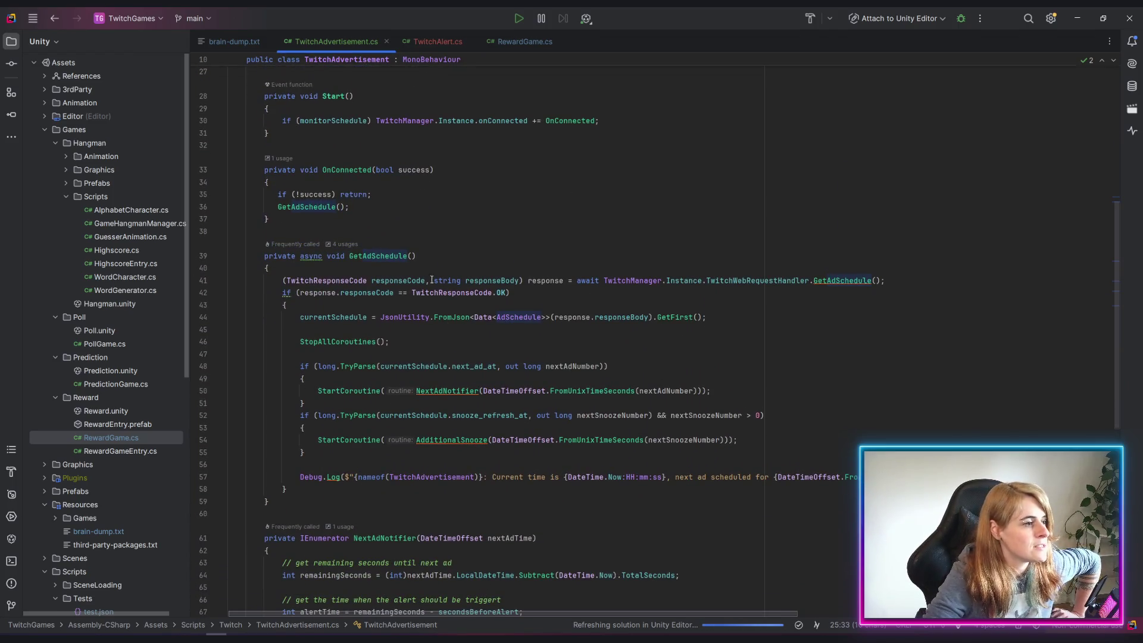
scroll(390, 356, down, 4)
click(390, 355)
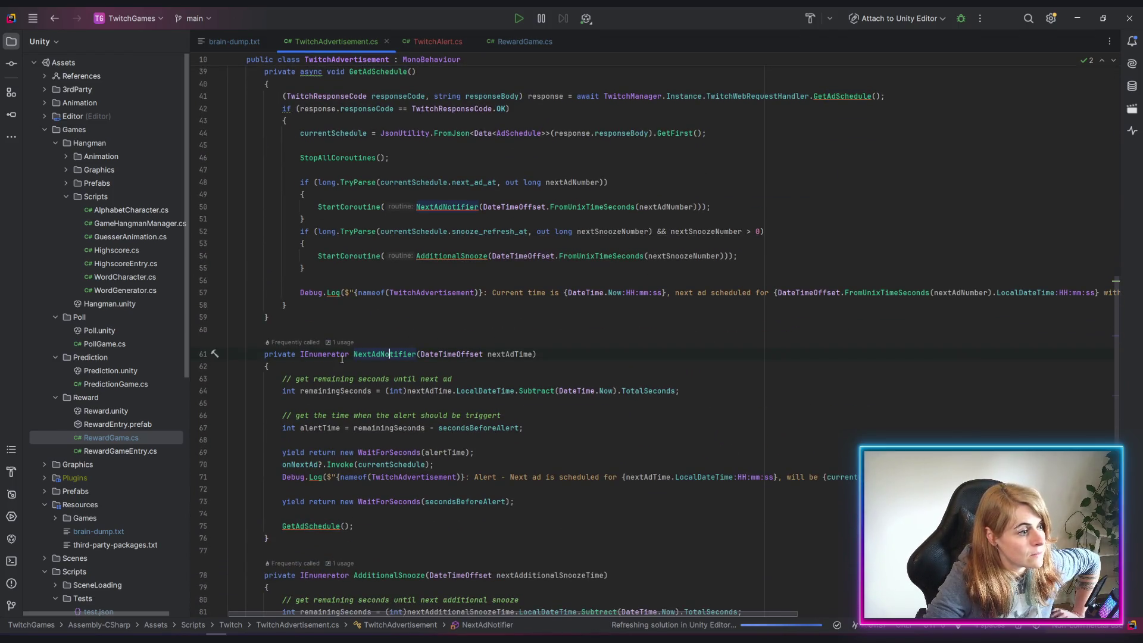
scroll(399, 341, down, 2)
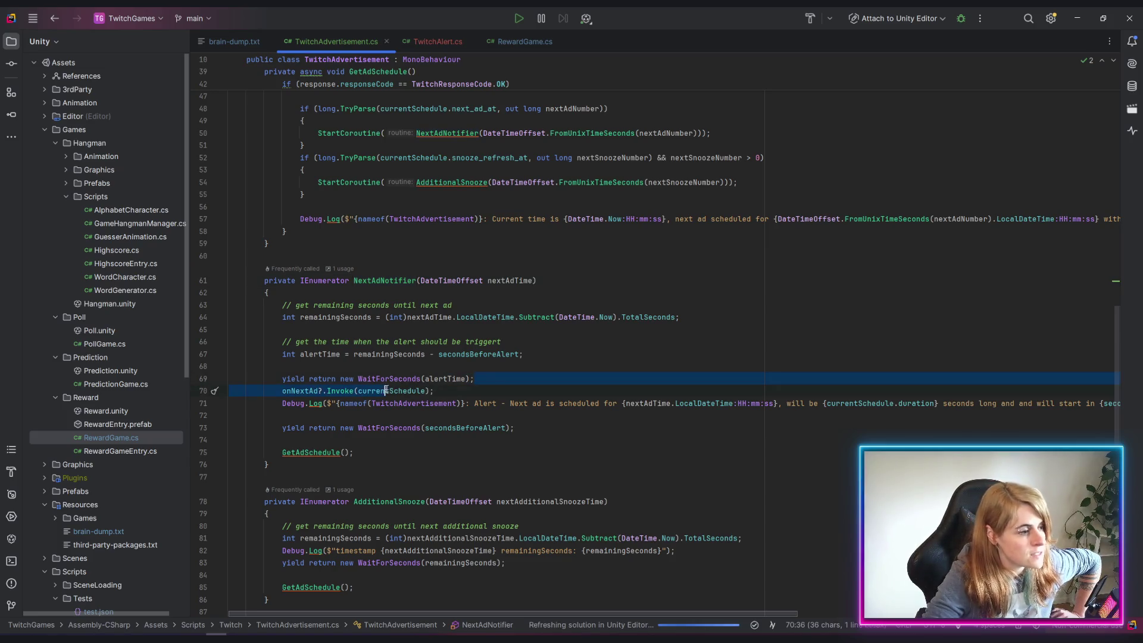
click(440, 427)
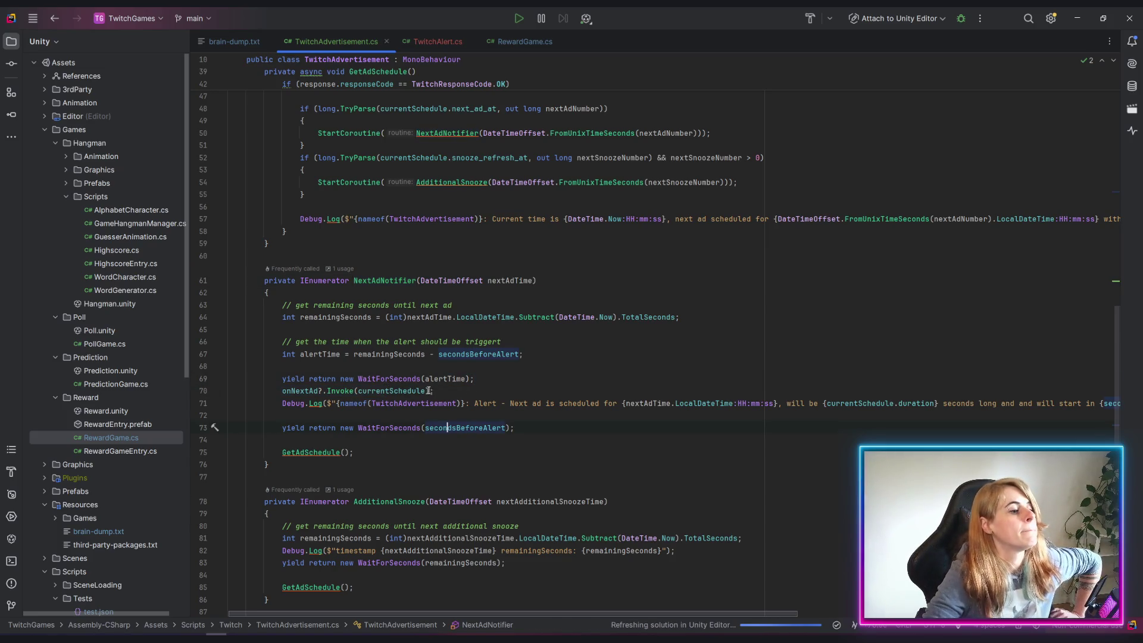
click(301, 392)
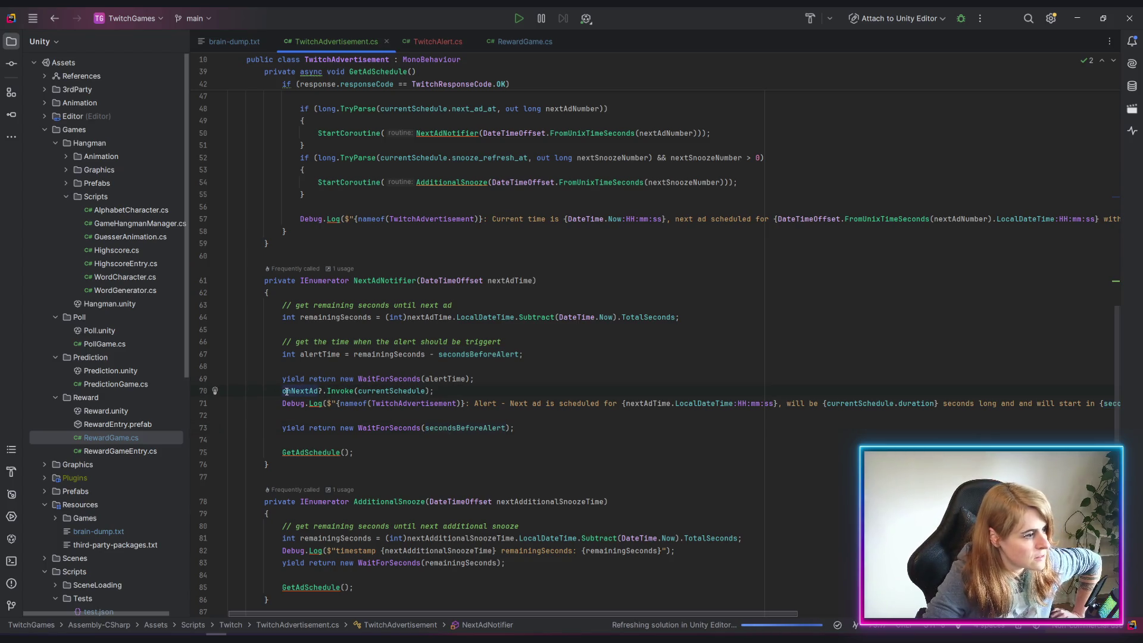
drag(269, 392, 446, 389)
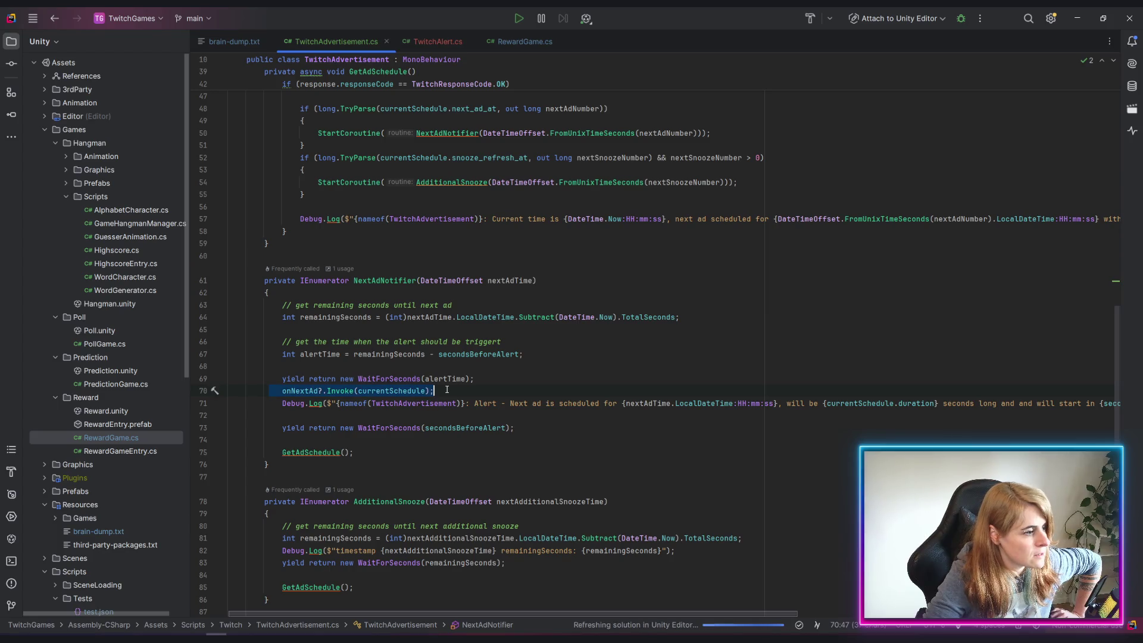
click(510, 427)
click(434, 391)
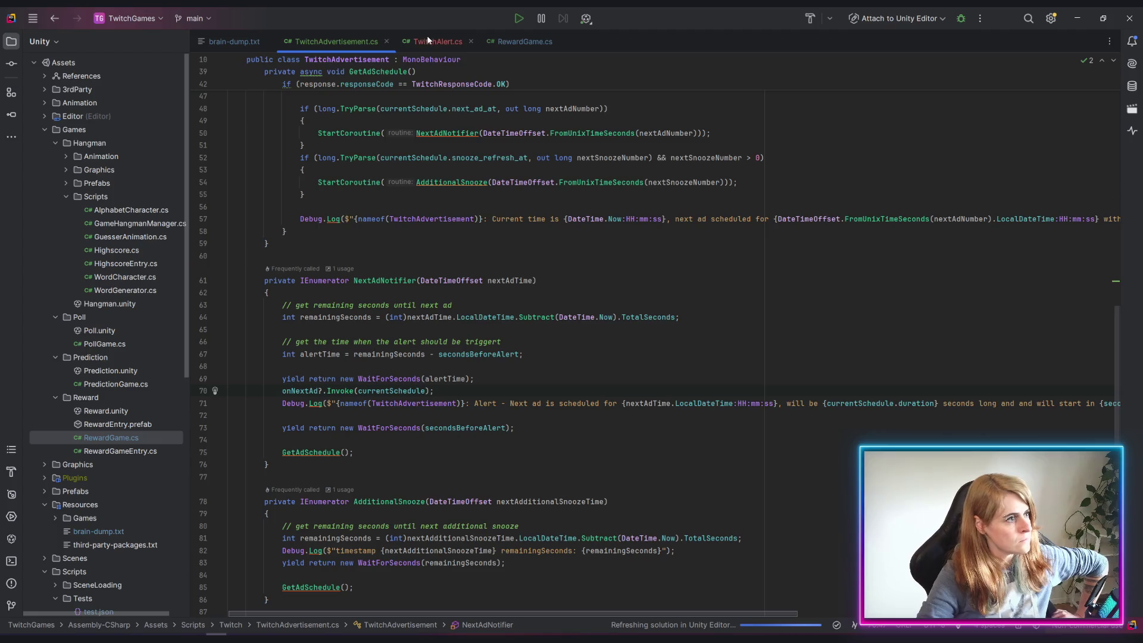
click(429, 41)
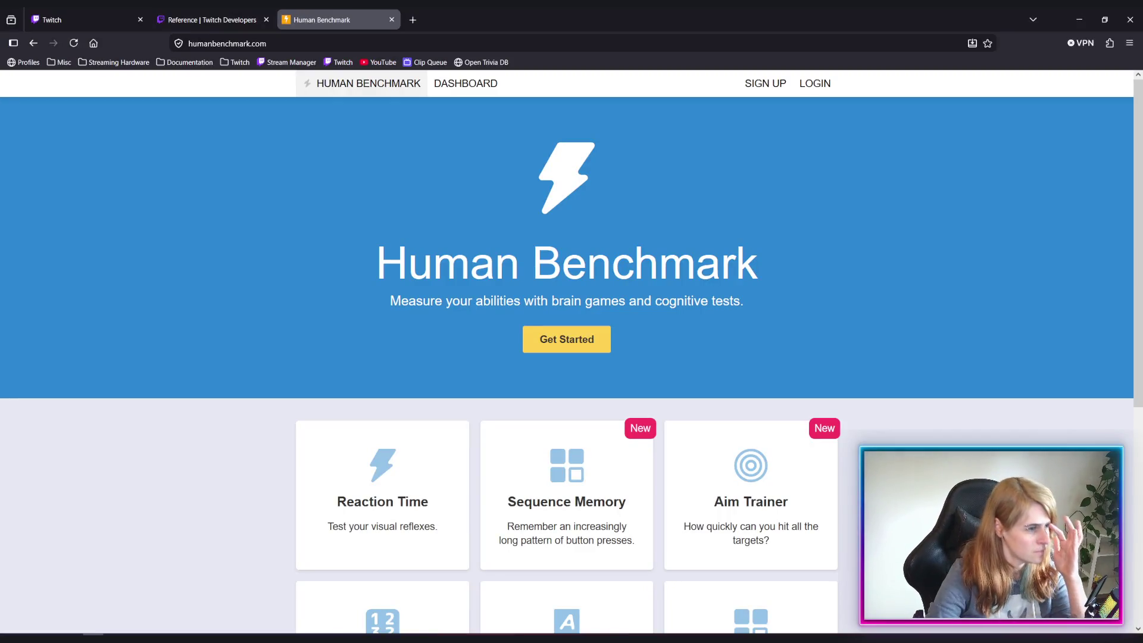
Scroll the Human Benchmark homepage down to the test cards
scroll(880, 369, down, 3)
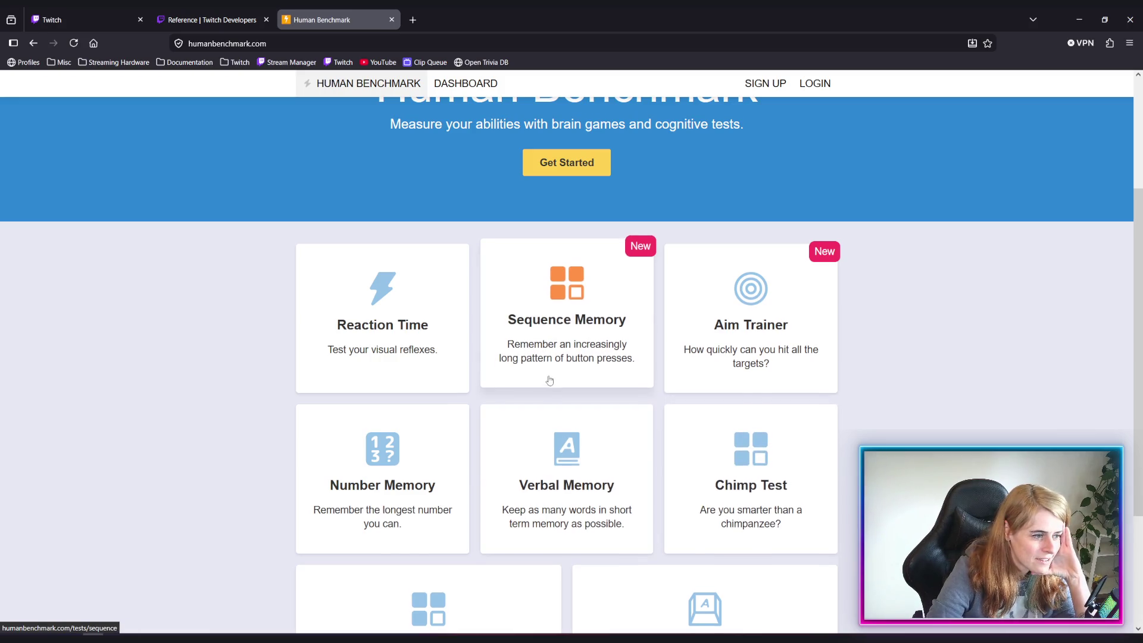
scroll(549, 380, down, 3)
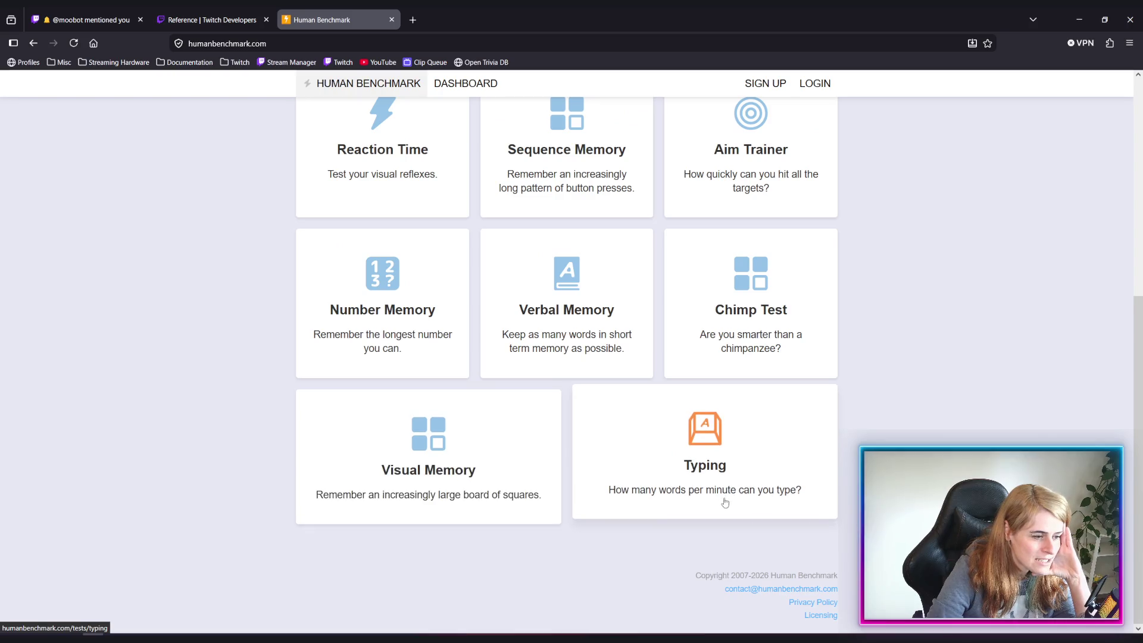